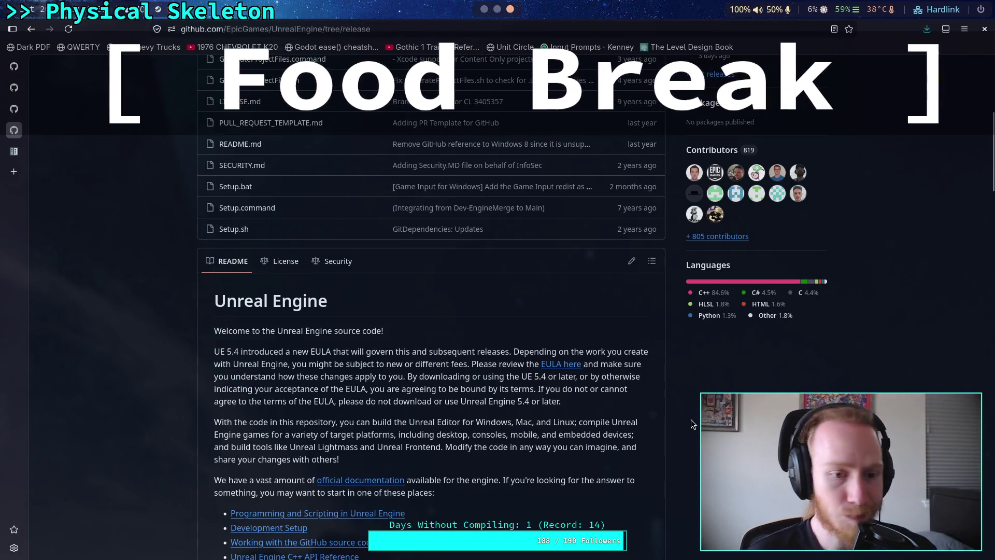
# Step: Show the godot fork's vehicle_differential_settings.cpp on GitHub, then return to the Godot editor
pyautogui.scroll(6, 70, 168)
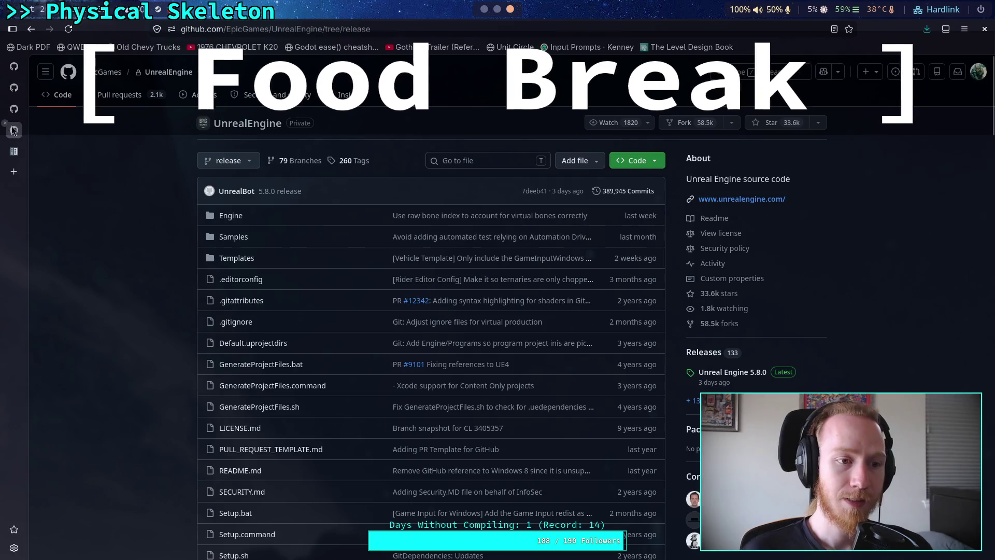
pyautogui.click(14, 74)
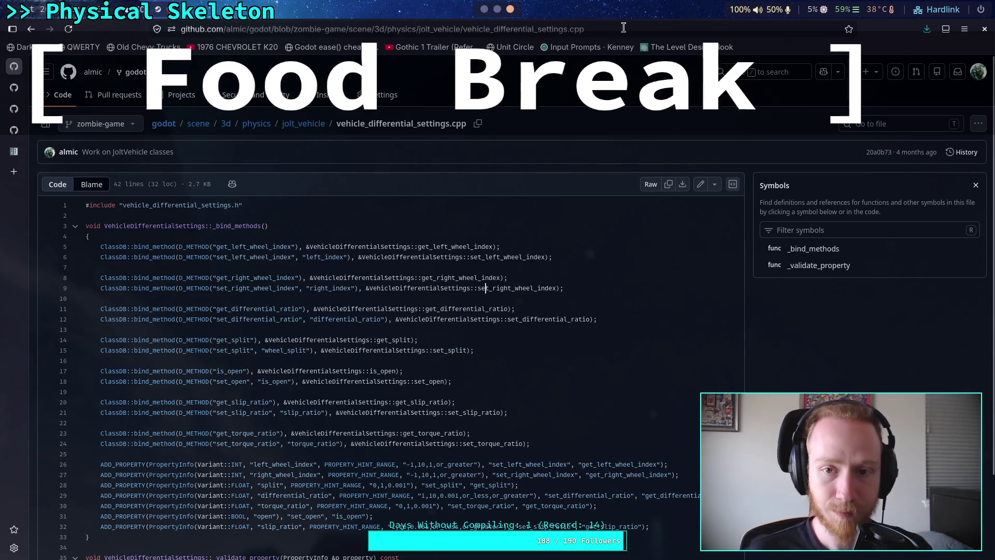
pyautogui.hotkey('alt', 'Tab')
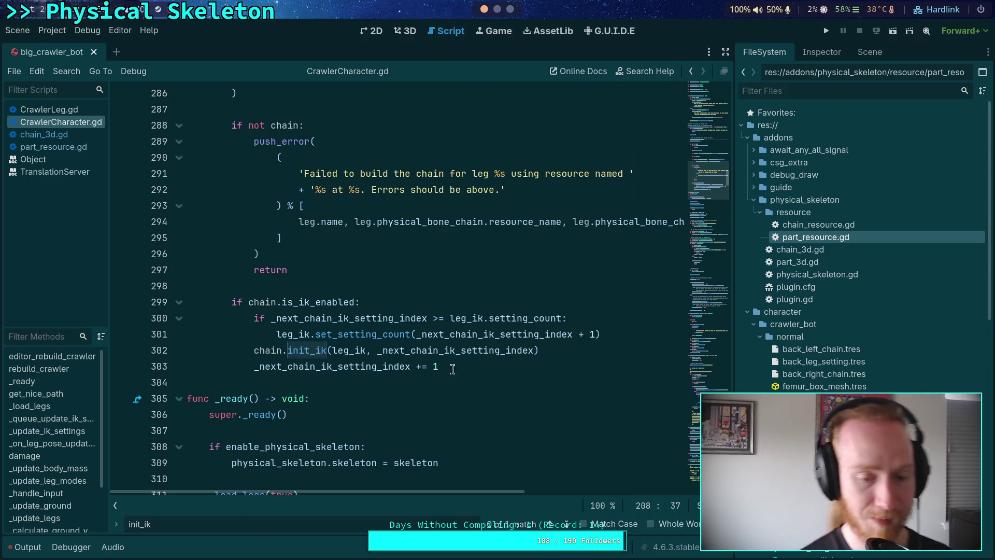
# Step: Close the init_ik search in CrawlerCharacter.gd and select the init_ik call on line 302
pyautogui.click(483, 377)
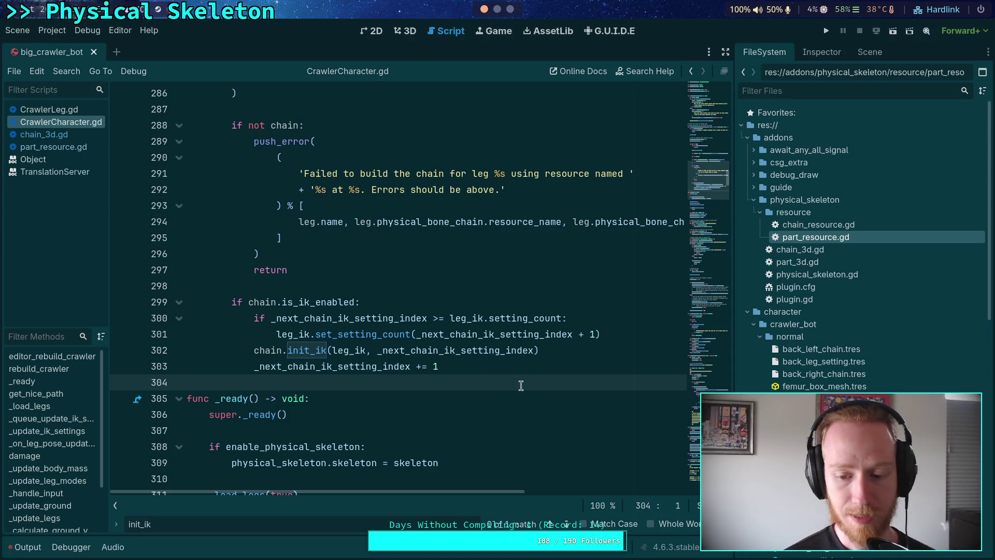
pyautogui.press('Escape')
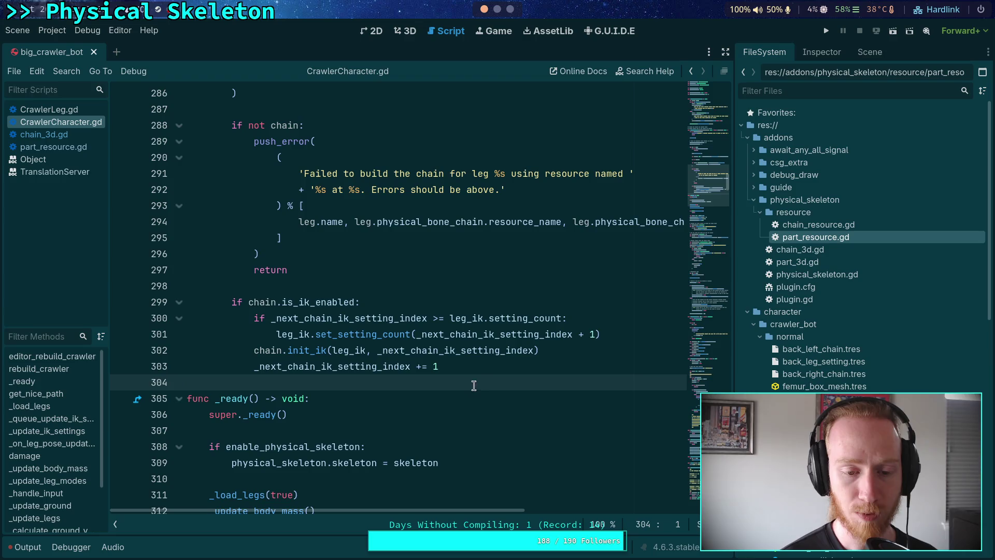
pyautogui.scroll(4, 458, 384)
pyautogui.scroll(5, 459, 384)
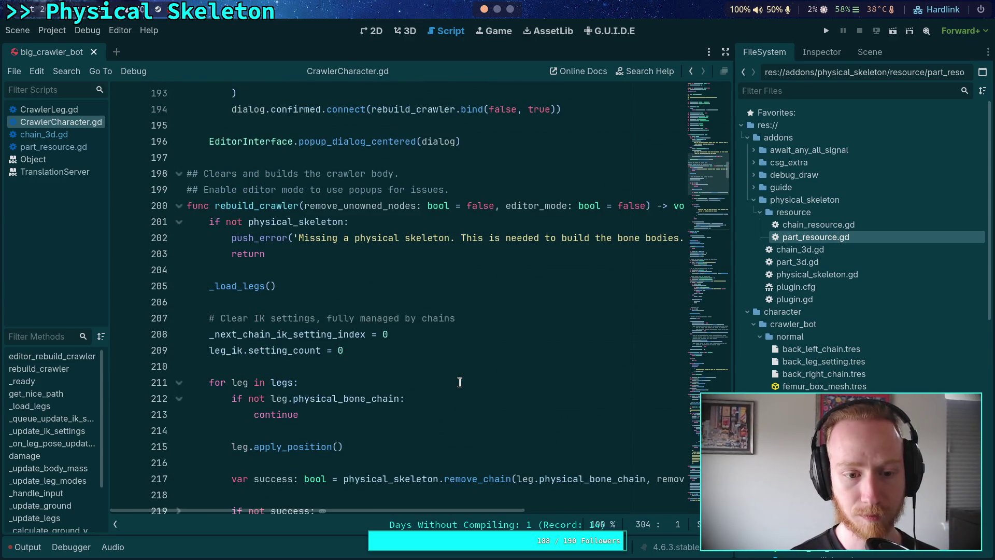
pyautogui.scroll(-20, 459, 382)
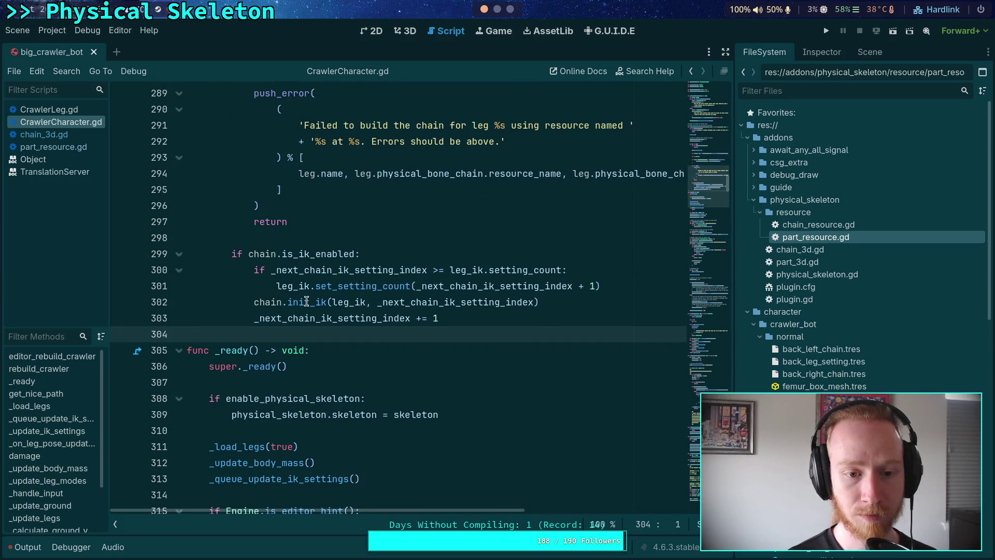
pyautogui.doubleClick(306, 301)
# Step: Scroll through rebuild_crawler and _ready to review how legs and IK are set up
pyautogui.scroll(10, 352, 361)
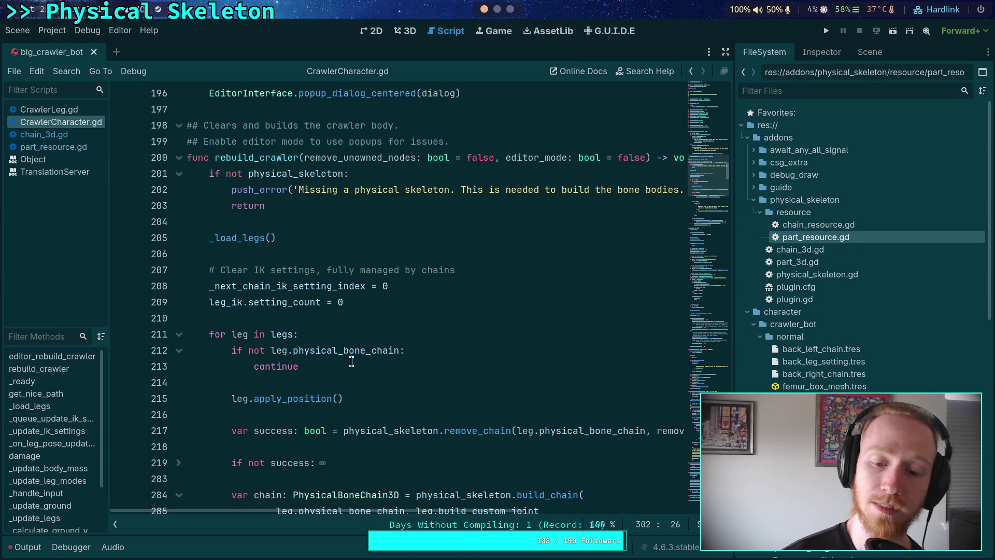
pyautogui.scroll(-9, 352, 361)
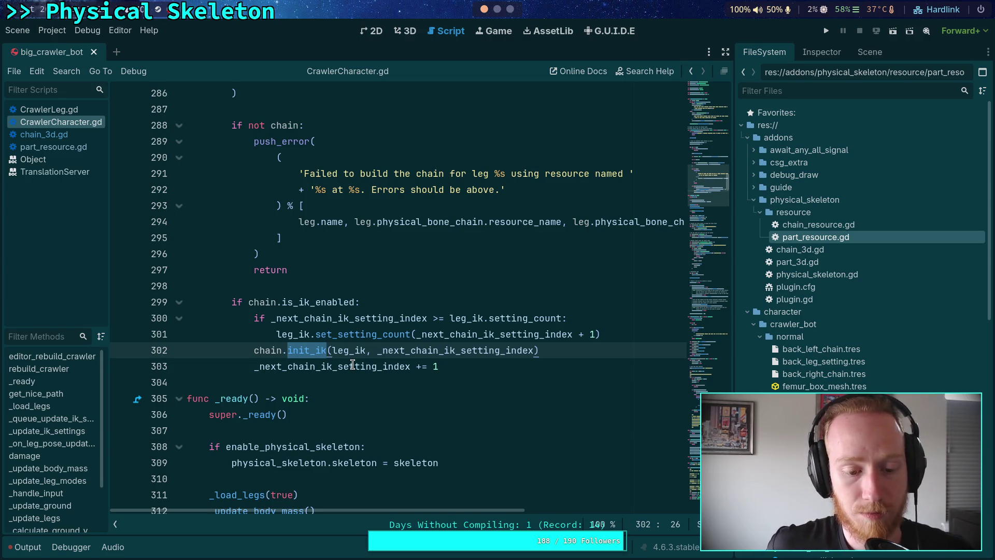
pyautogui.scroll(-3, 353, 365)
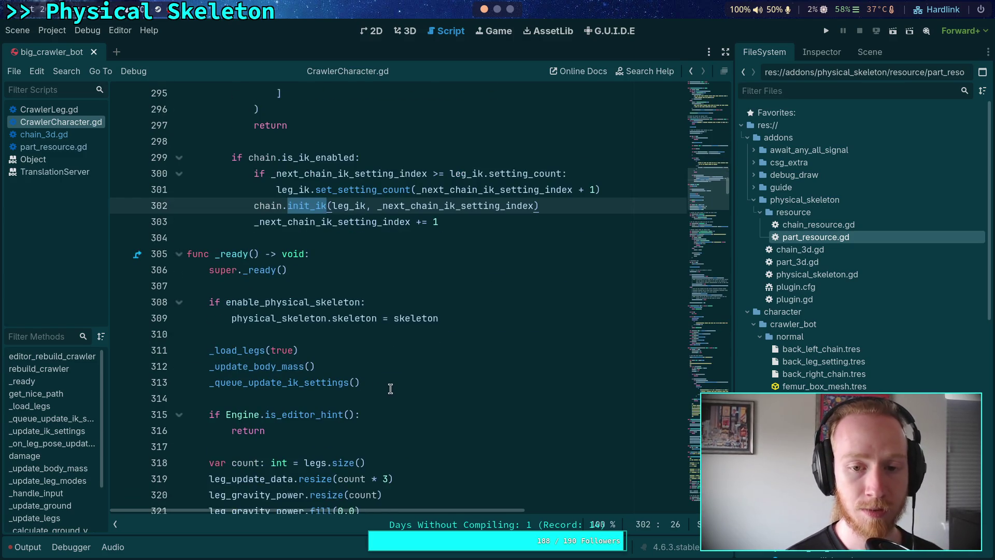
pyautogui.scroll(-1, 391, 389)
pyautogui.scroll(-2, 390, 389)
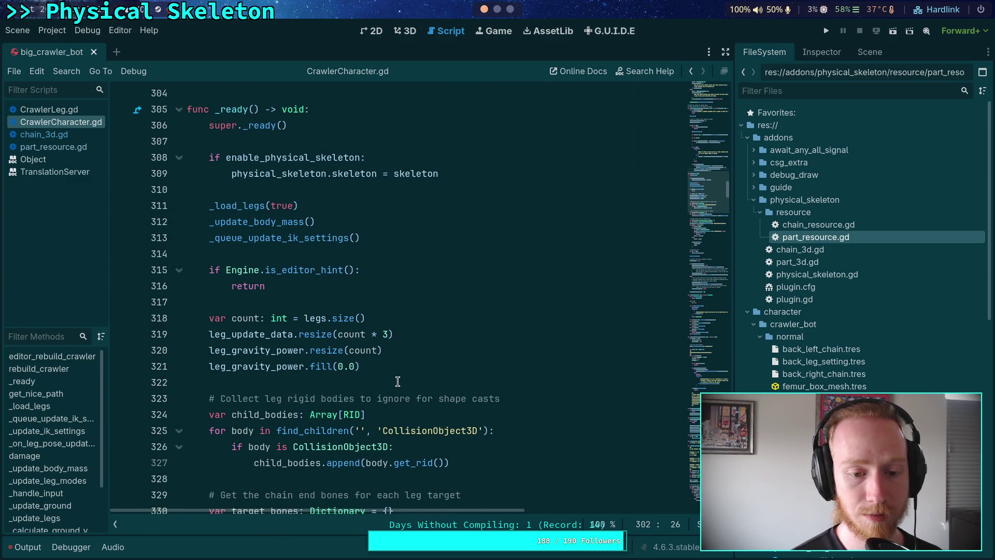
pyautogui.scroll(5, 400, 384)
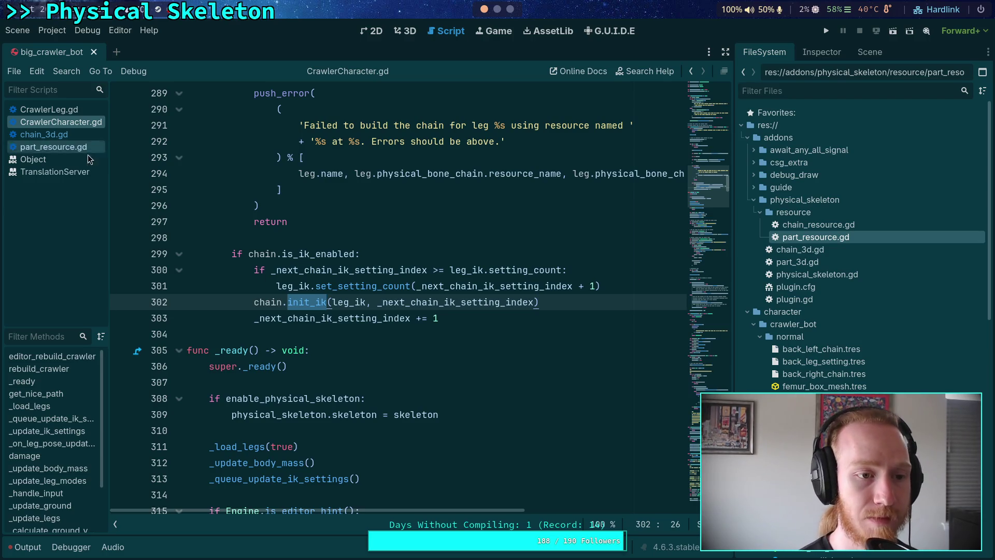
# Step: Open chain_3d.gd and insert a blank line after the resource variable declaration
pyautogui.click(44, 134)
pyautogui.moveTo(708, 311); pyautogui.dragTo(701, 120)
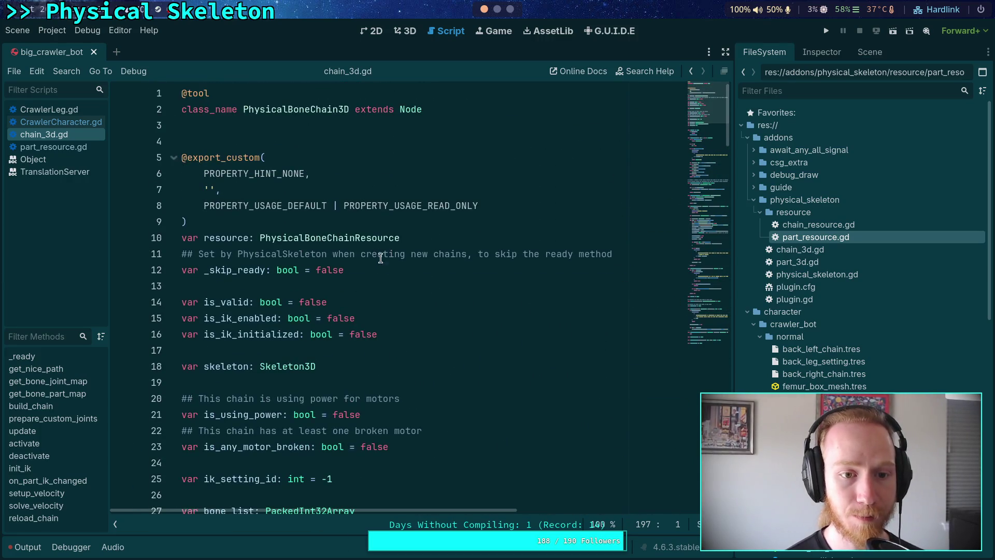
pyautogui.click(456, 288)
pyautogui.click(478, 241)
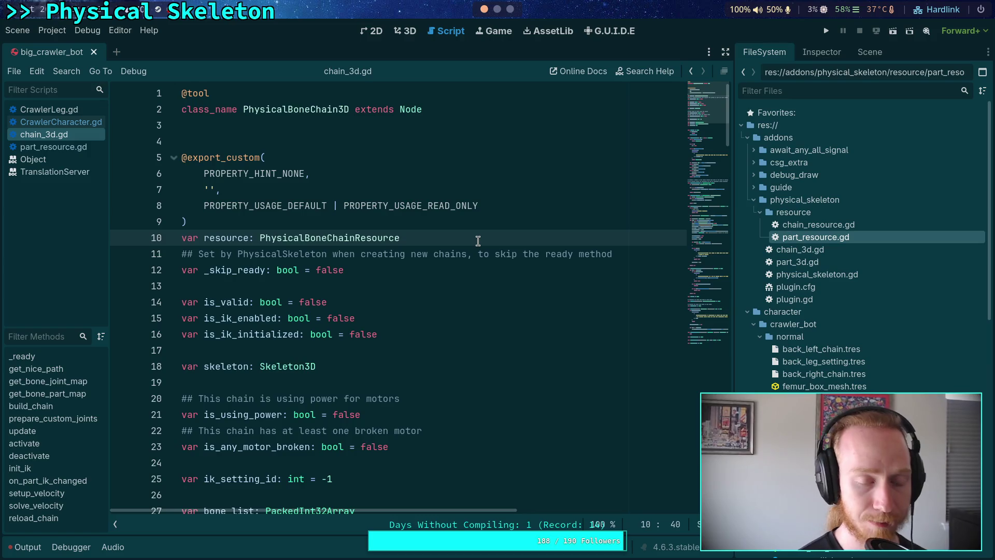
pyautogui.press('Return')
pyautogui.press('Return')
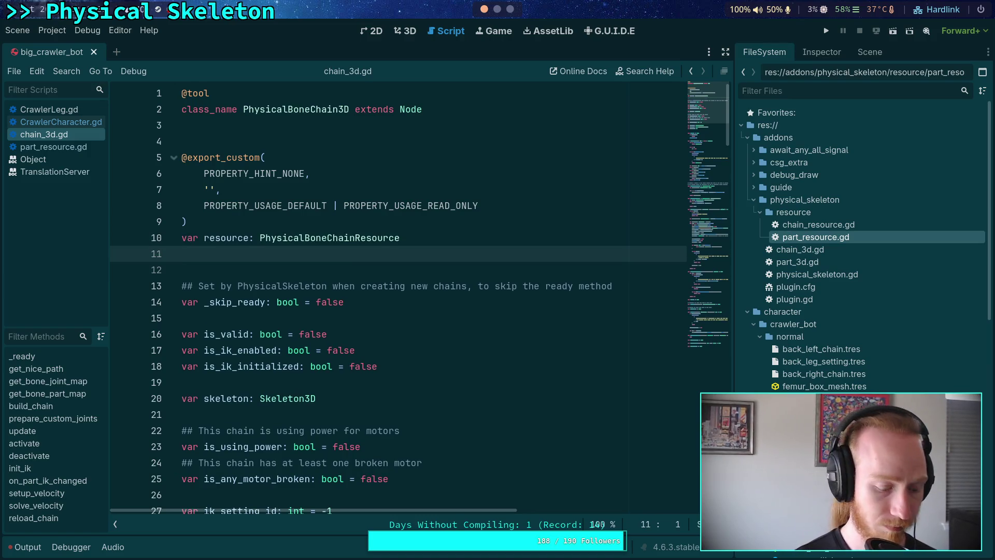
pyautogui.write('@exp')
pyautogui.write('ort_c')
pyautogui.press('BackSpace')
pyautogui.press('BackSpace')
pyautogui.write('_custom(')
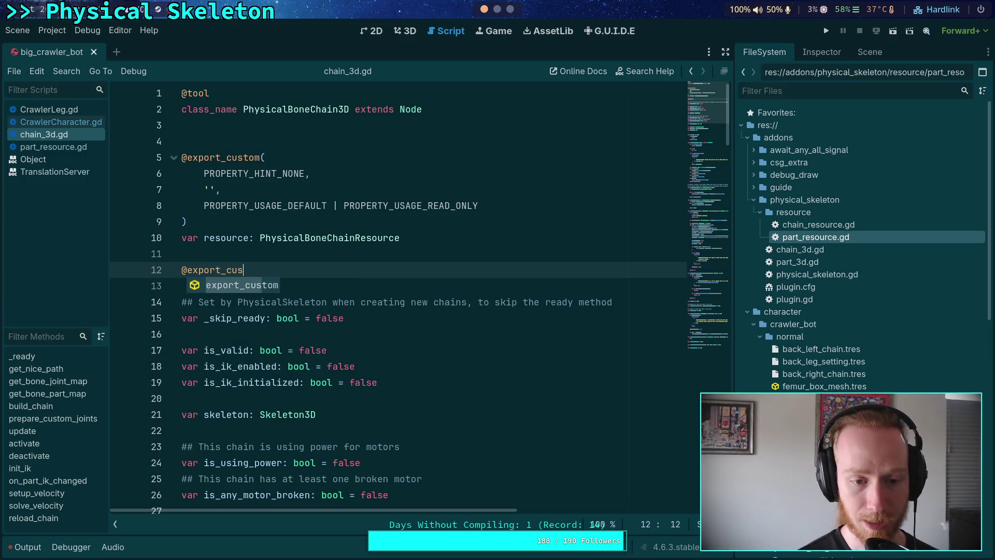
pyautogui.press('Return')
pyautogui.press('Return')
pyautogui.press('Left')
pyautogui.hotkey('ctrl', 'BackSpace')
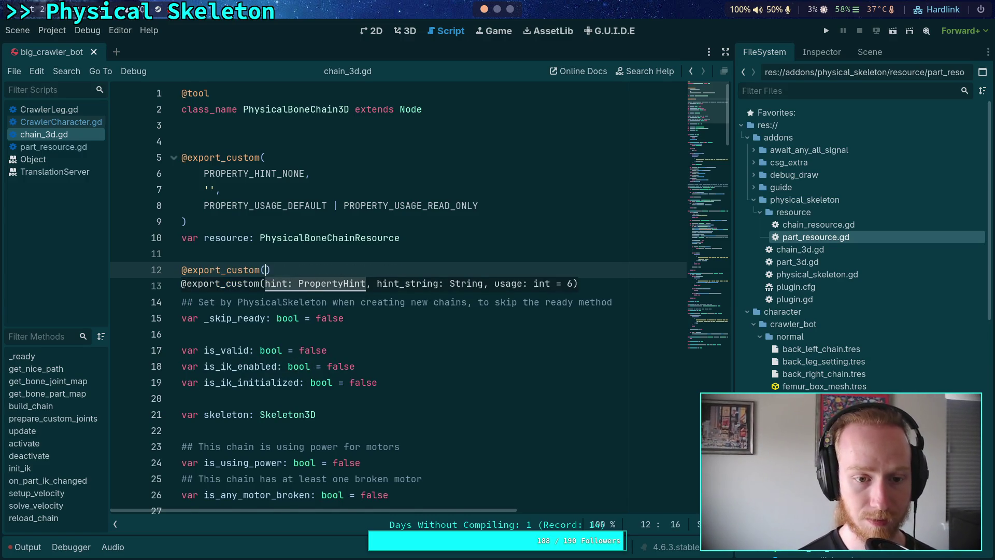
pyautogui.press('Return')
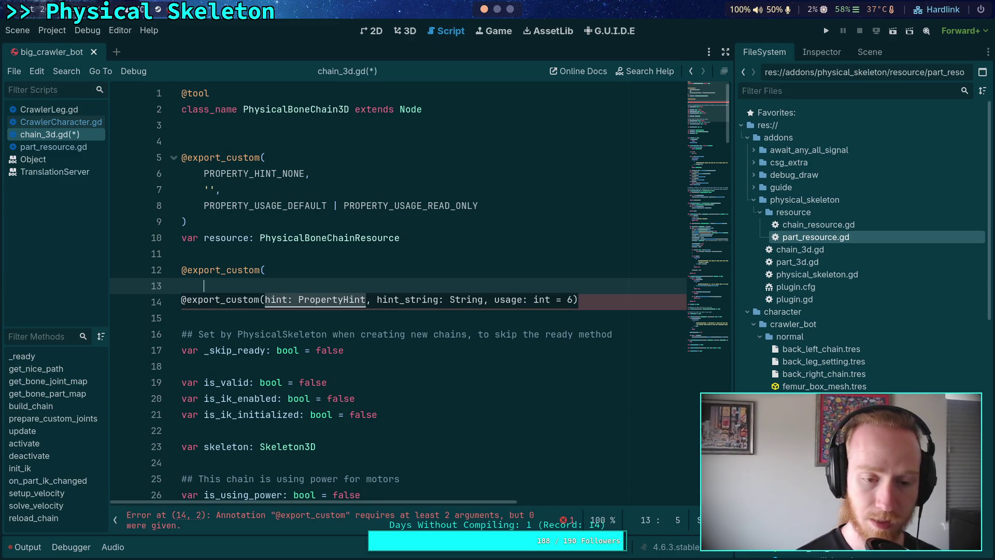
pyautogui.write('PRO')
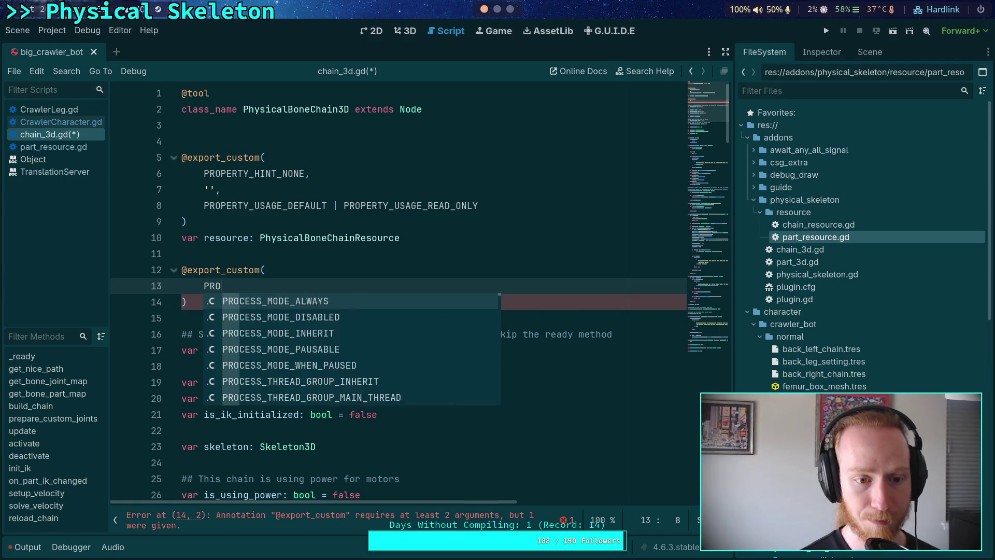
pyautogui.write('PERTY_HI')
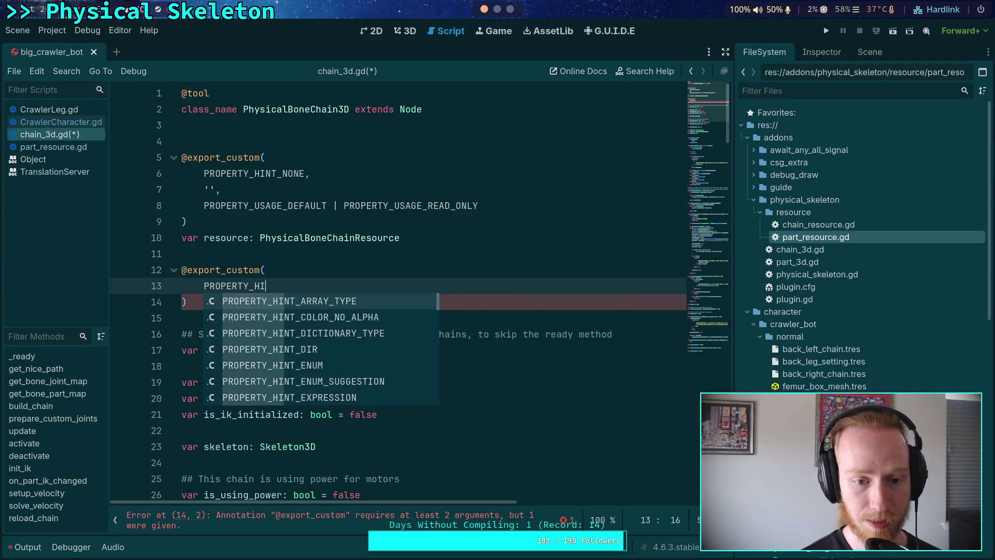
pyautogui.write('NT_NOD')
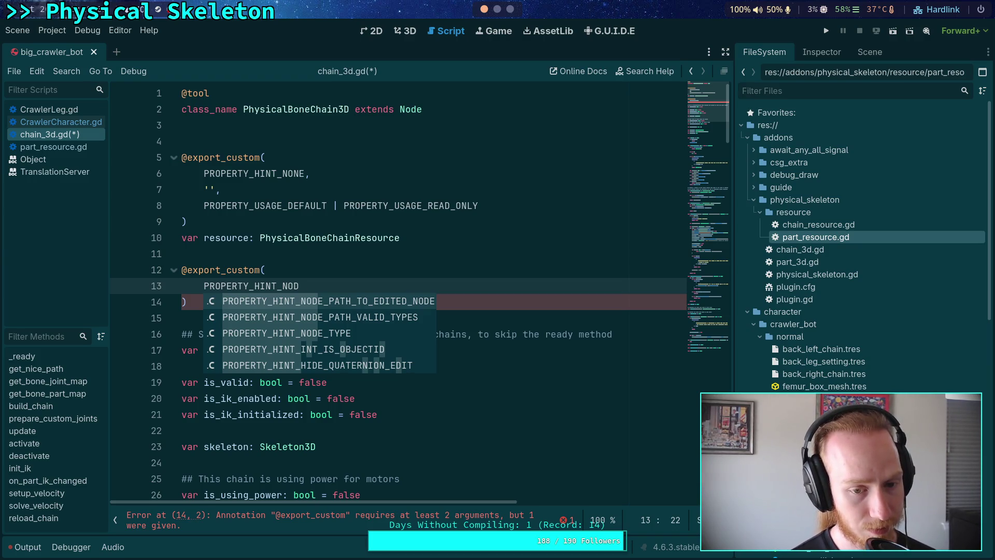
# Step: Check the Wheel.h source page in the browser, then return to the Godot editor
pyautogui.click(521, 254)
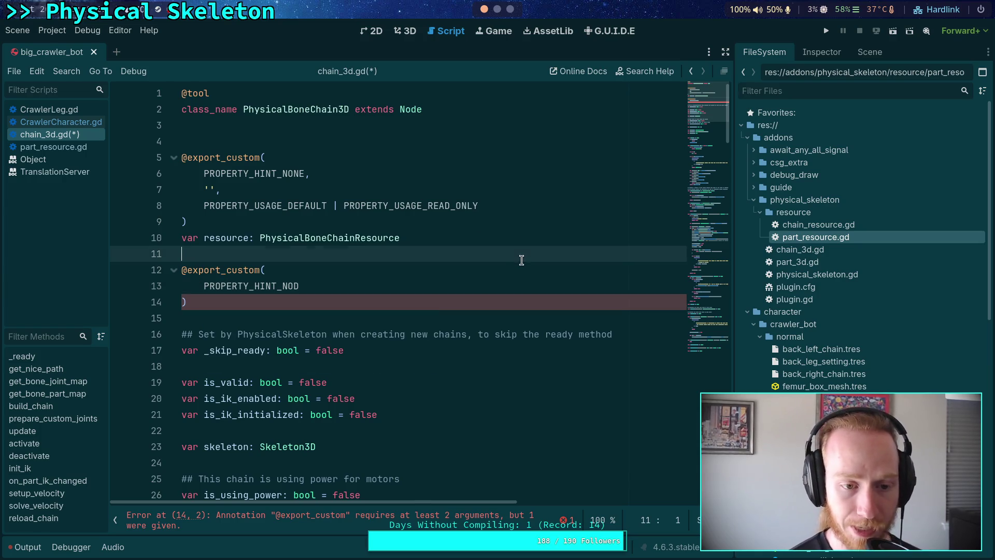
pyautogui.click(510, 9)
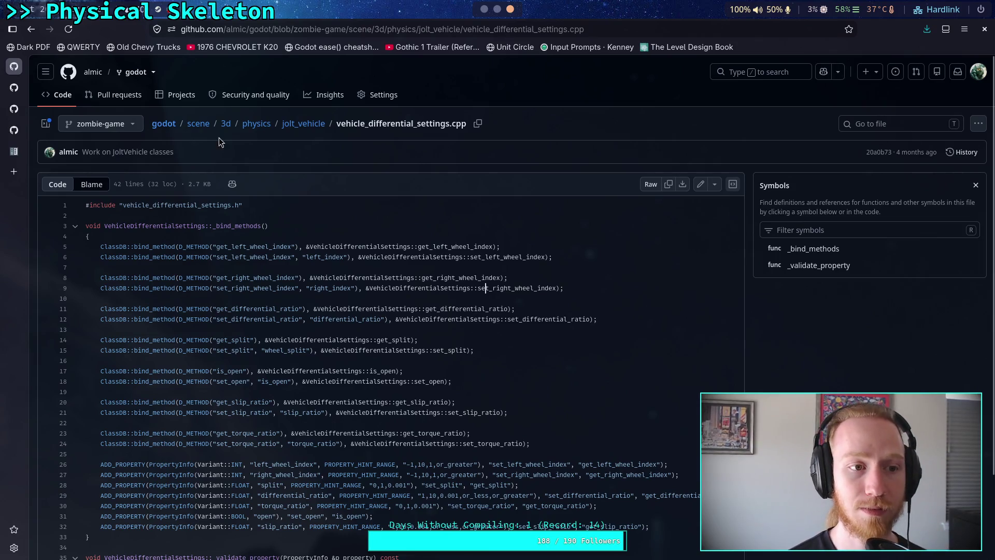
pyautogui.click(23, 91)
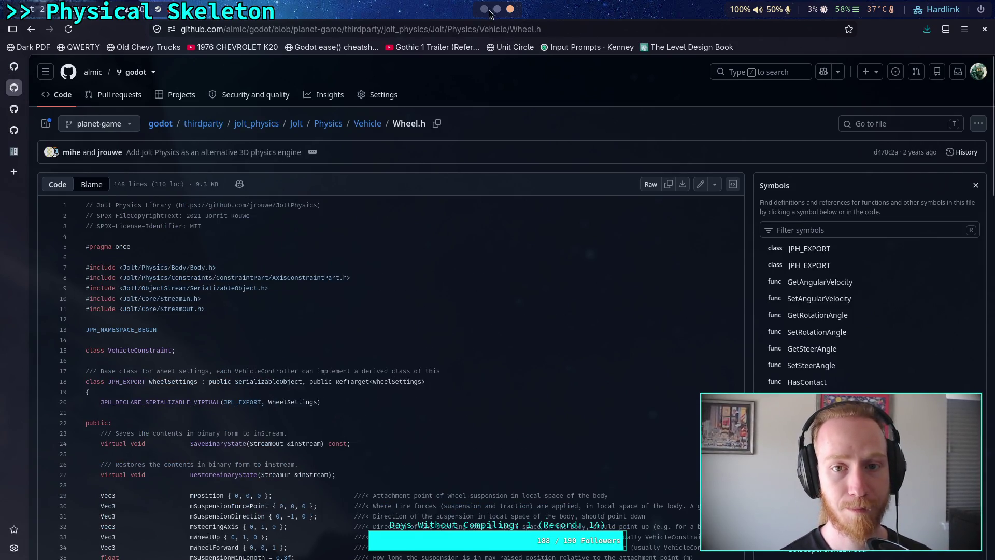
pyautogui.click(497, 9)
pyautogui.click(484, 9)
# Step: Set the line 13 hint to PROPERTY_HINT_NODE_PATH_VALID_TYPES instead of TO_EDITED_NODE
pyautogui.click(349, 286)
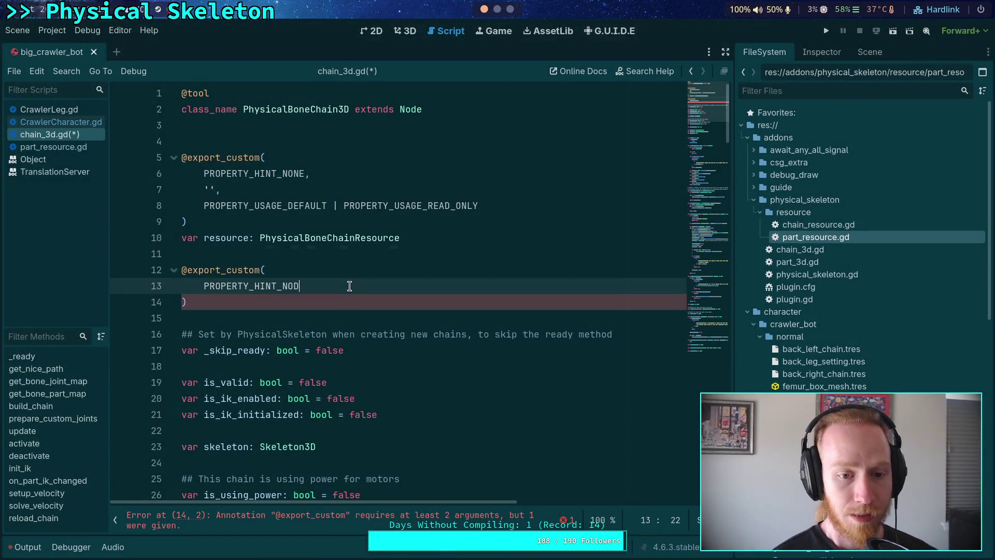
pyautogui.write('E')
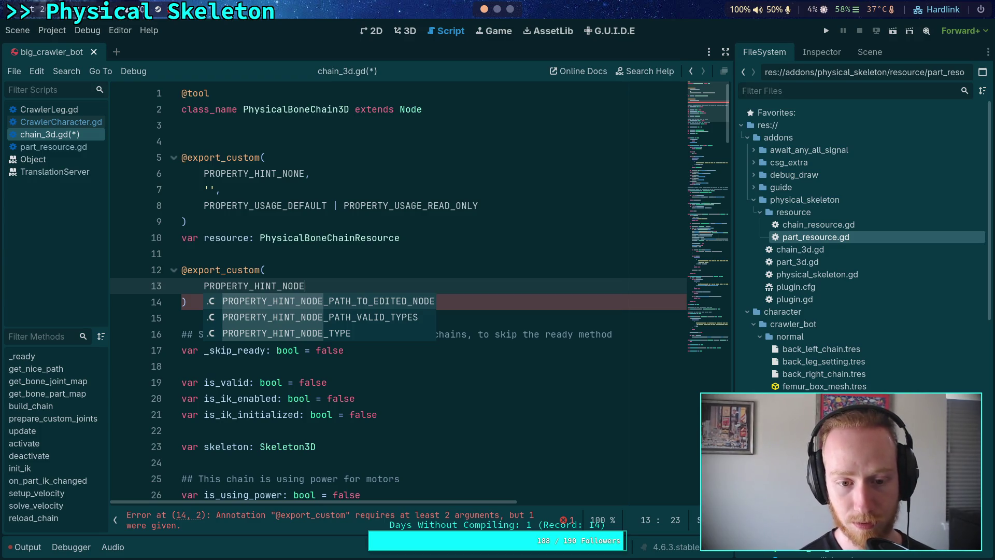
pyautogui.press('Return')
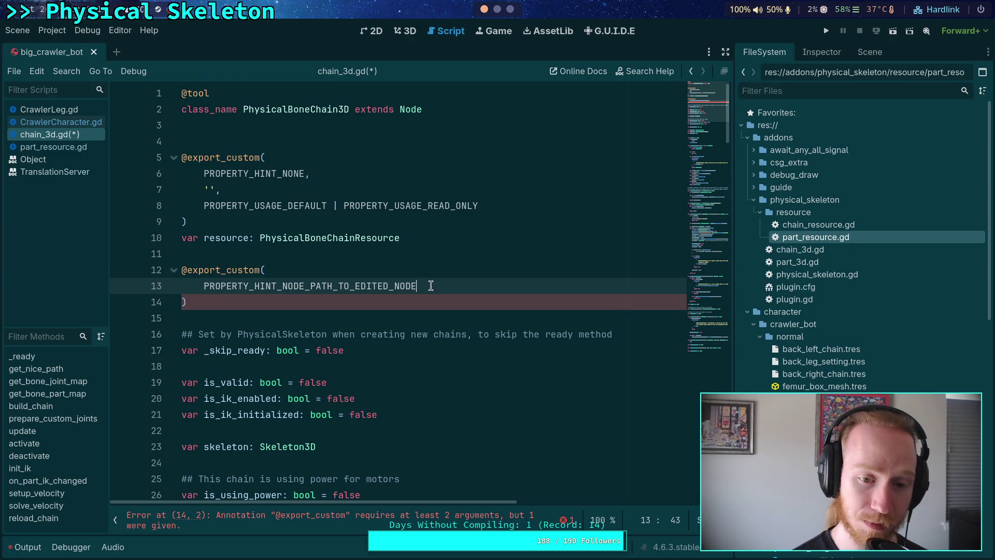
pyautogui.moveTo(431, 286); pyautogui.dragTo(339, 285)
pyautogui.moveTo(359, 285)
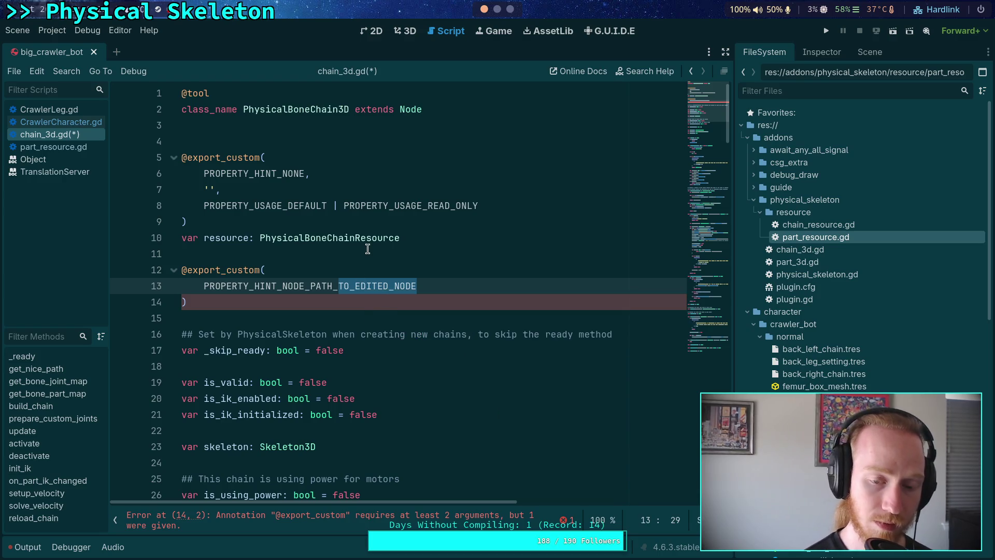
pyautogui.write('V')
pyautogui.press('Return')
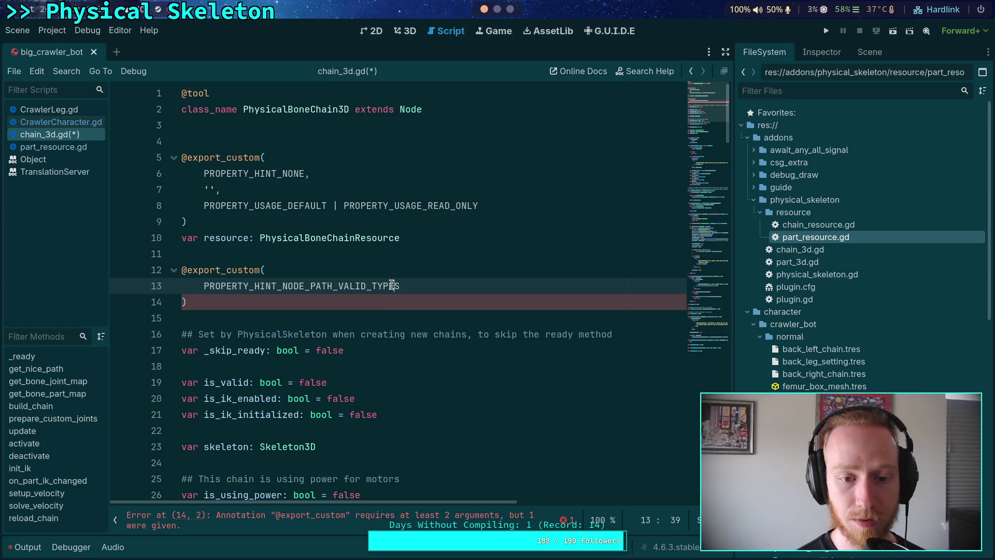
# Step: Select the PROPERTY_HINT_NODE_PATH_VALID_TYPES constant and move to terminal workspace 2
pyautogui.doubleClick(375, 284)
pyautogui.rightClick(375, 284)
pyautogui.press('Escape')
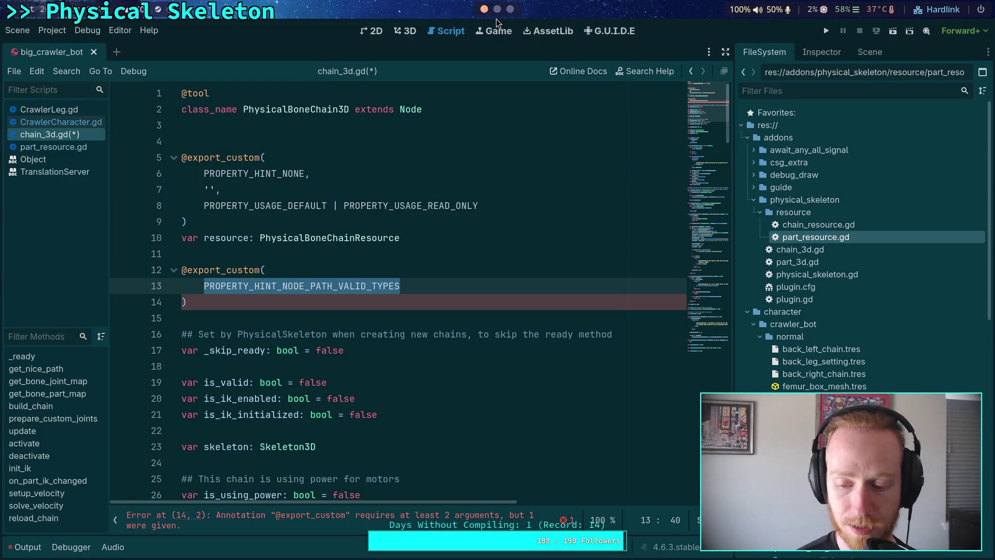
pyautogui.press('super+2')
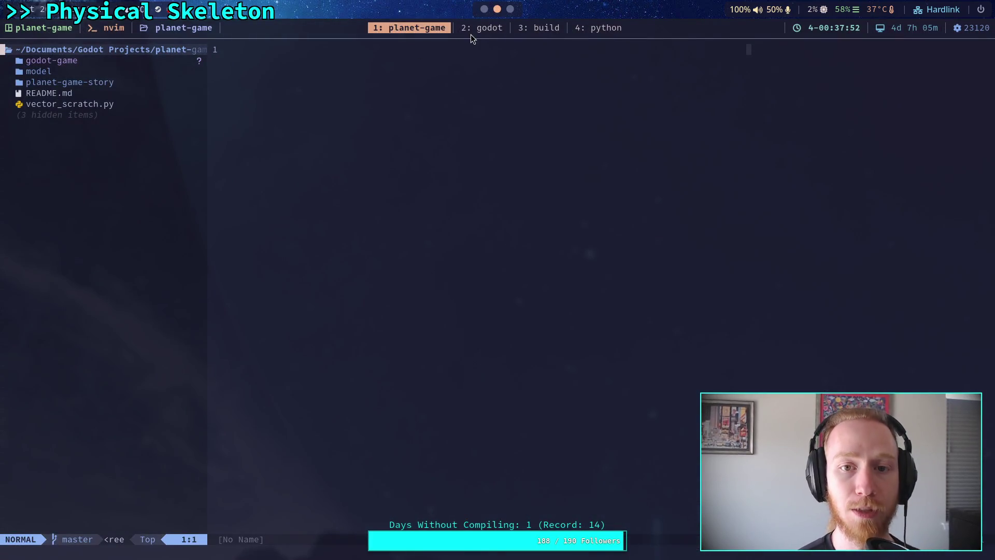
# Step: Open joint_3d.cpp in Neovim using Telescope's file finder
pyautogui.click(471, 34)
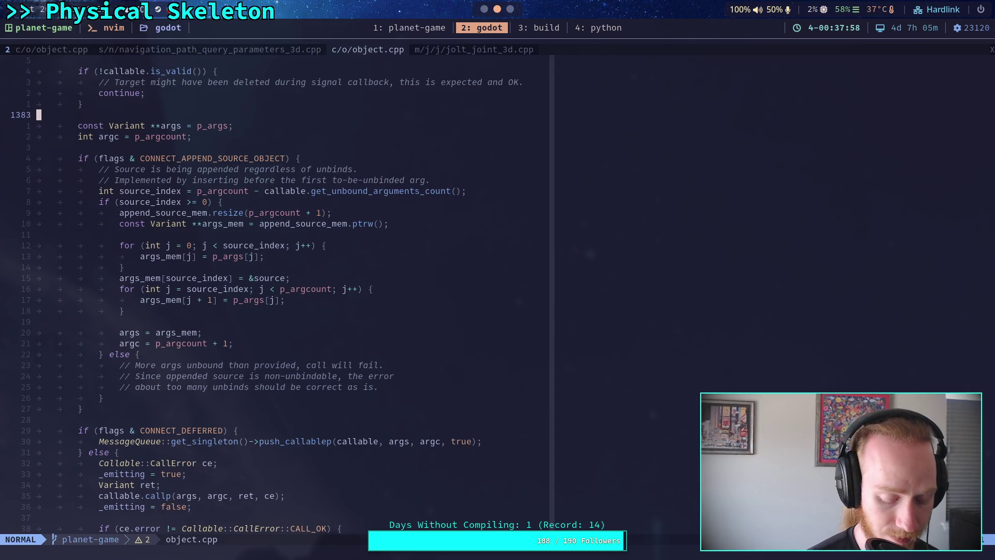
pyautogui.press('space')
pyautogui.press('f')
pyautogui.press('f')
pyautogui.write('joint_3d')
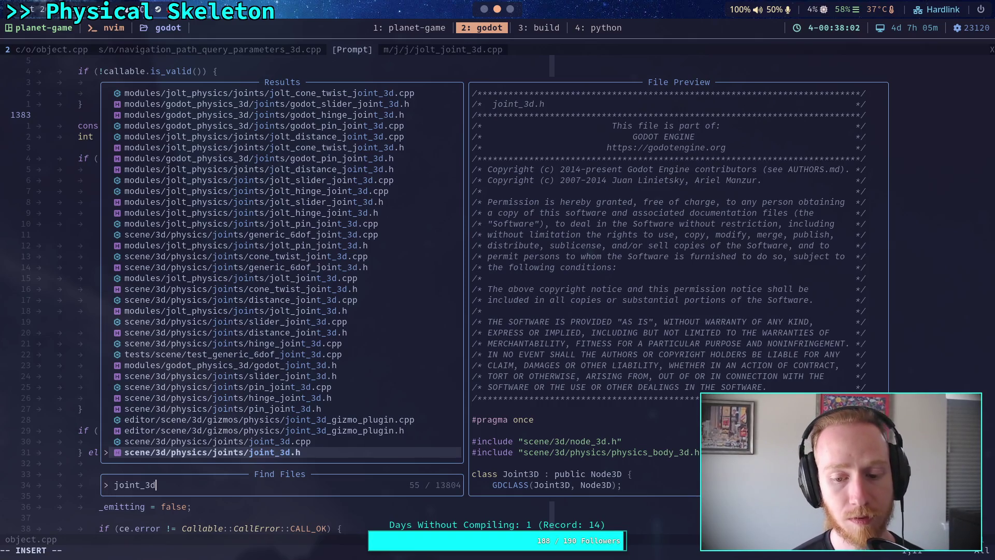
pyautogui.press('Up')
pyautogui.press('Return')
# Step: Scroll to joint_3d.cpp's _bind_methods node_a/node_b properties, then return to Godot
pyautogui.scroll(15, 270, 290)
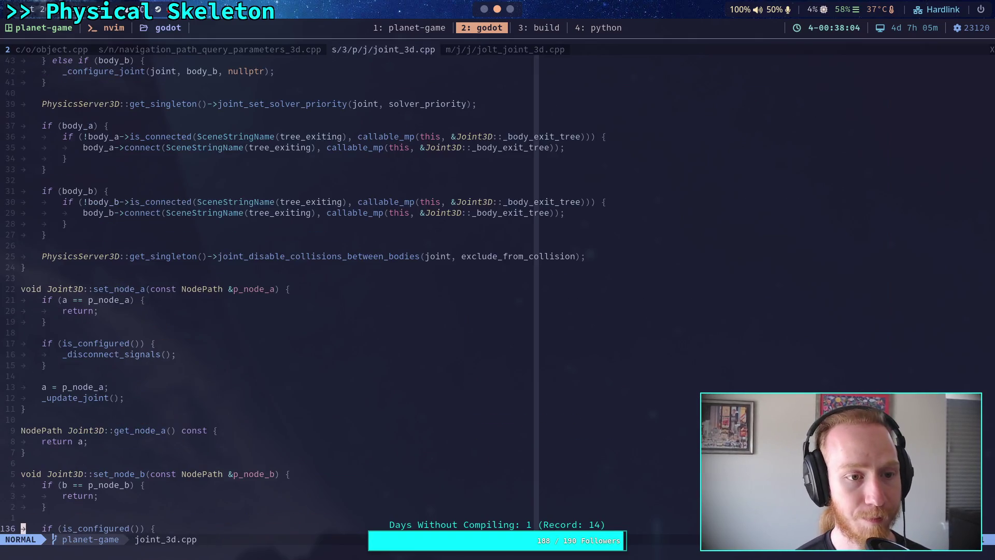
pyautogui.scroll(-14, 270, 290)
pyautogui.scroll(-14, 269, 290)
pyautogui.scroll(14, 270, 290)
pyautogui.scroll(-20, 270, 290)
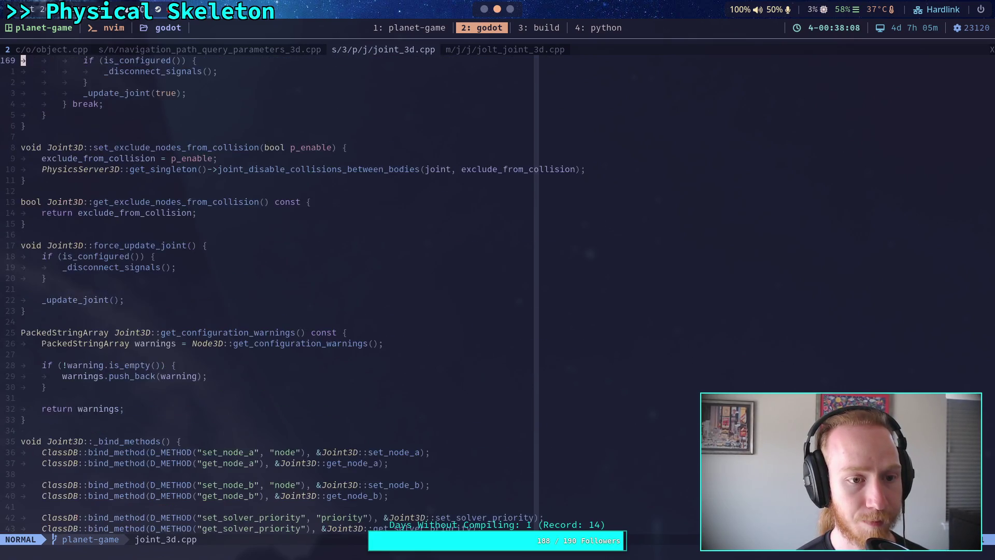
pyautogui.scroll(-6, 270, 290)
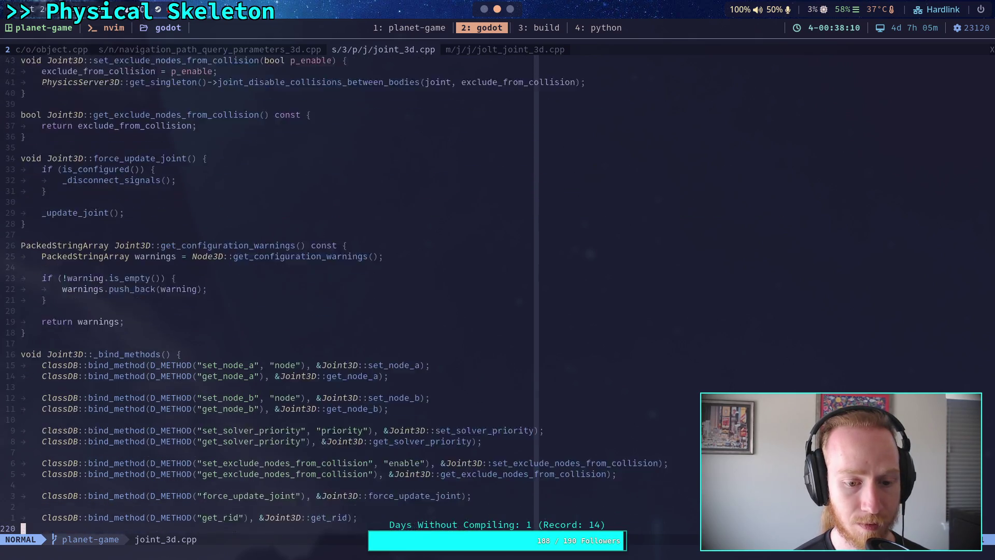
pyautogui.scroll(-2, 270, 290)
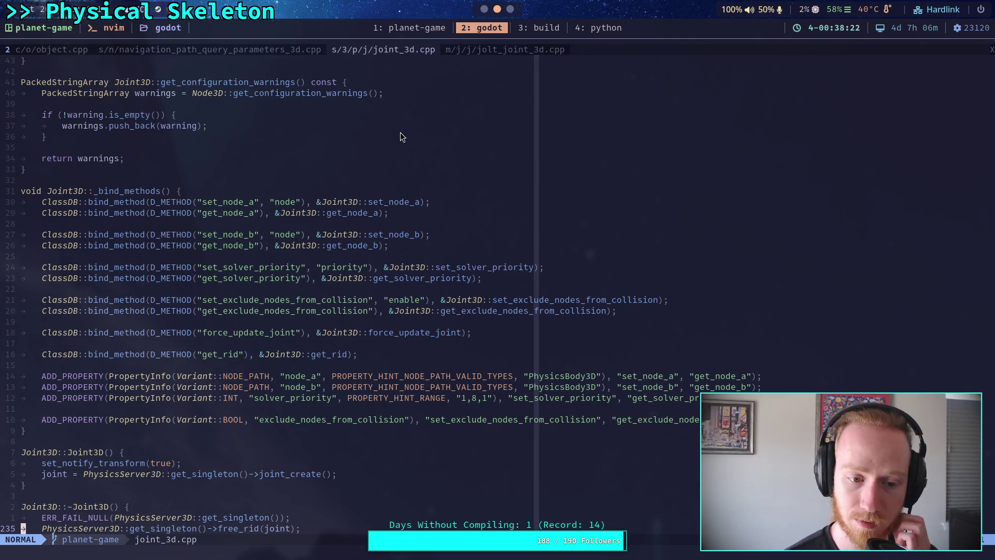
pyautogui.click(490, 29)
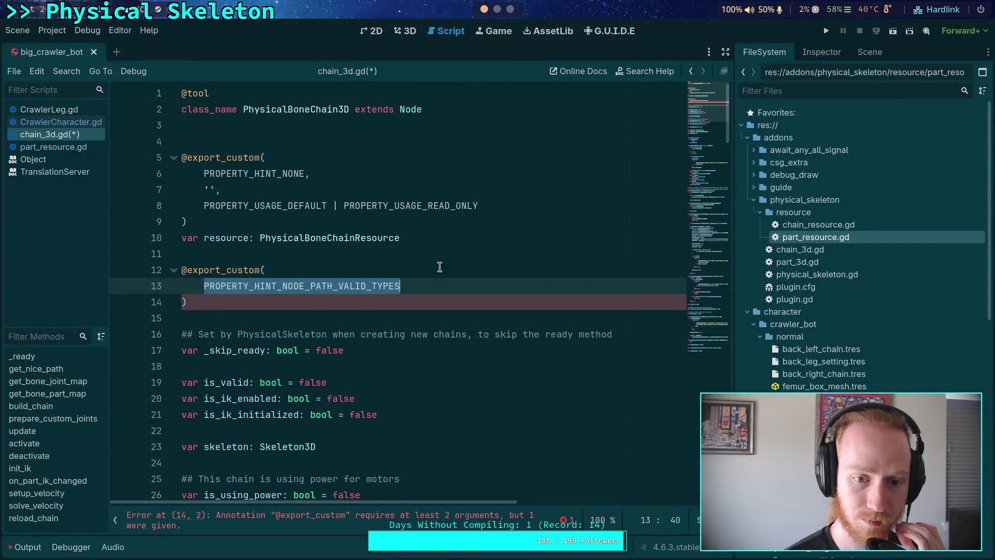
# Step: Live-grep the Godot source for NODE_PATH_VALID_TYPES and open editor_properties.cpp at line 4161
pyautogui.hotkey('alt', 'Tab')
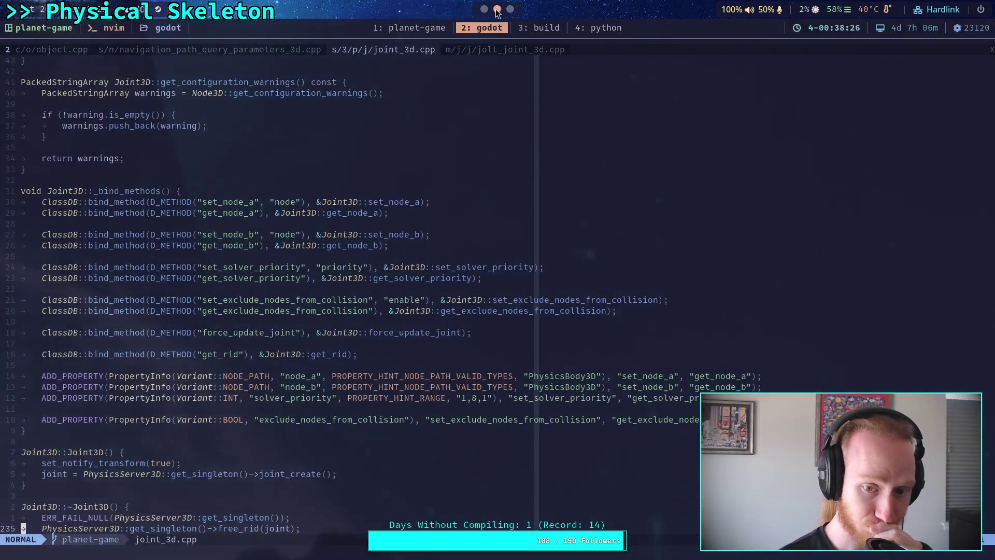
pyautogui.press('space')
pyautogui.write('fg')
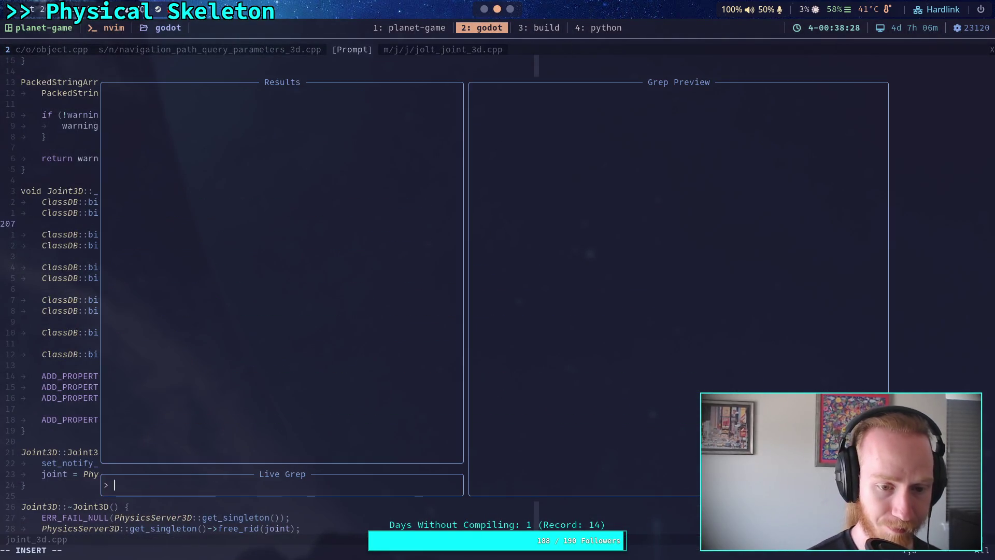
pyautogui.write('NODE_PATH_VALID_TYPE')
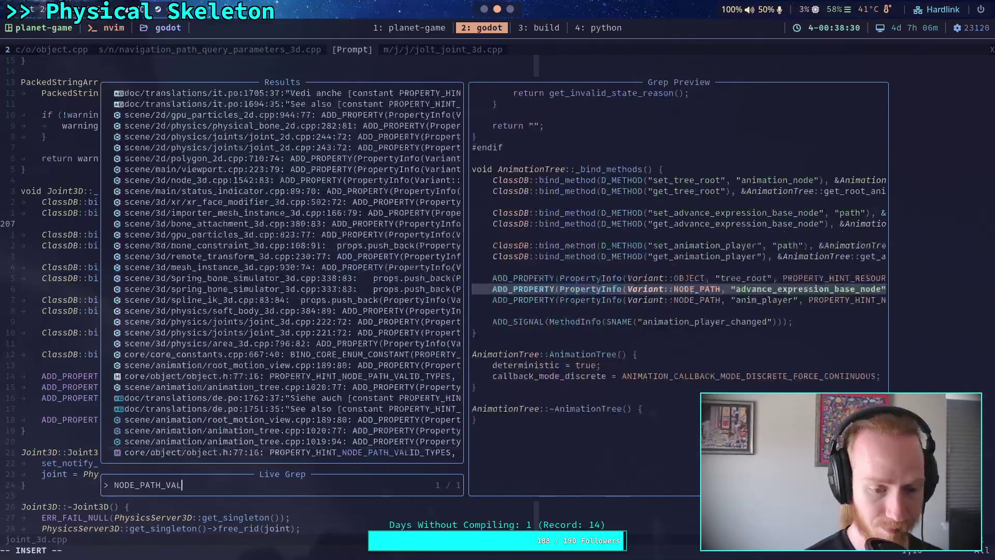
pyautogui.write('S')
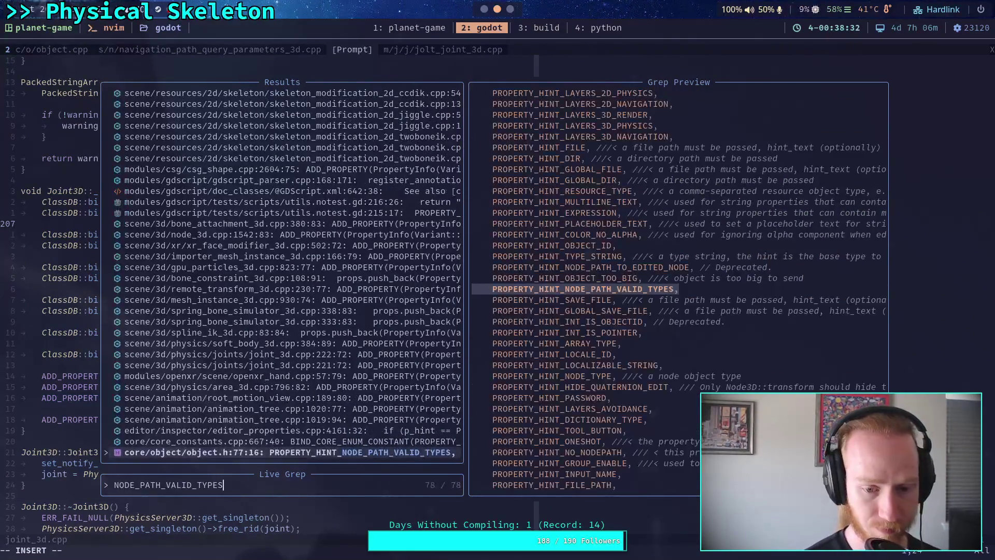
pyautogui.hotkey('ctrl', 'p')
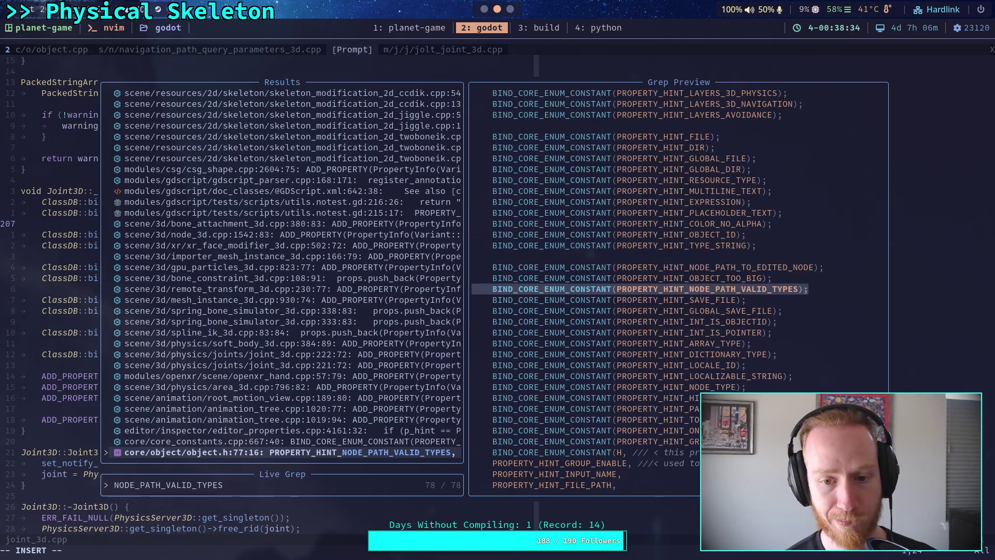
pyautogui.hotkey('ctrl', 'p')
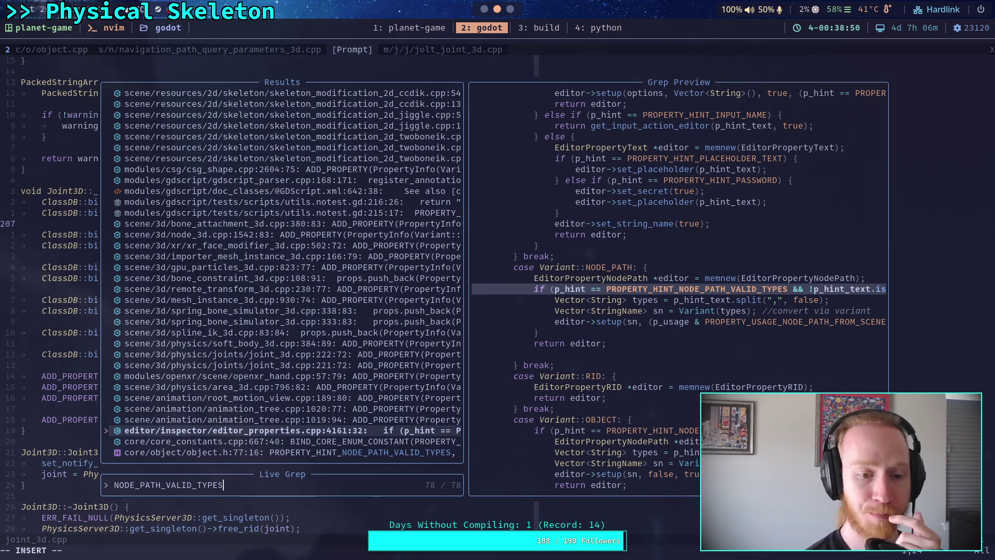
pyautogui.press('Return')
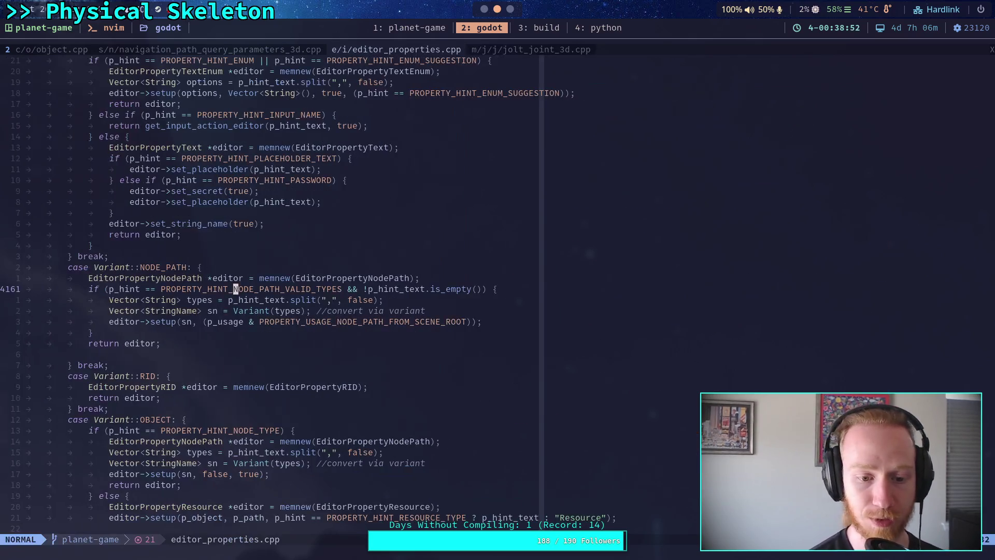
# Step: Move to the PROPERTY_HINT_NODE_TYPE branch near line 4175, then return to Godot
pyautogui.press('j')
pyautogui.press('j')
pyautogui.press('j')
pyautogui.press('j')
pyautogui.press('j')
pyautogui.press('j')
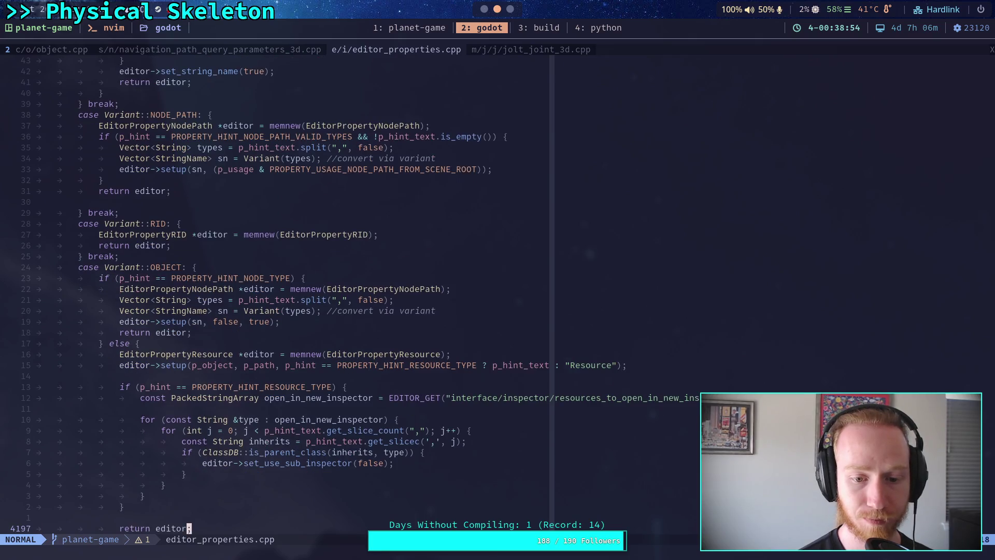
pyautogui.press('0')
pyautogui.press('k')
pyautogui.press('k')
pyautogui.press('k')
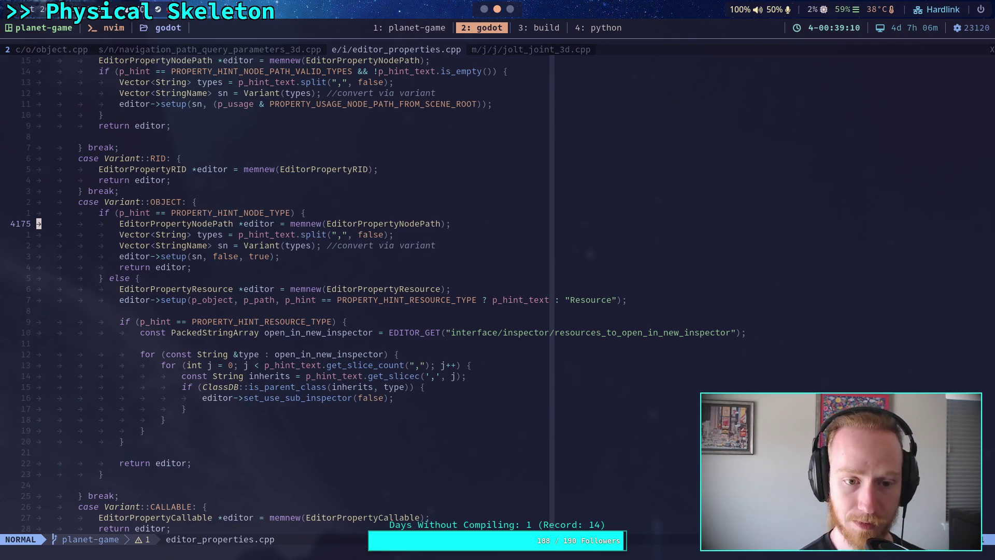
pyautogui.click(484, 9)
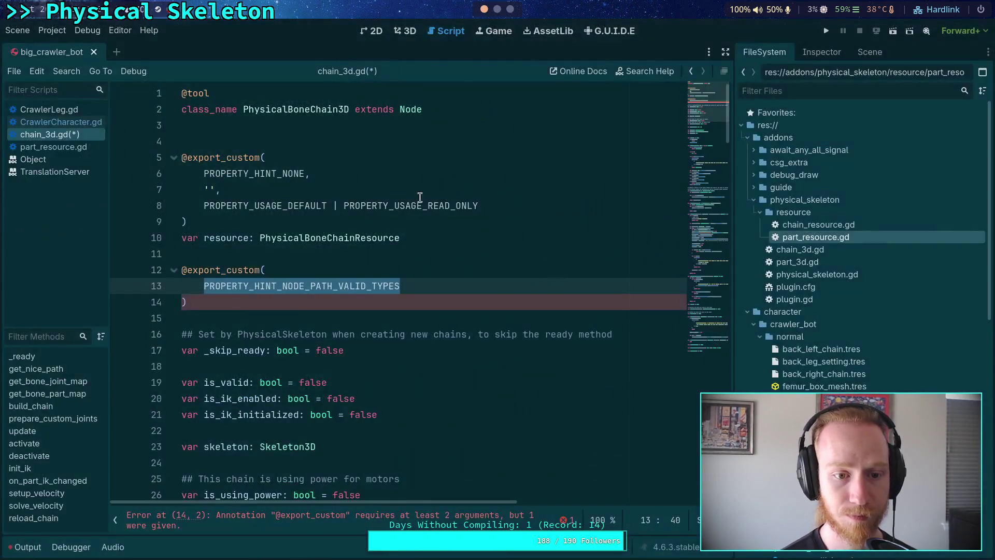
# Step: Replace PROPERTY_HINT_NODE_PATH_VALID_TYPES with PROPERTY_HINT_NODE_TYPE on line 13 via autocomplete
pyautogui.moveTo(406, 286); pyautogui.dragTo(334, 288)
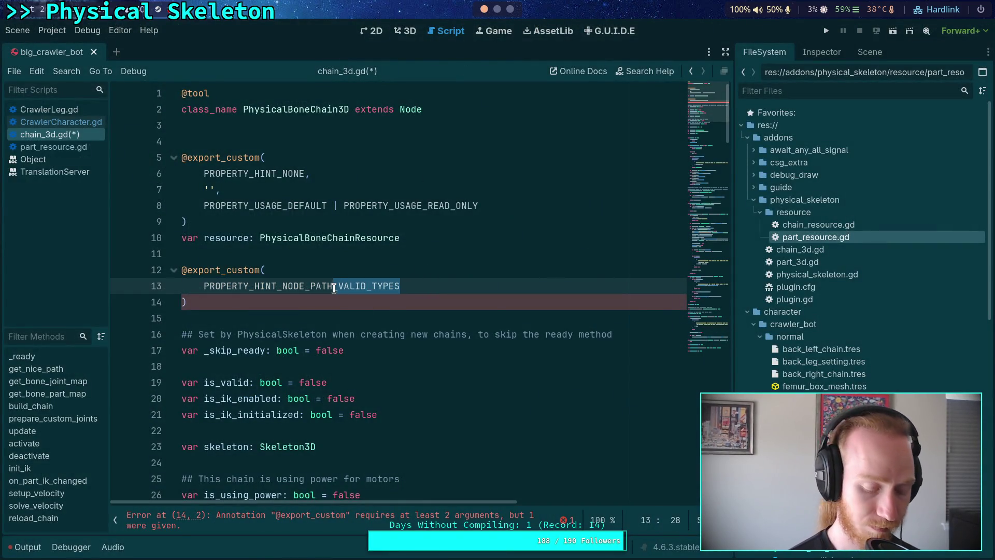
pyautogui.press('BackSpace')
pyautogui.press('BackSpace')
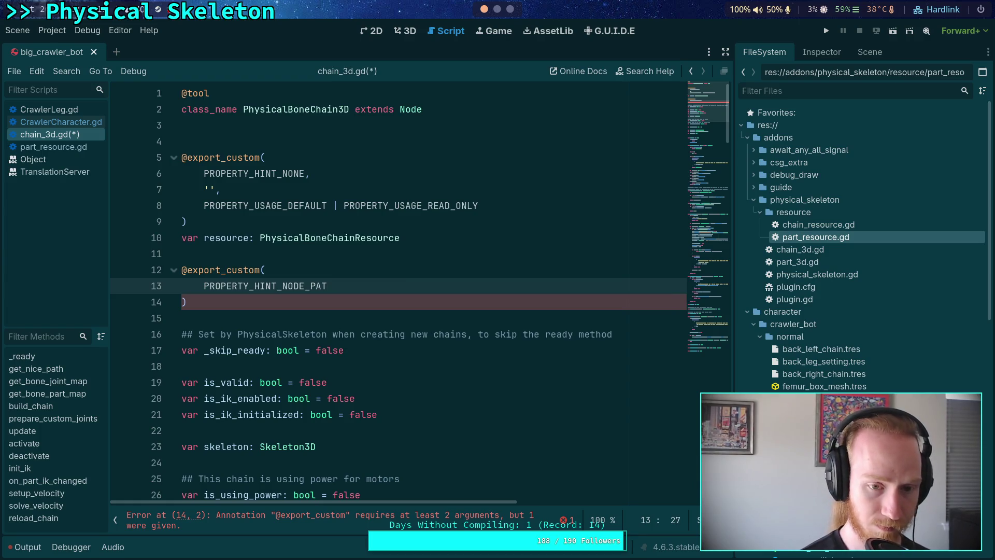
pyautogui.press('BackSpace')
pyautogui.press('BackSpace')
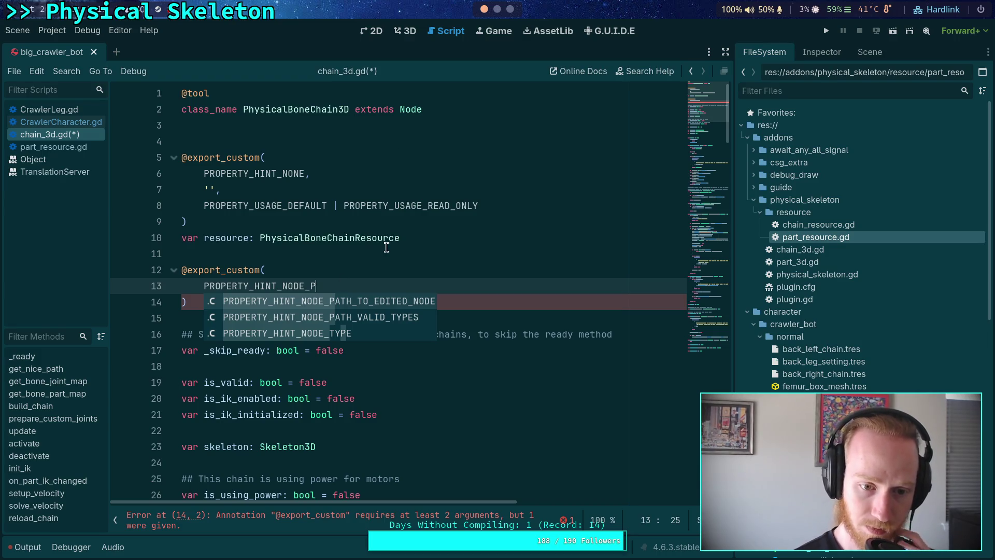
pyautogui.press('Return')
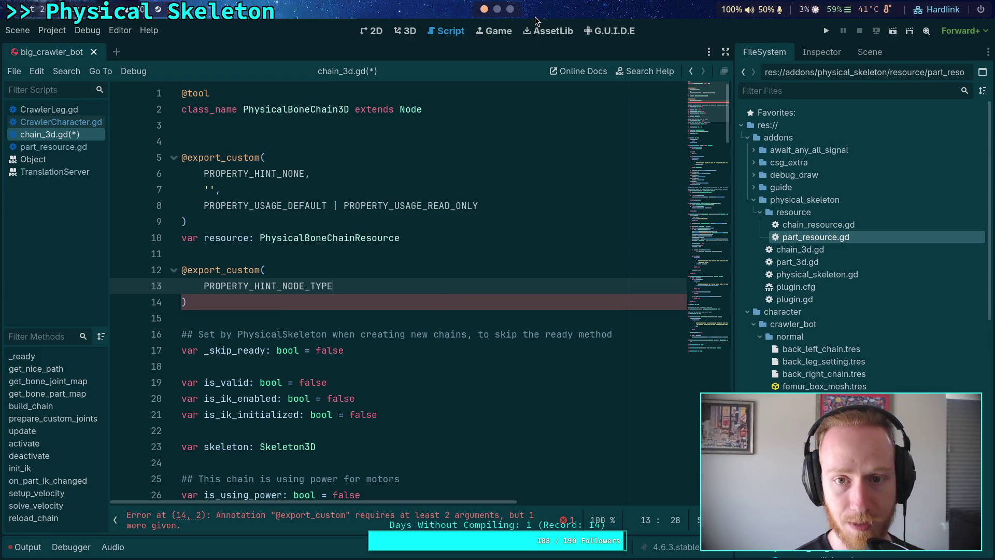
pyautogui.hotkey('alt', 'Tab')
pyautogui.hotkey('alt', 'Tab')
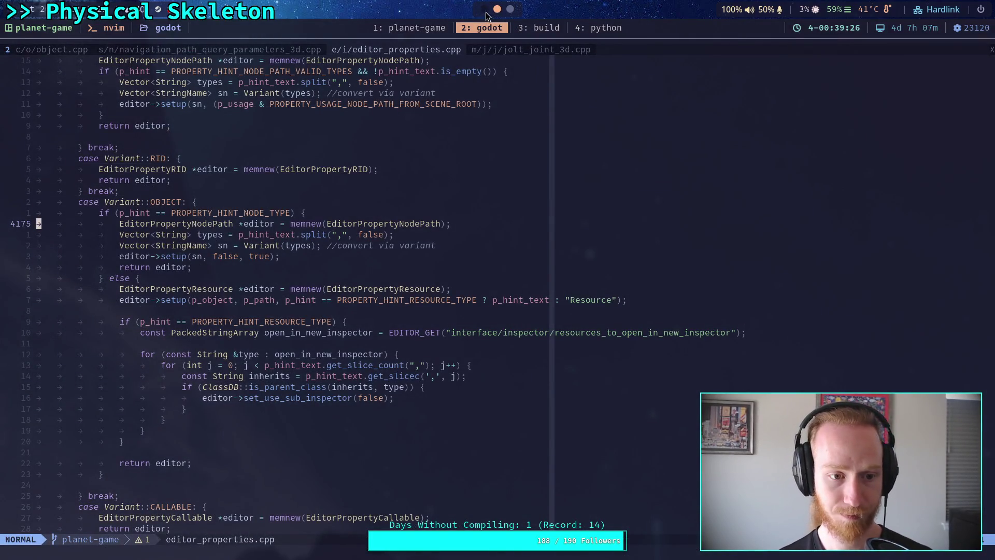
# Step: Scroll through the Object property editor code in editor_properties.cpp, then return to chain_3d.gd
pyautogui.scroll(5, 426, 206)
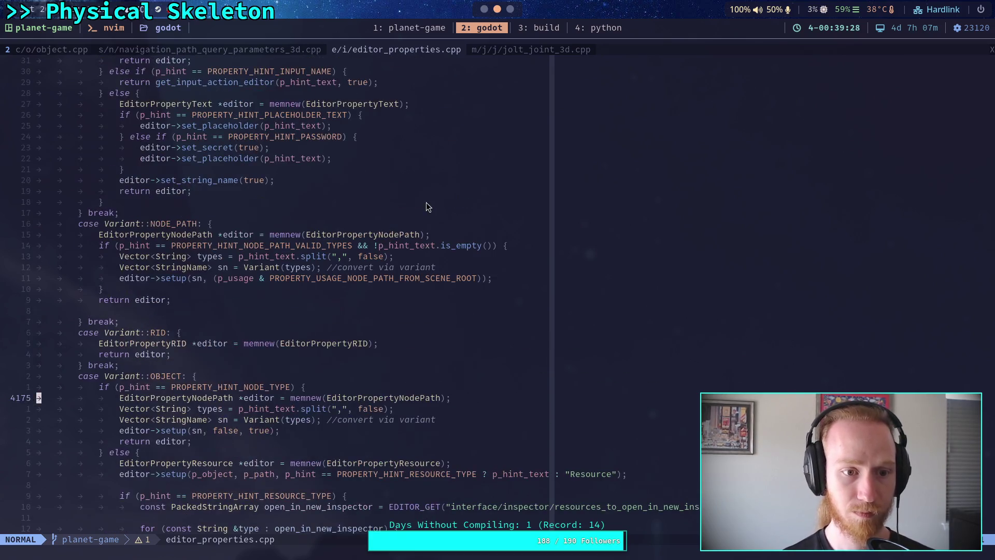
pyautogui.scroll(-16, 426, 203)
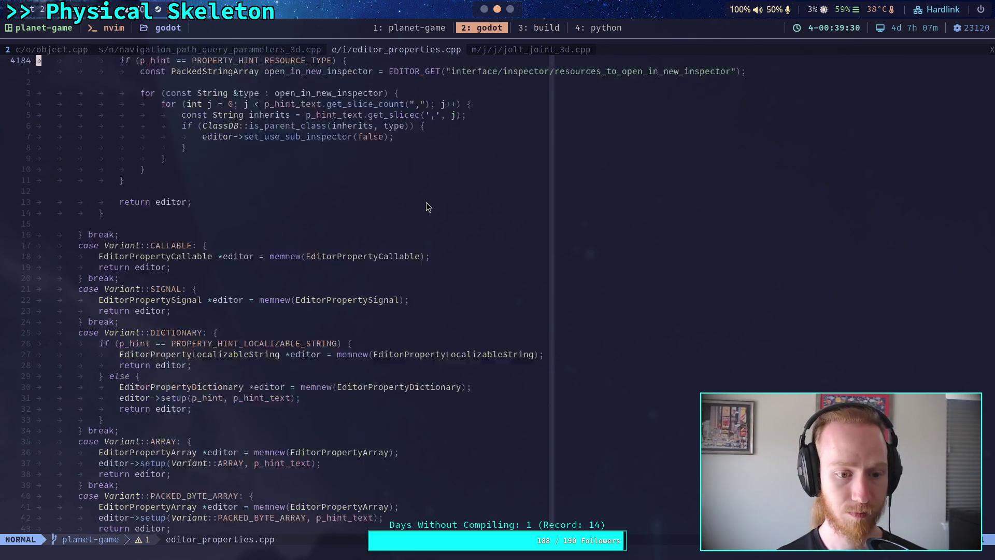
pyautogui.scroll(10, 426, 206)
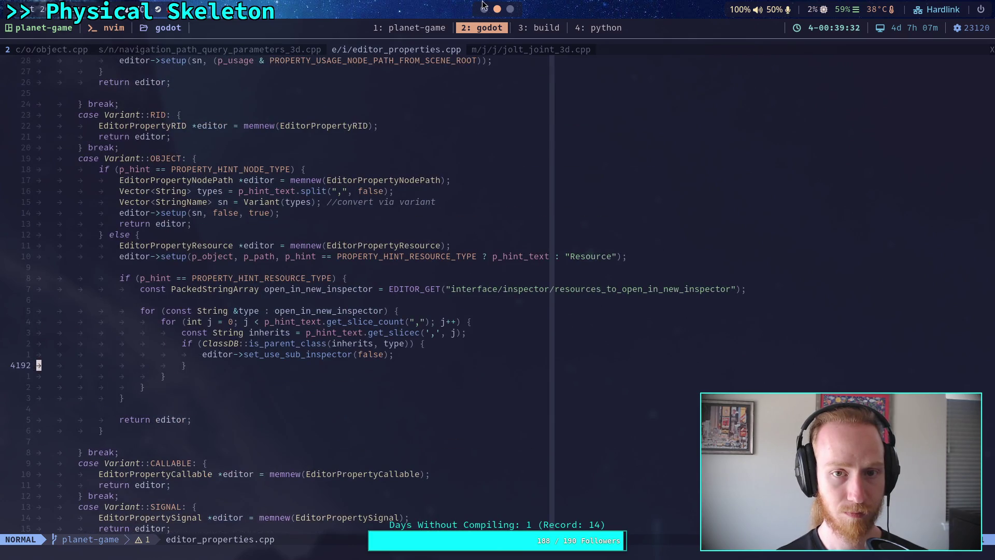
pyautogui.hotkey('alt', 'Tab')
# Step: Add 'IterateIK3D' as the annotation's hint string argument on a new line
pyautogui.write(',')
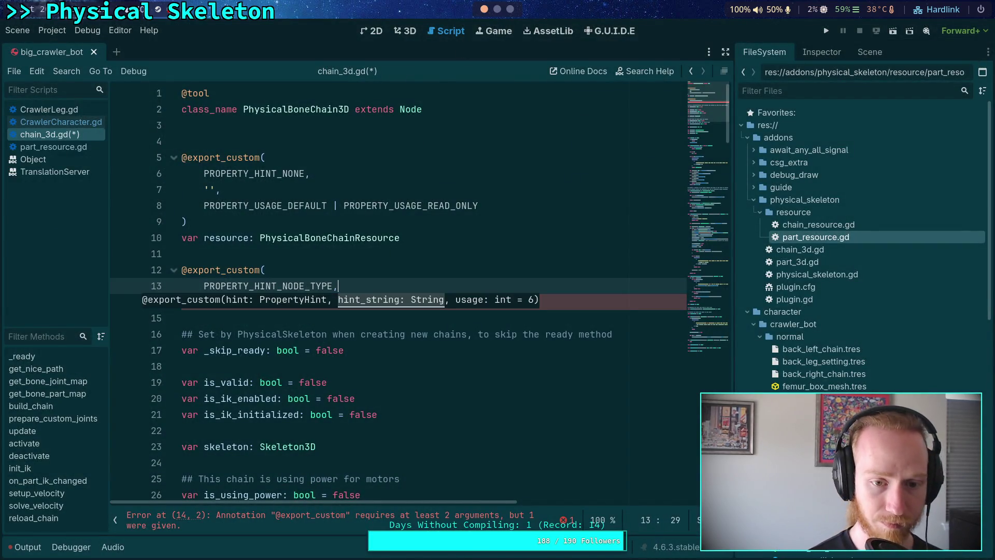
pyautogui.press('Return')
pyautogui.write("'")
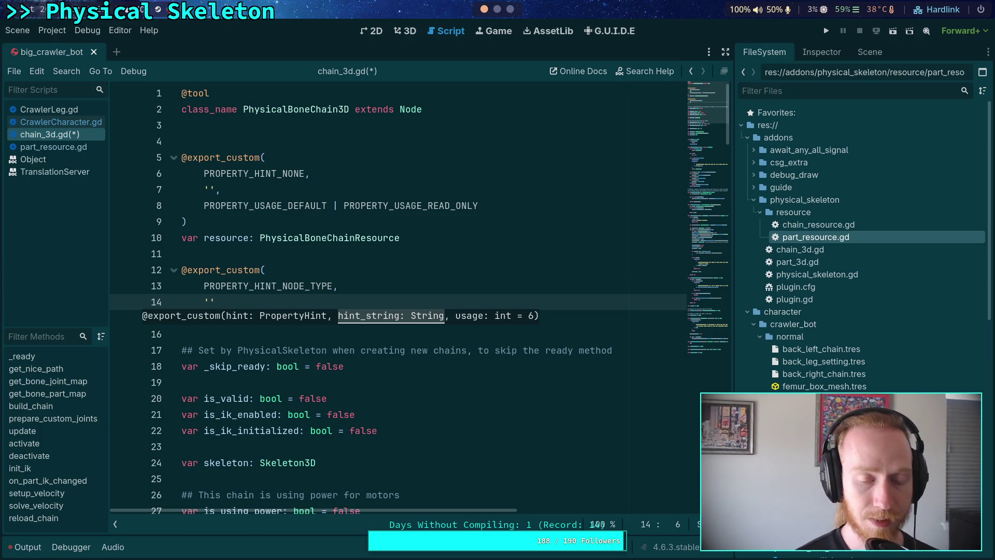
pyautogui.write('Iterate')
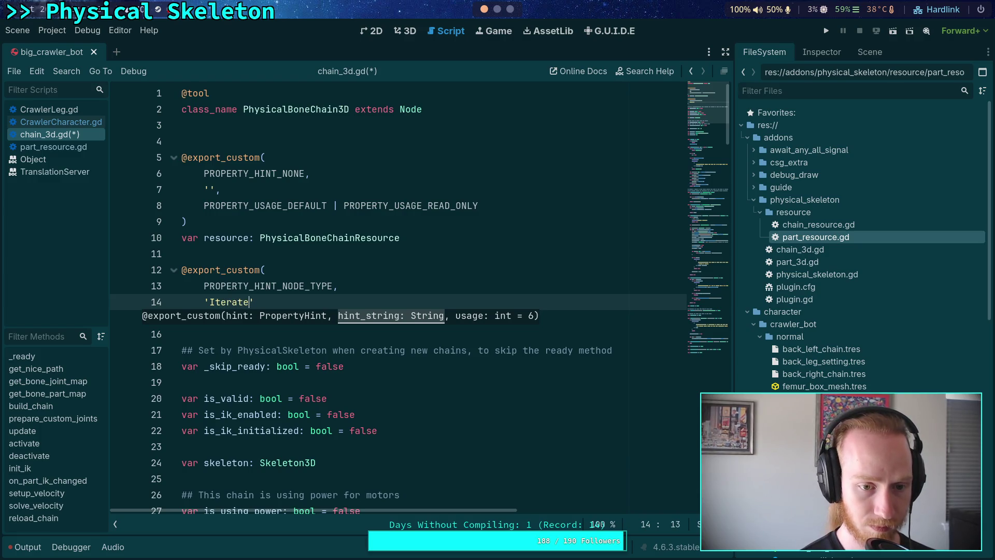
pyautogui.write('I')
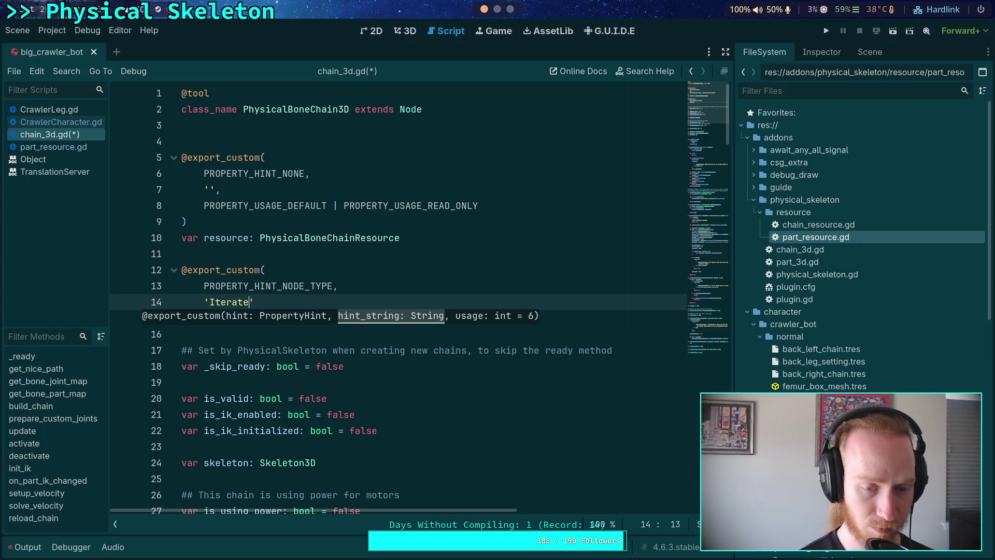
pyautogui.write("K3D',")
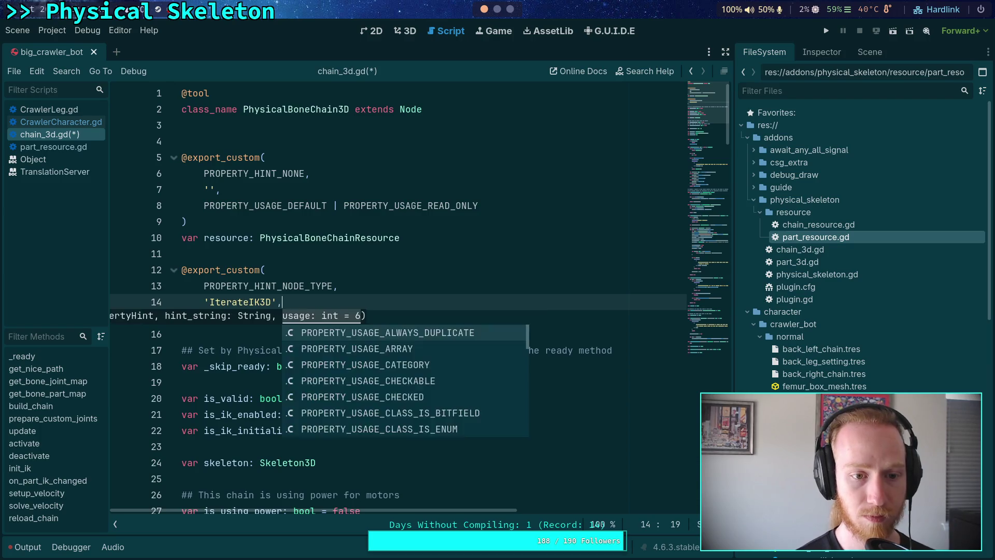
pyautogui.press('Return')
pyautogui.hotkey('ctrl', 'z')
pyautogui.press('Return')
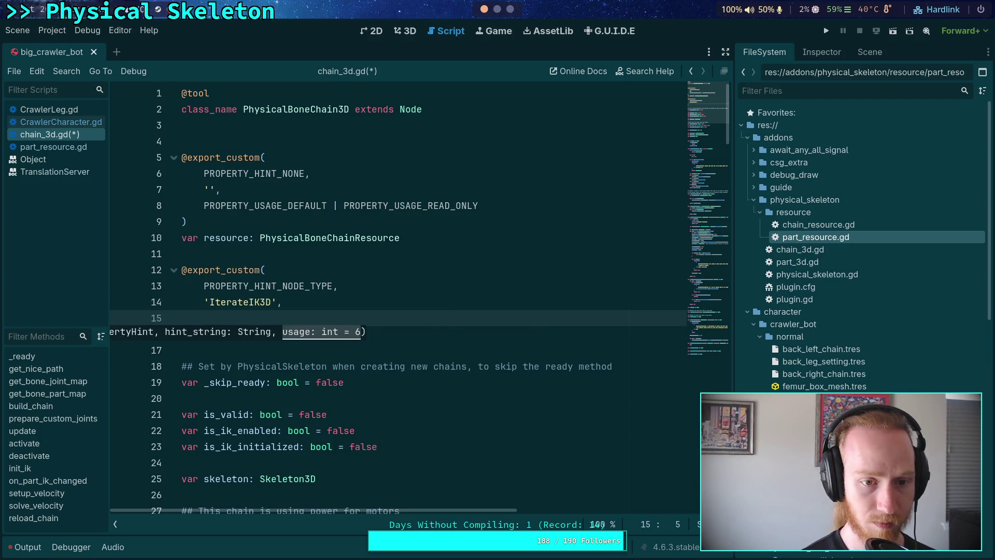
# Step: Set the usage flags to PROPERTY_USAGE_DEFAULT | PROPERTY_USAGE_READ_ONLY
pyautogui.write('DEF')
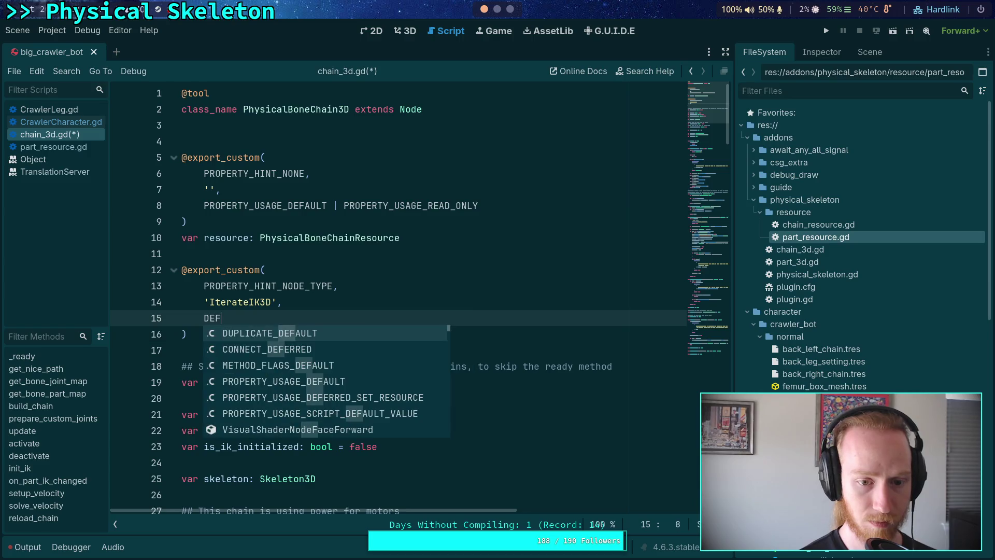
pyautogui.press('Down')
pyautogui.press('Down')
pyautogui.press('Down')
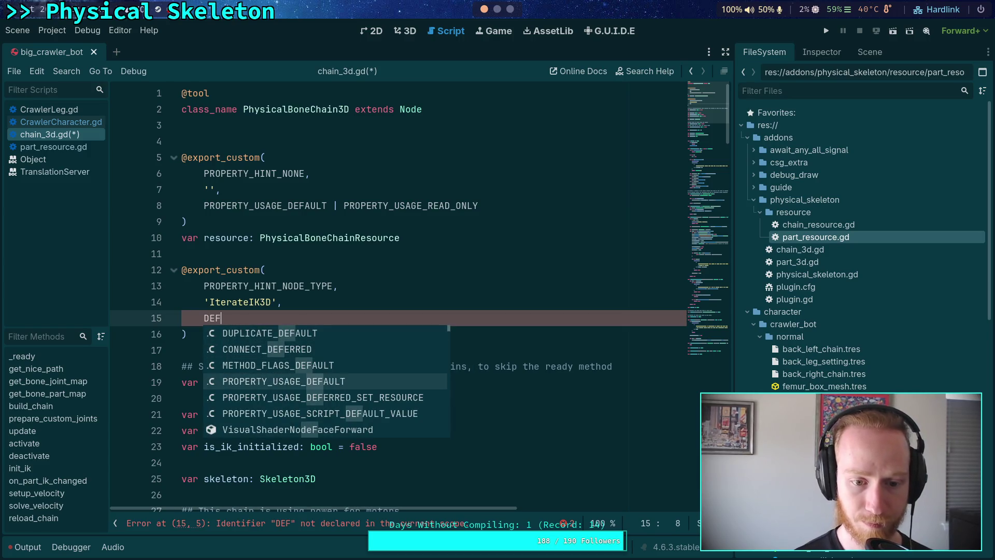
pyautogui.press('Return')
pyautogui.write('| PR')
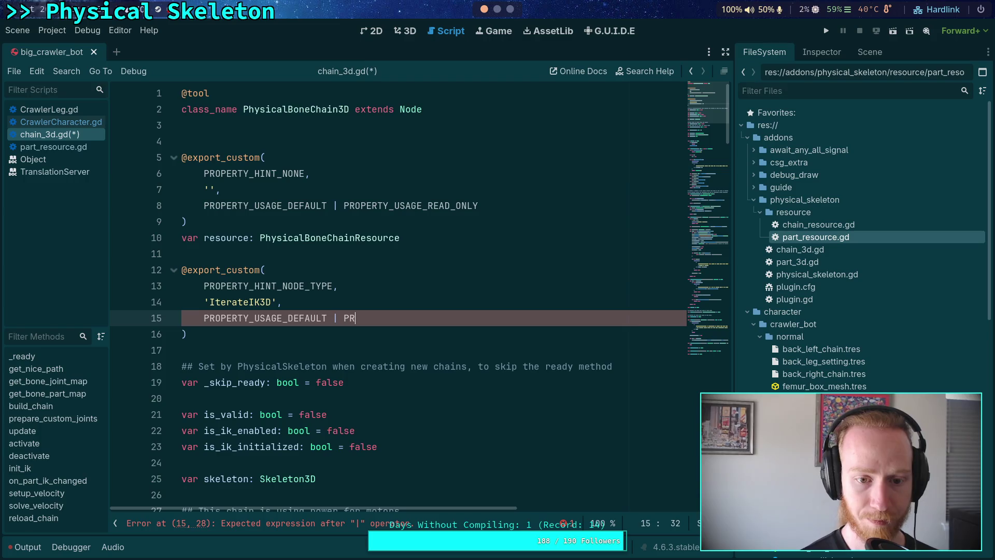
pyautogui.press('Down')
pyautogui.press('Down')
pyautogui.press('Down')
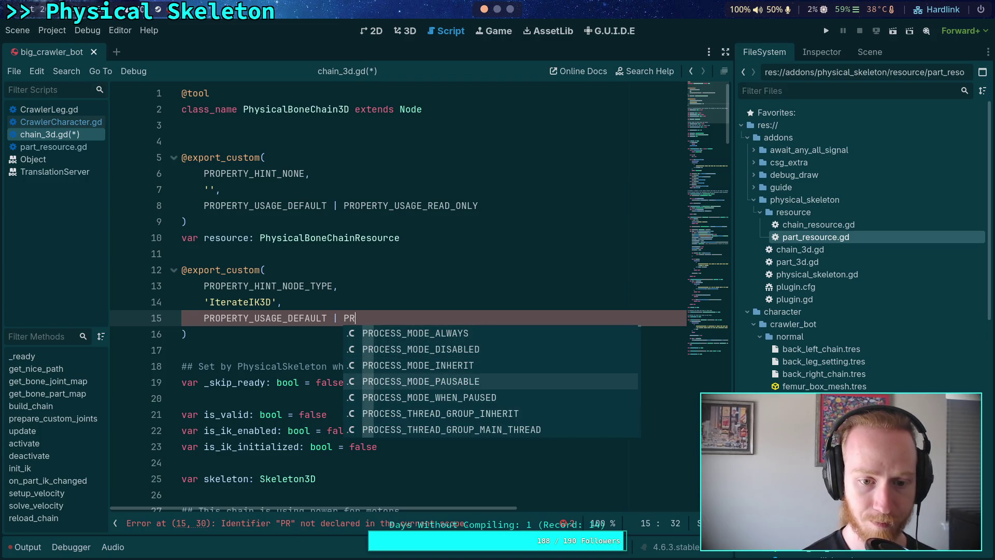
pyautogui.write('EA')
pyautogui.press('Down')
pyautogui.press('Down')
pyautogui.press('Down')
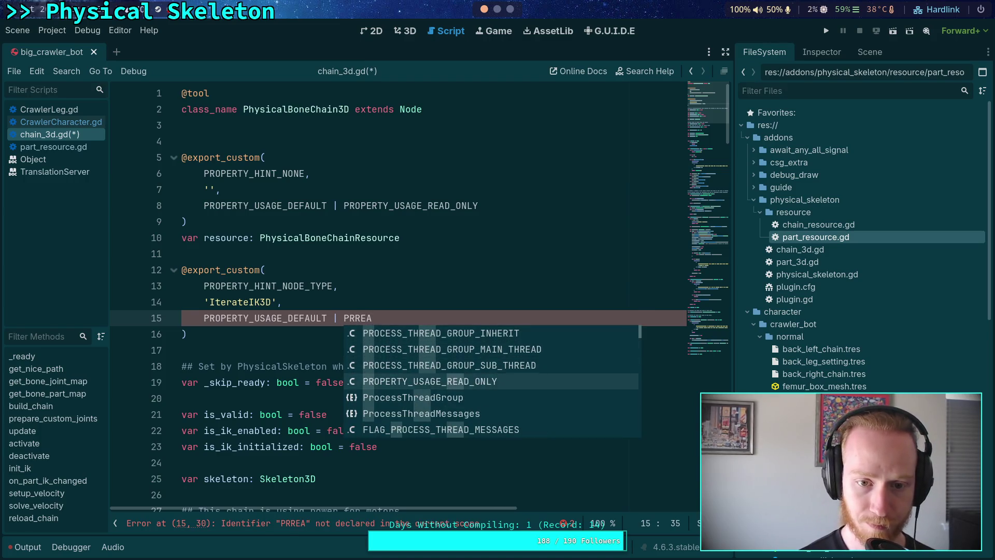
pyautogui.press('Return')
pyautogui.press('Down')
pyautogui.press('Return')
pyautogui.write('var ')
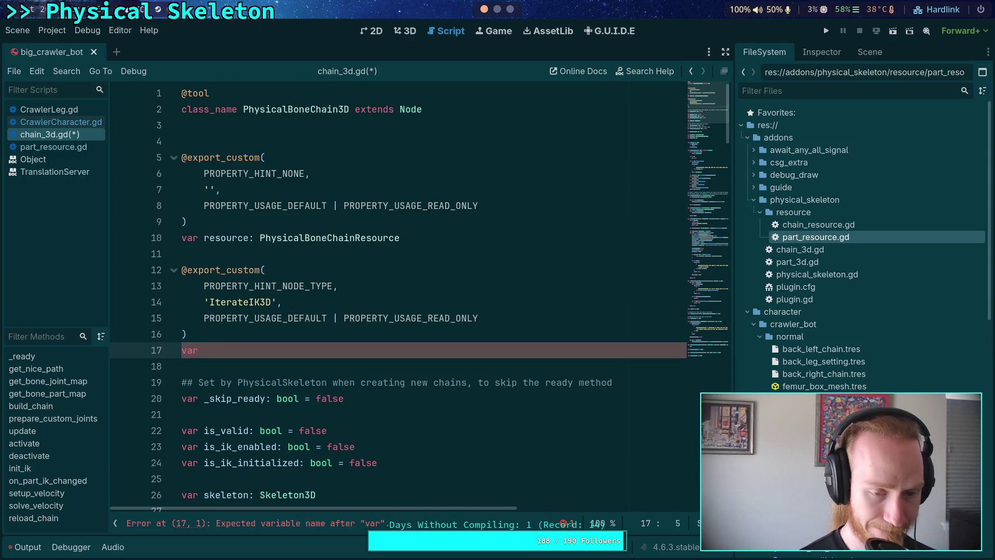
pyautogui.write('iterate_ik: Iterat')
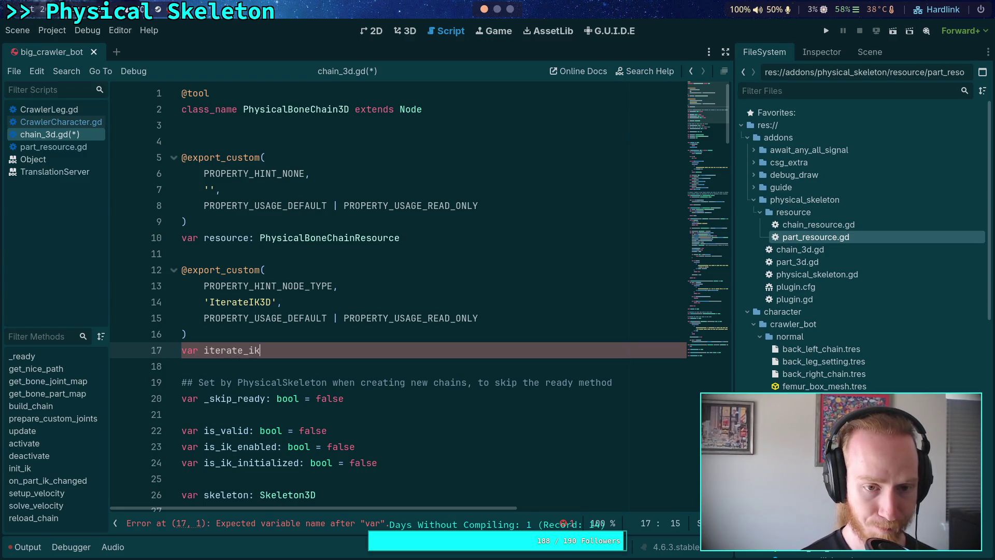
pyautogui.press('Return')
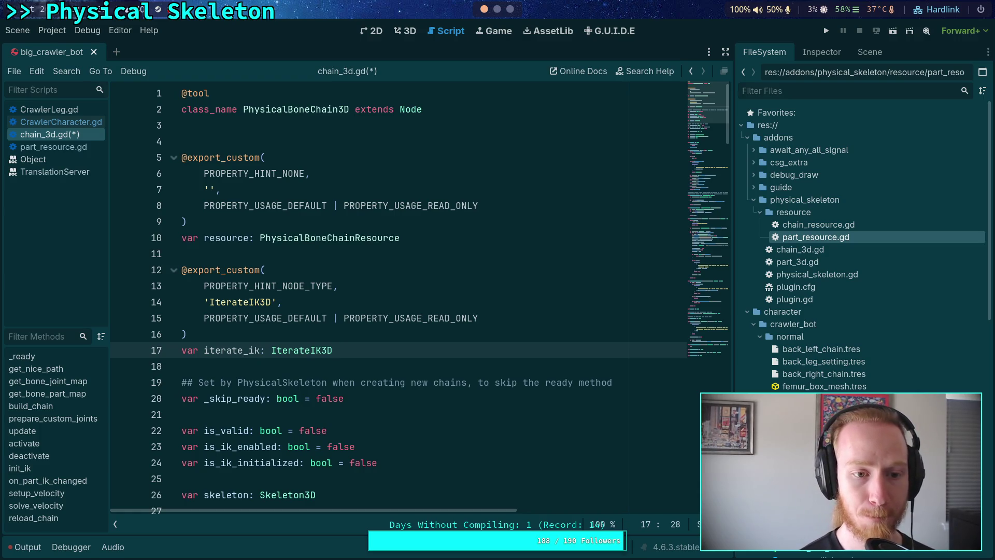
pyautogui.press('Return')
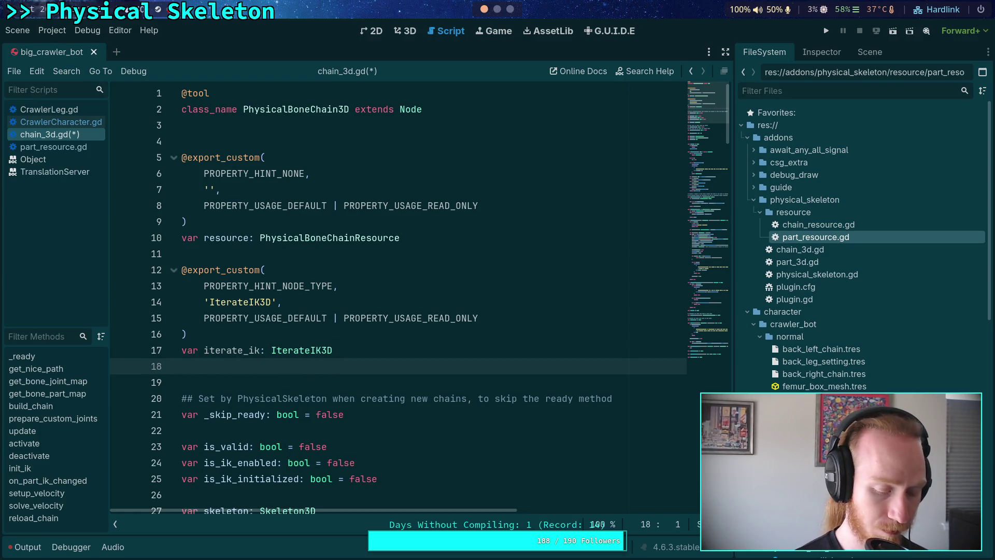
pyautogui.press('Return')
pyautogui.write('@export_cu')
pyautogui.press('Return')
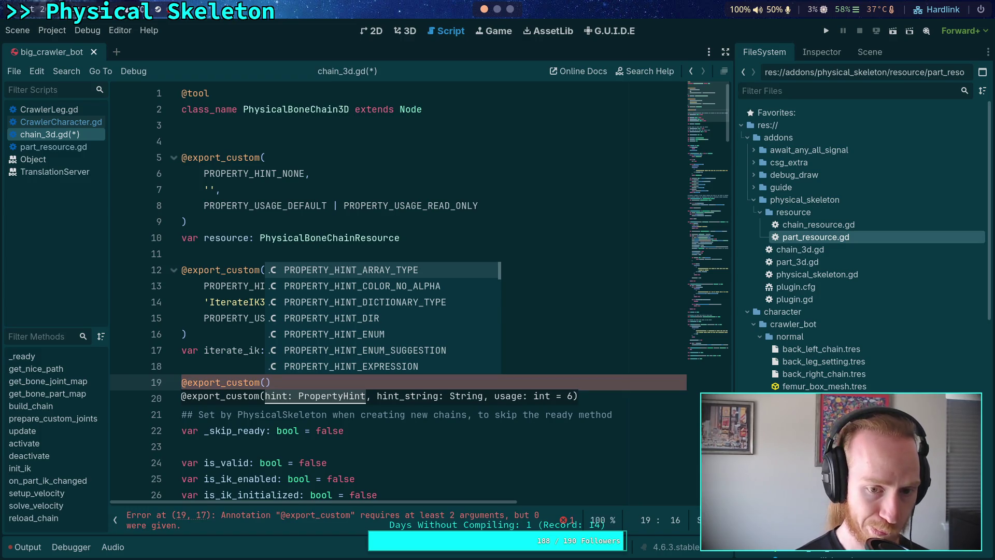
pyautogui.write('NON')
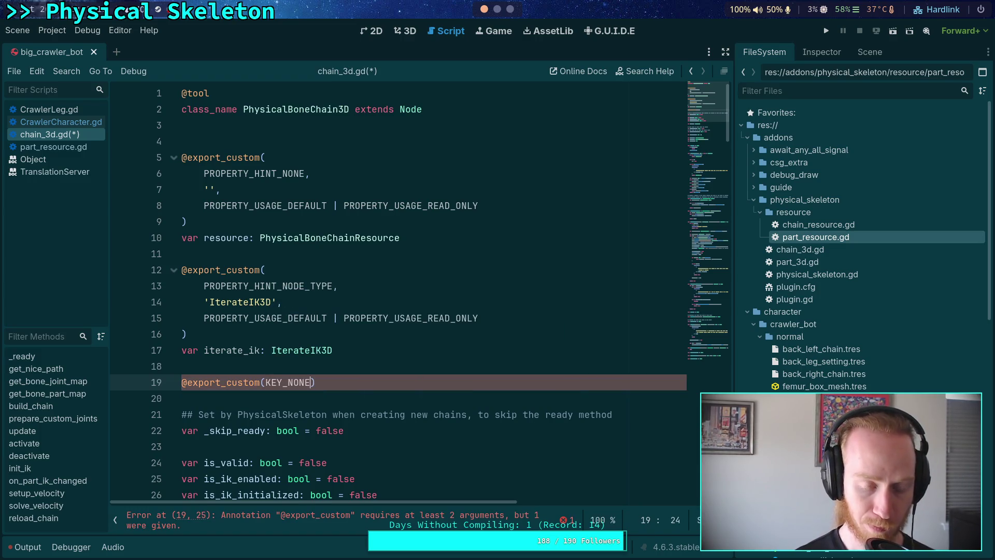
pyautogui.write('E')
pyautogui.press('Down')
pyautogui.press('Down')
pyautogui.press('Down')
pyautogui.press('Up')
pyautogui.press('Return')
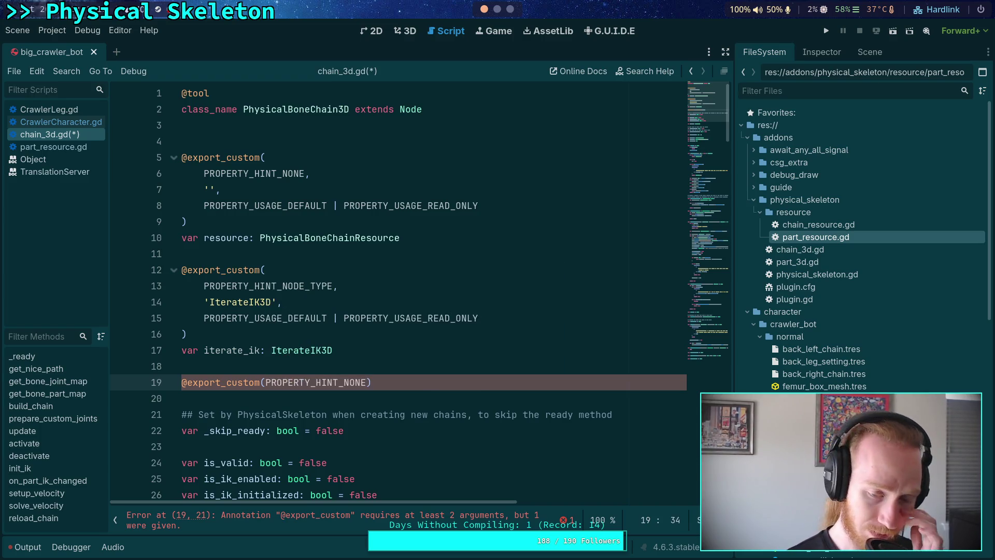
pyautogui.hotkey('ctrl', 'Left')
pyautogui.write(',')
pyautogui.press('Return')
pyautogui.press('BackSpace')
pyautogui.press('BackSpace')
pyautogui.press('Return')
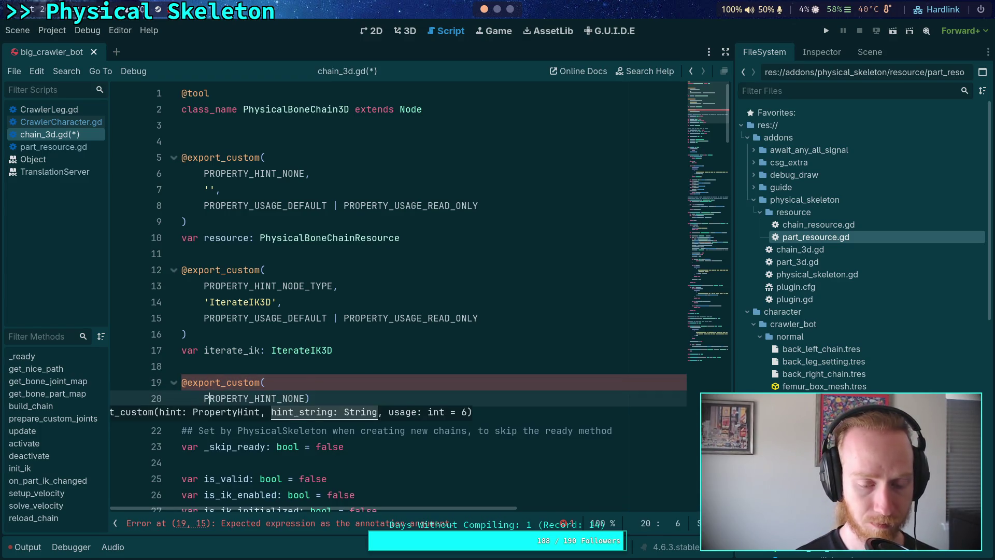
pyautogui.press('Return')
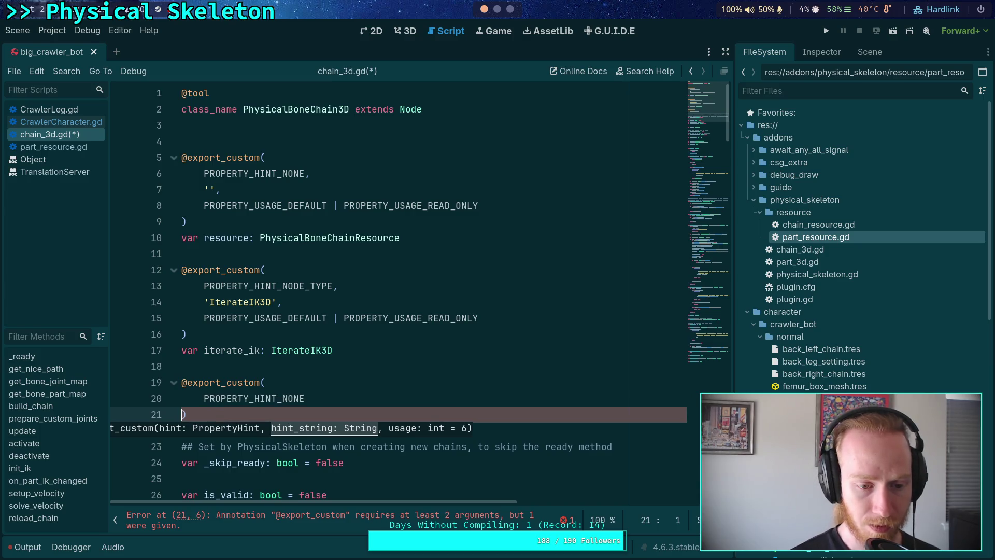
pyautogui.press('Up')
pyautogui.press('End')
pyautogui.press('Down')
pyautogui.press('Up')
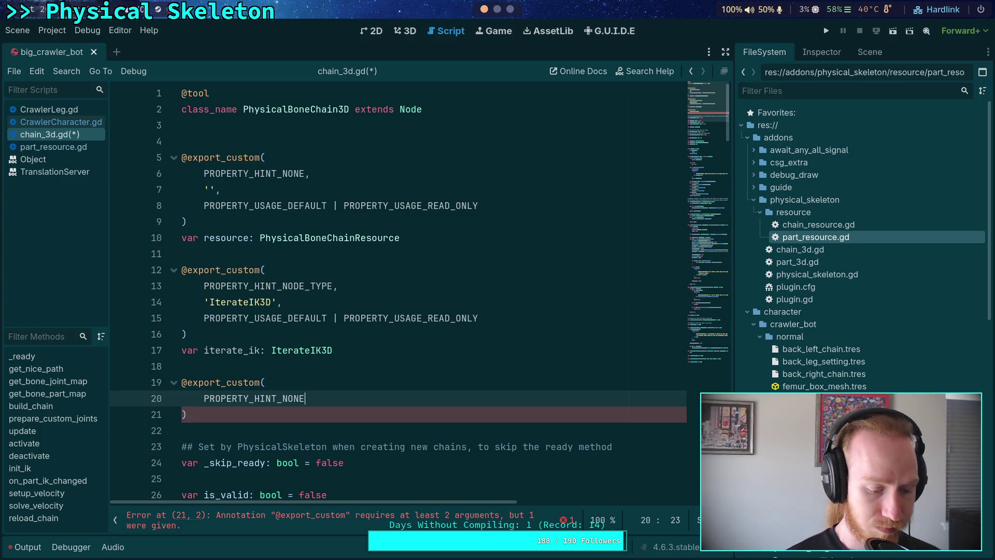
# Step: Add an empty '' hint string and PROPERTY_USAGE_DEFAULT | PROPERTY_USAGE_READ_ONLY usage flags
pyautogui.write(',')
pyautogui.press('Return')
pyautogui.write("'',P")
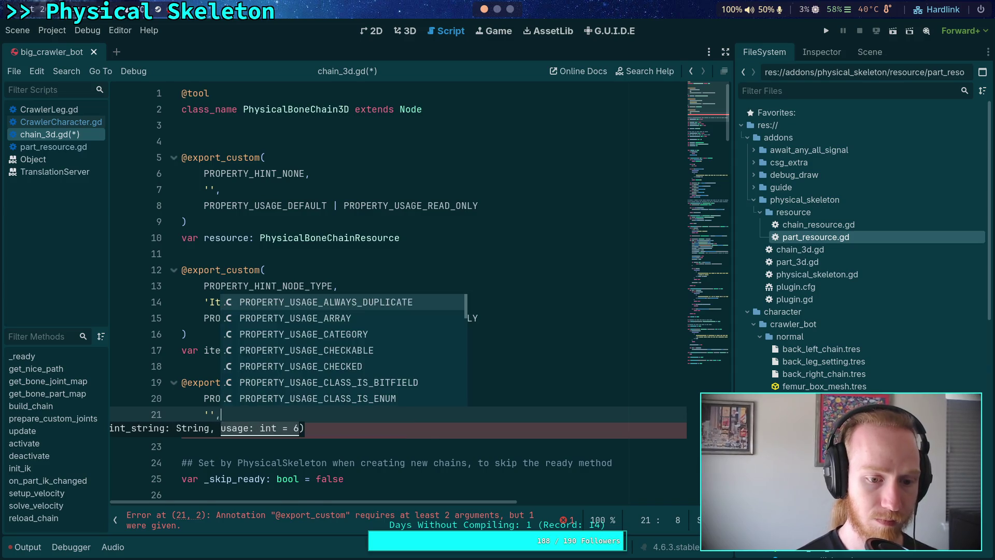
pyautogui.press('Return')
pyautogui.hotkey('ctrl', 'BackSpace')
pyautogui.press('Return')
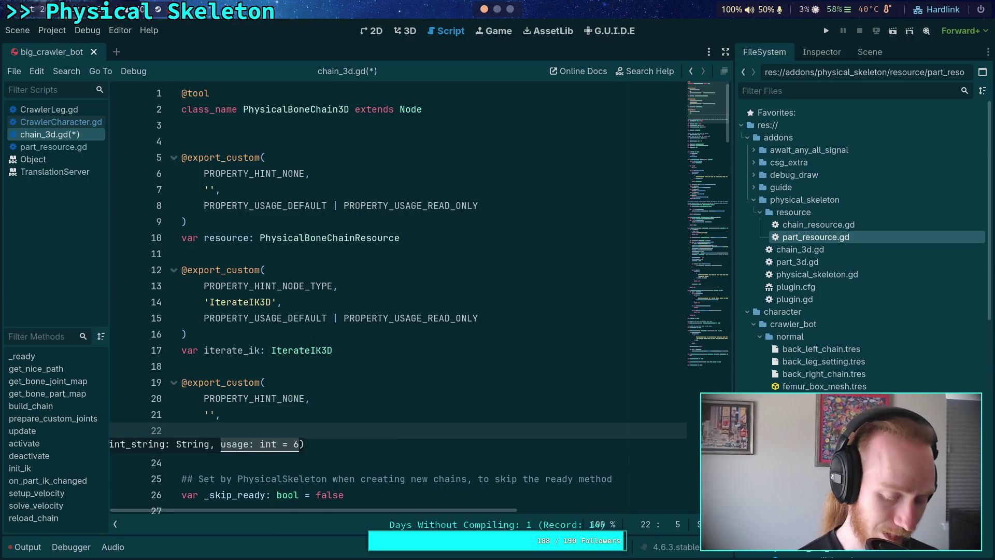
pyautogui.press('BackSpace')
pyautogui.press('BackSpace')
pyautogui.hotkey('ctrl', 'space')
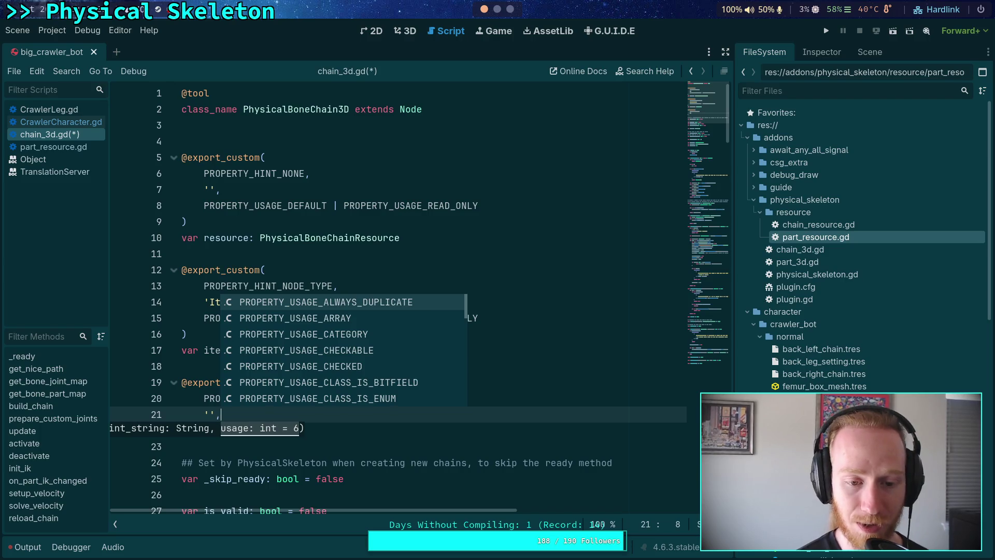
pyautogui.press('BackSpace')
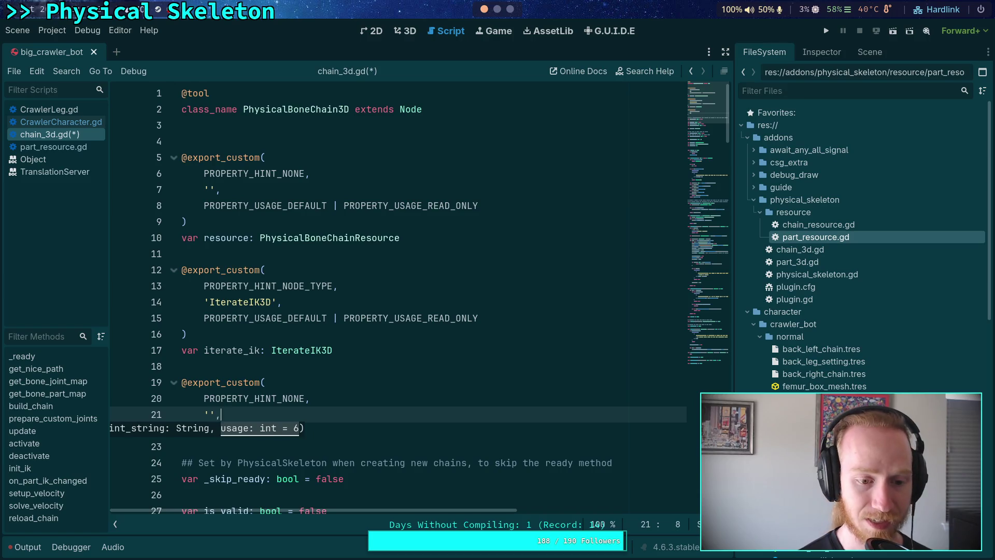
pyautogui.press('Return')
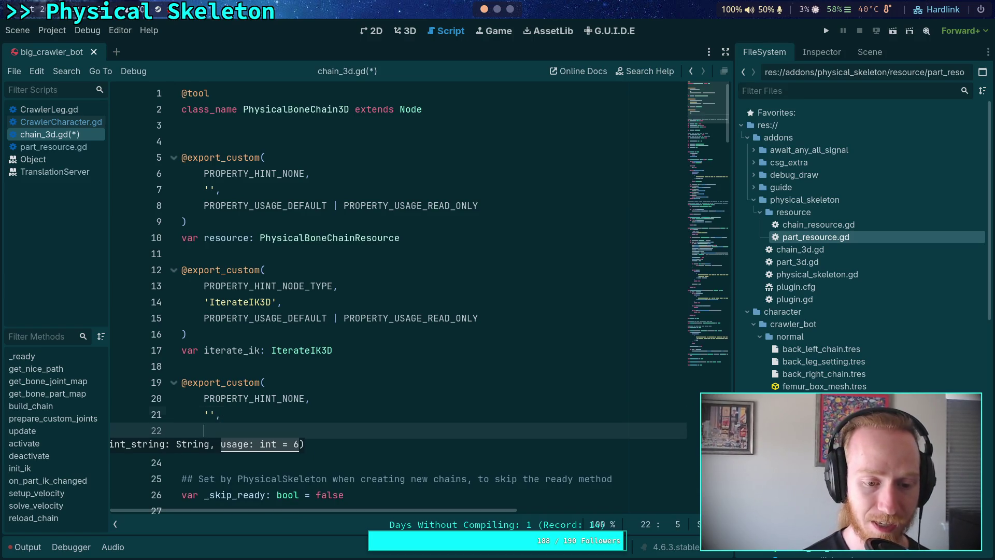
pyautogui.press('BackSpace')
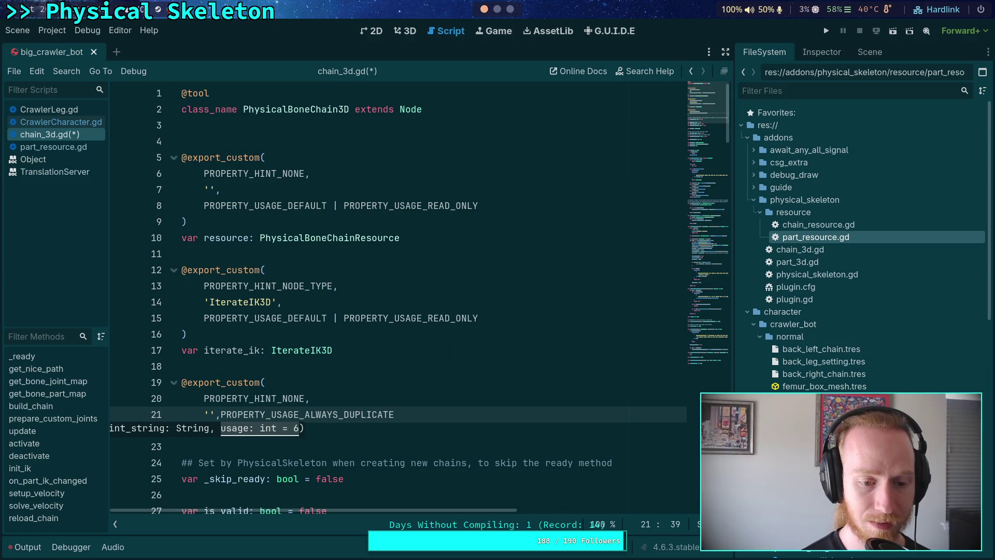
pyautogui.press('Return')
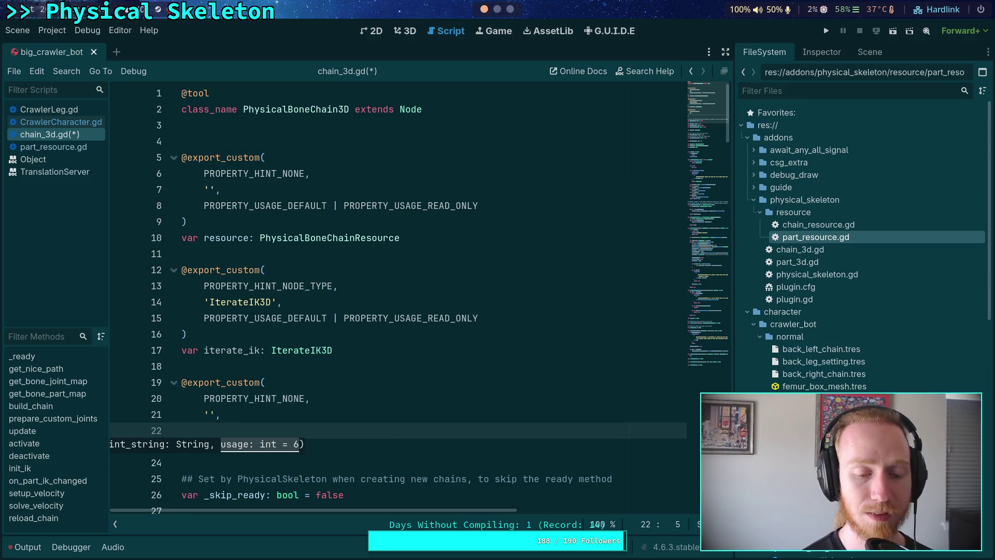
pyautogui.press('BackSpace')
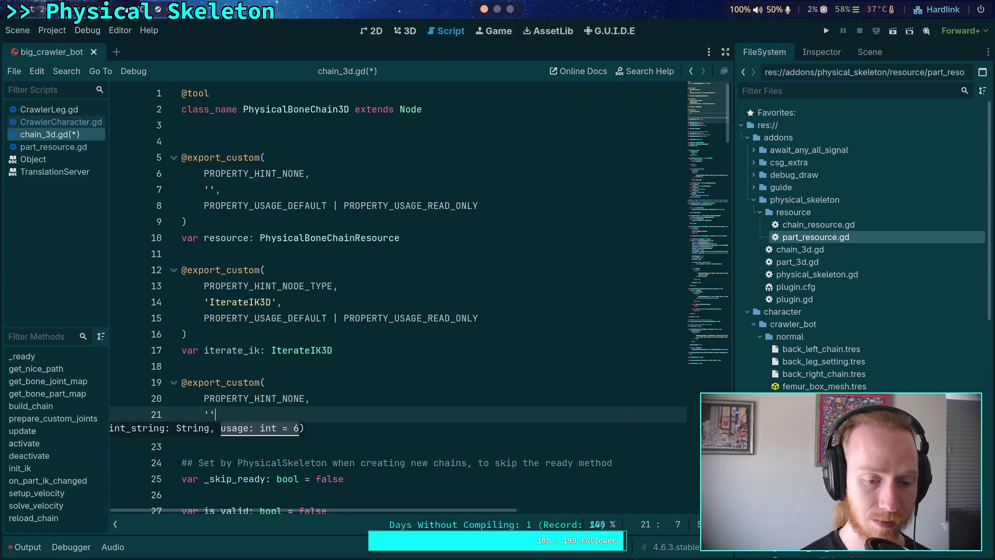
pyautogui.press('Return')
pyautogui.press('BackSpace')
pyautogui.press('BackSpace')
pyautogui.press('BackSpace')
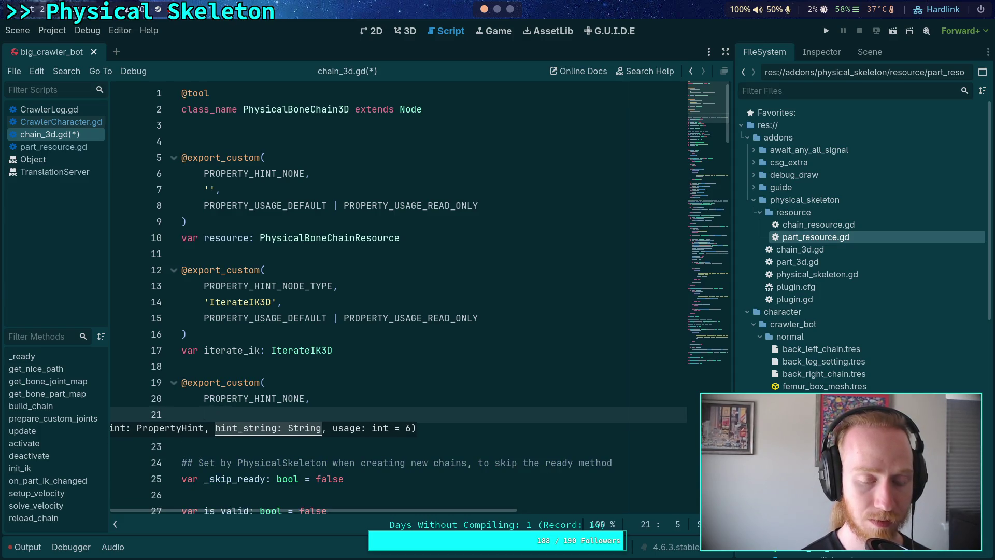
pyautogui.write(',')
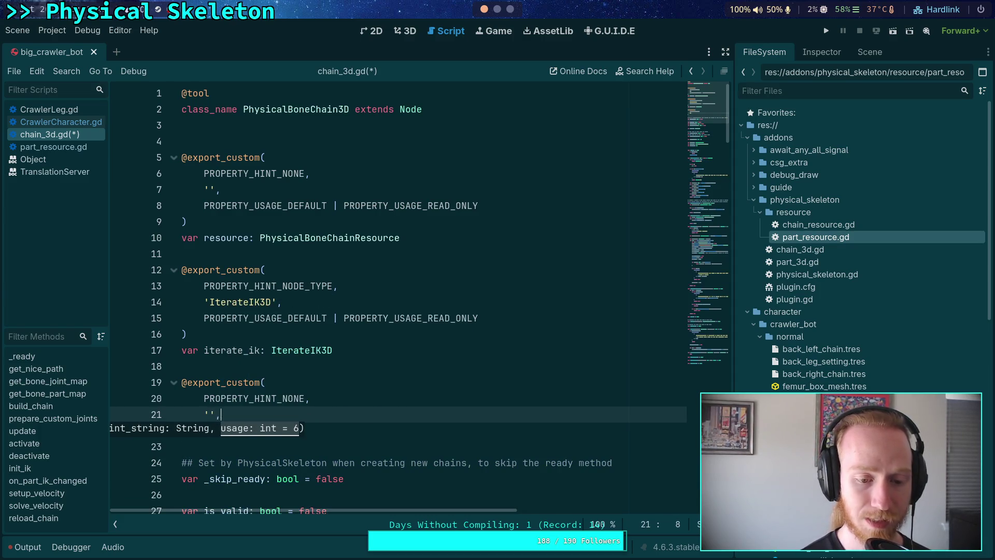
pyautogui.press('Return')
pyautogui.write('DEF')
pyautogui.press('Down')
pyautogui.press('Down')
pyautogui.press('Down')
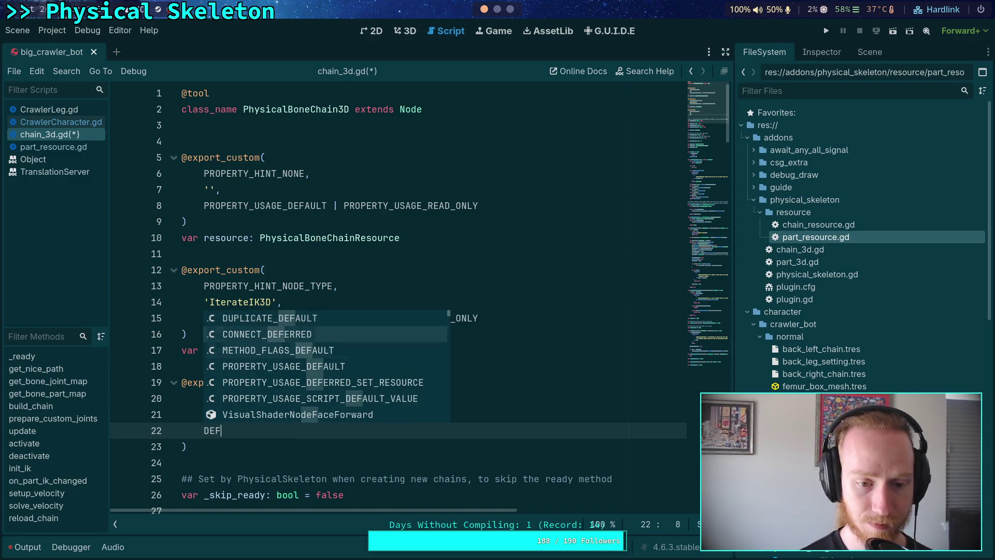
pyautogui.press('Return')
pyautogui.write('READ_ON')
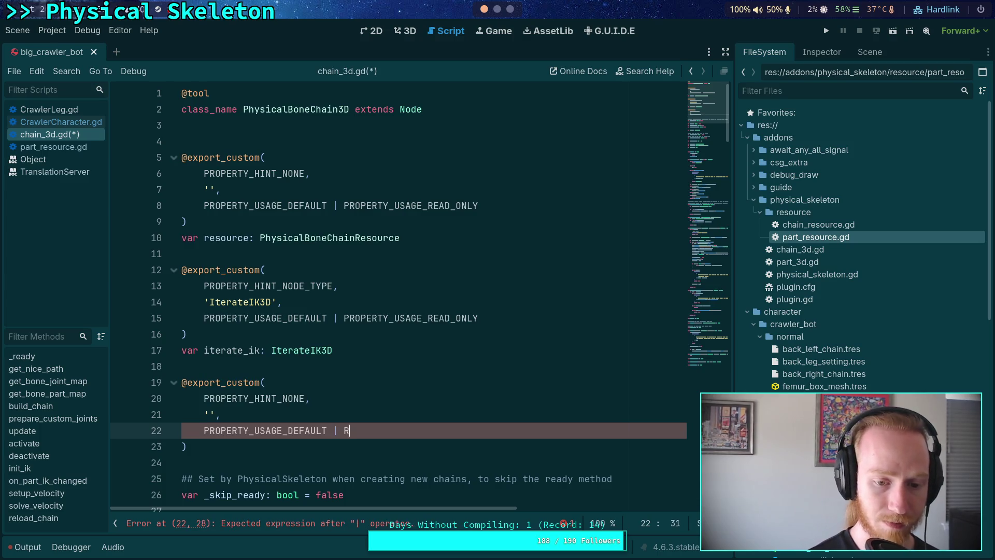
pyautogui.press('Return')
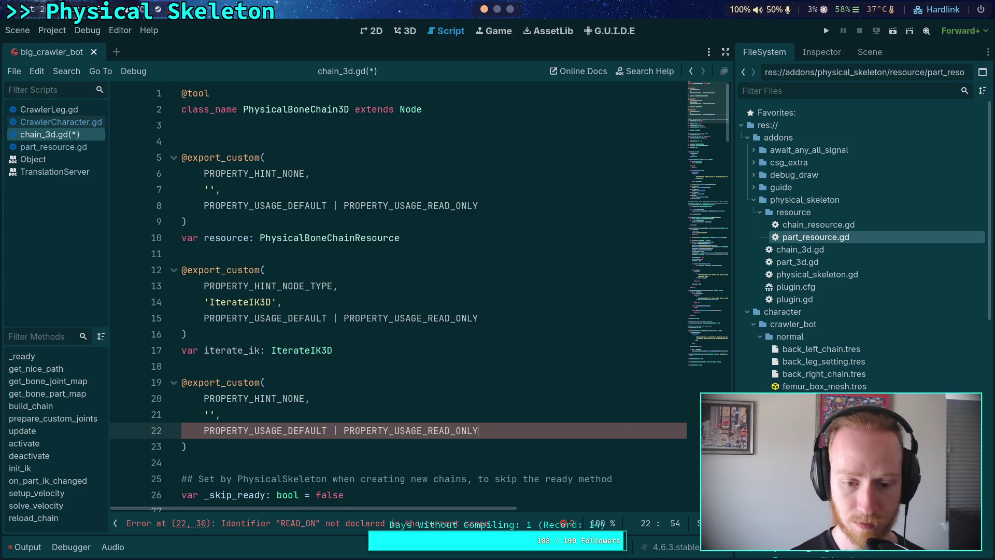
# Step: Declare 'var ik_setting: int = -1' below the annotation and save chain_3d.gd
pyautogui.press('Down')
pyautogui.press('Return')
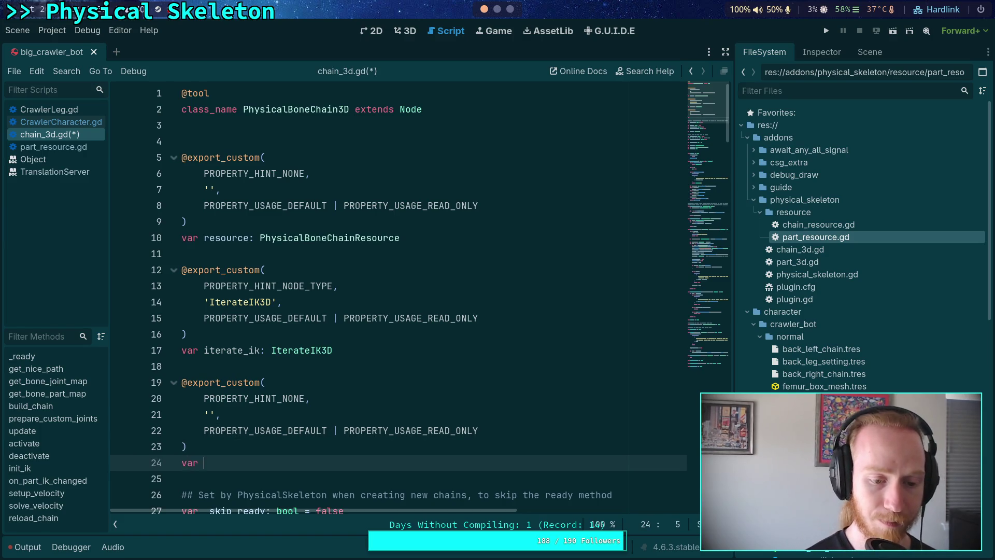
pyautogui.write('k_s')
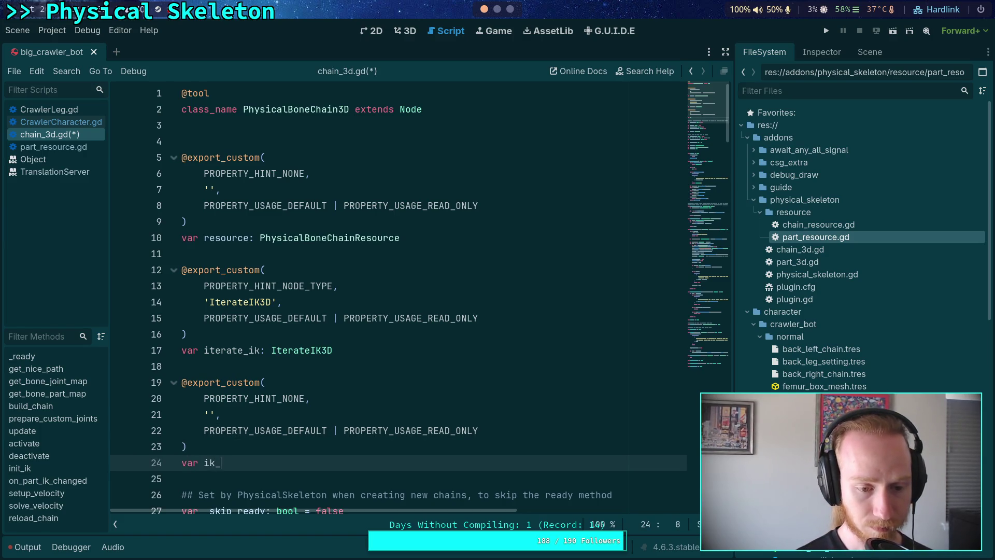
pyautogui.write('etting: int')
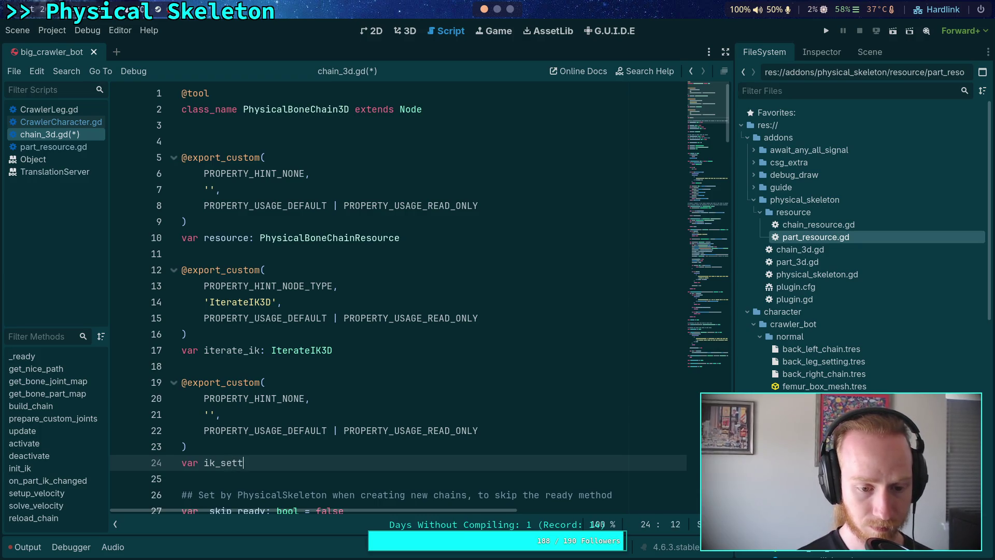
pyautogui.hotkey('ctrl', 's')
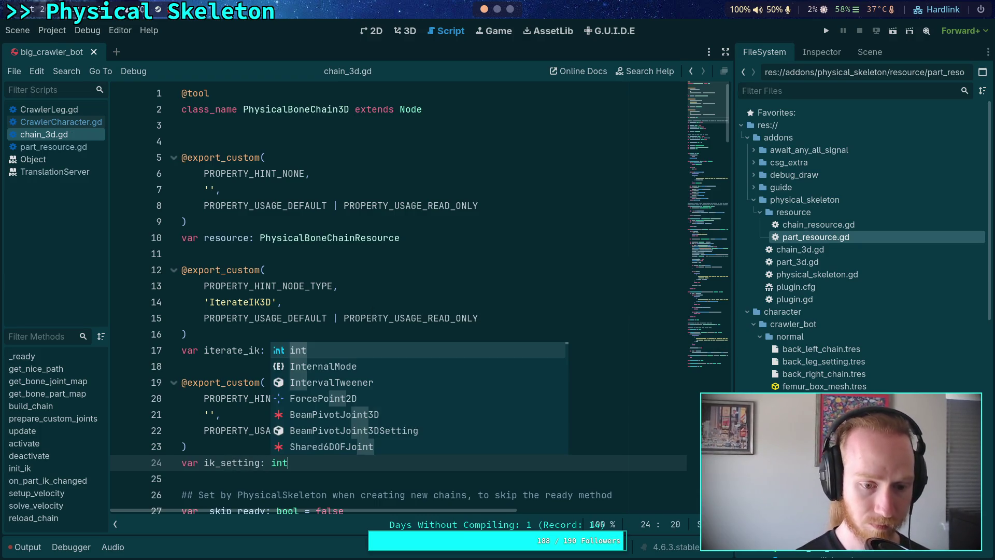
pyautogui.click(249, 302)
pyautogui.scroll(-2, 363, 256)
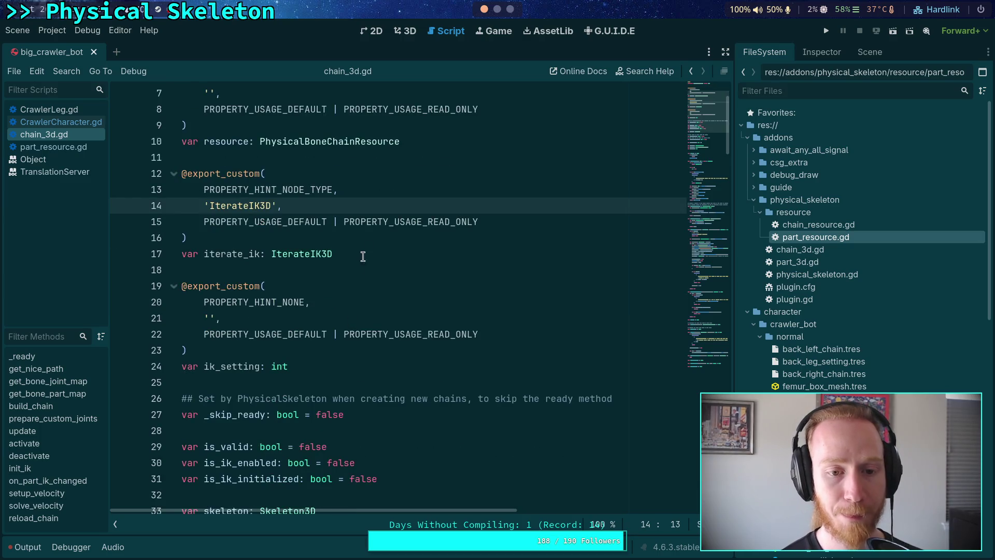
pyautogui.click(361, 370)
pyautogui.write('= -1')
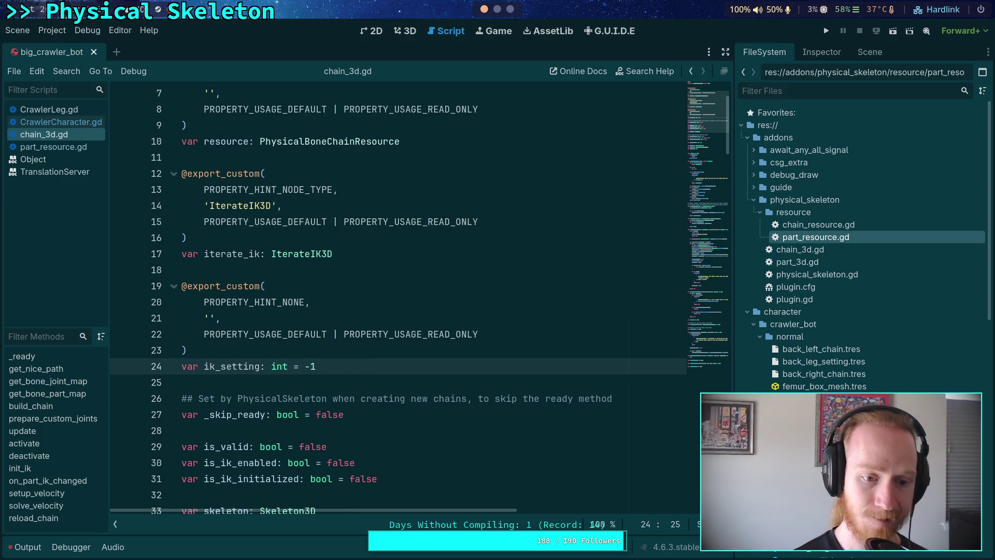
pyautogui.press('Down')
pyautogui.press('Return')
pyautogui.click(363, 353)
pyautogui.scroll(2, 370, 311)
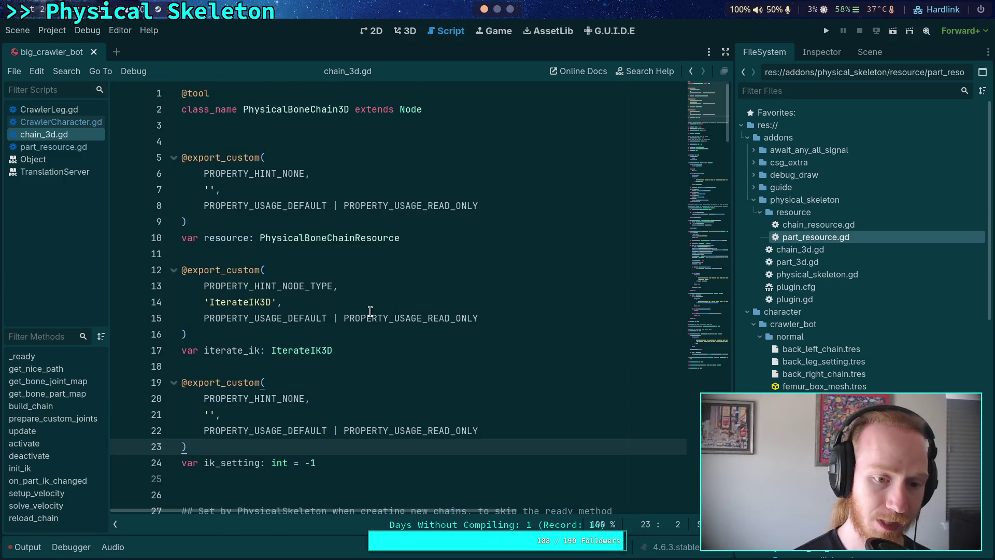
pyautogui.click(370, 305)
pyautogui.hotkey('ctrl', 's')
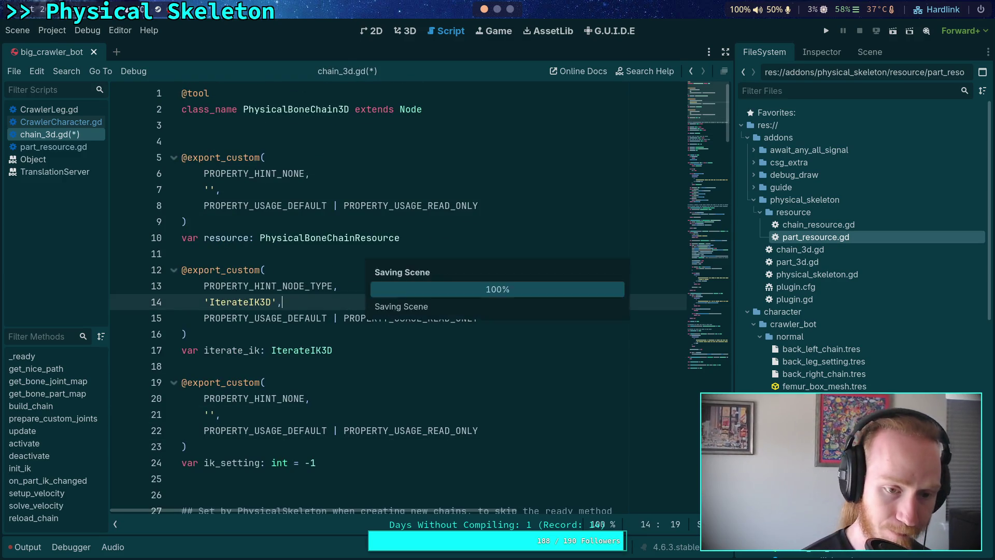
# Step: Delete the is_ik_initialized variable declaration line from chain_3d.gd
pyautogui.moveTo(720, 110); pyautogui.dragTo(709, 139)
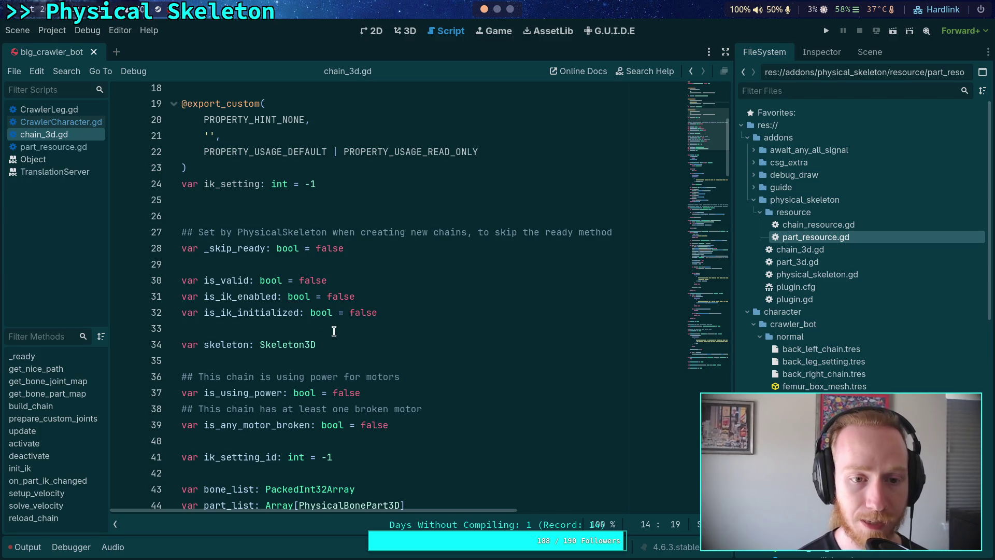
pyautogui.click(405, 316)
pyautogui.moveTo(405, 316); pyautogui.dragTo(401, 300)
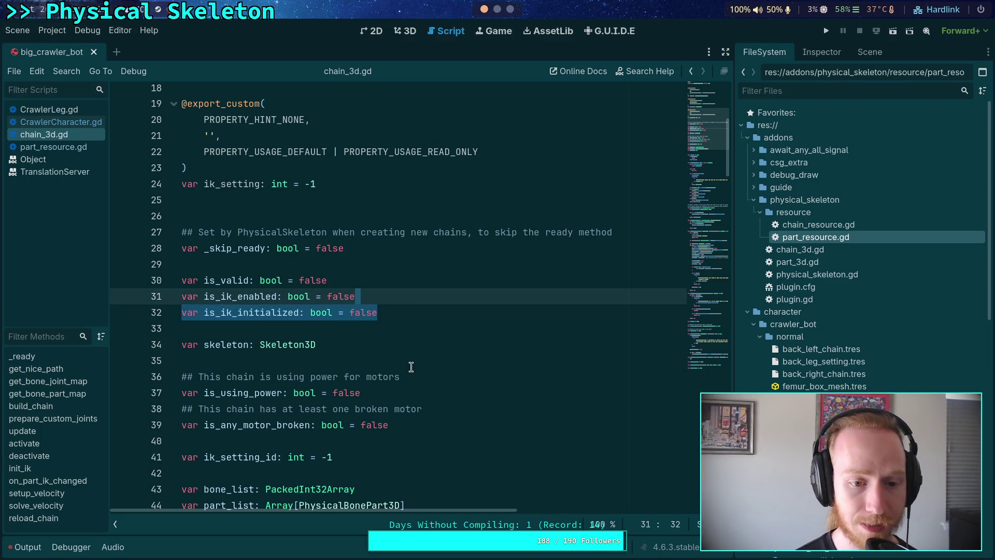
pyautogui.press('BackSpace')
# Step: Move down to the init_ik function that still references is_ik_initialized
pyautogui.scroll(1, 421, 353)
pyautogui.scroll(2, 421, 353)
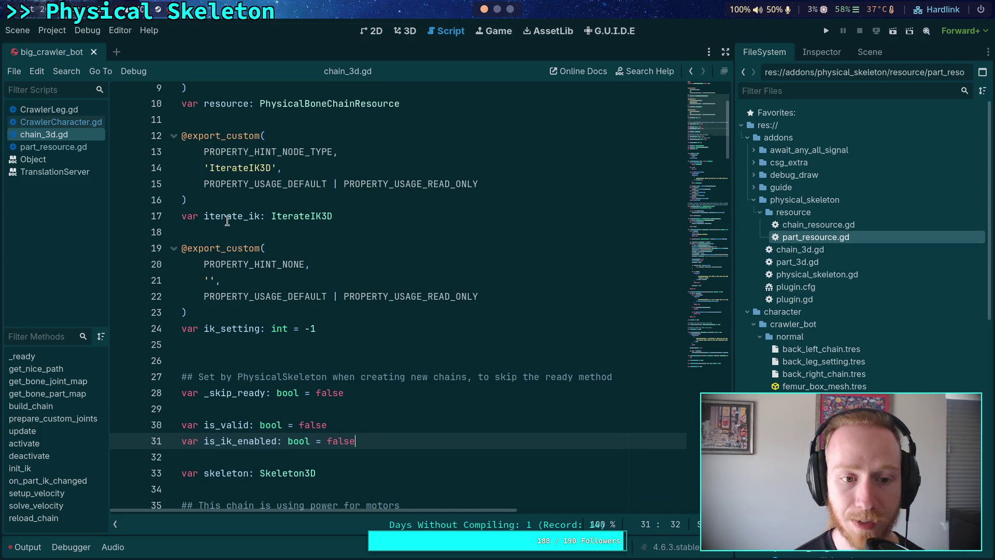
pyautogui.doubleClick(227, 221)
pyautogui.click(513, 315)
pyautogui.moveTo(709, 132); pyautogui.dragTo(685, 360)
pyautogui.scroll(-2, 388, 363)
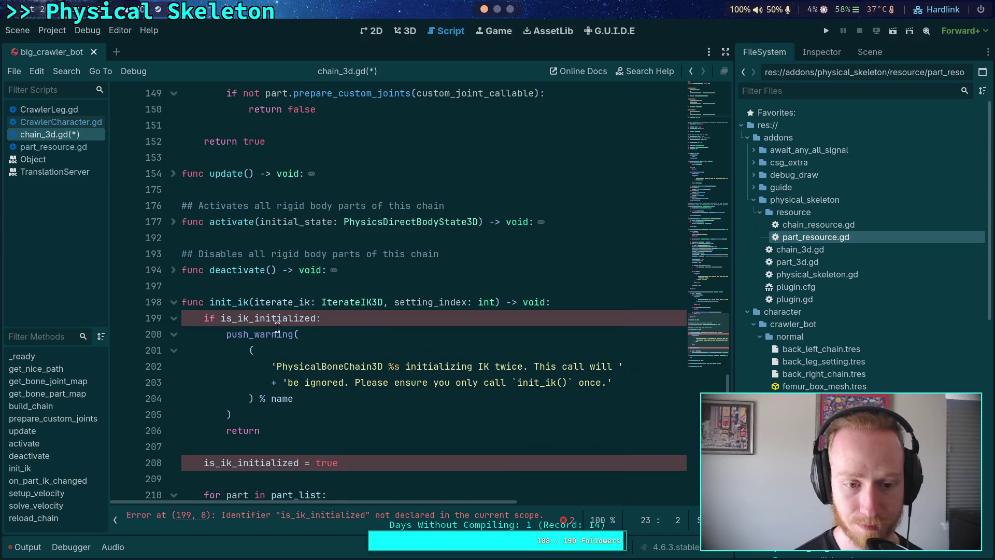
# Step: Rename init_ik's first parameter to ik_node
pyautogui.doubleClick(291, 318)
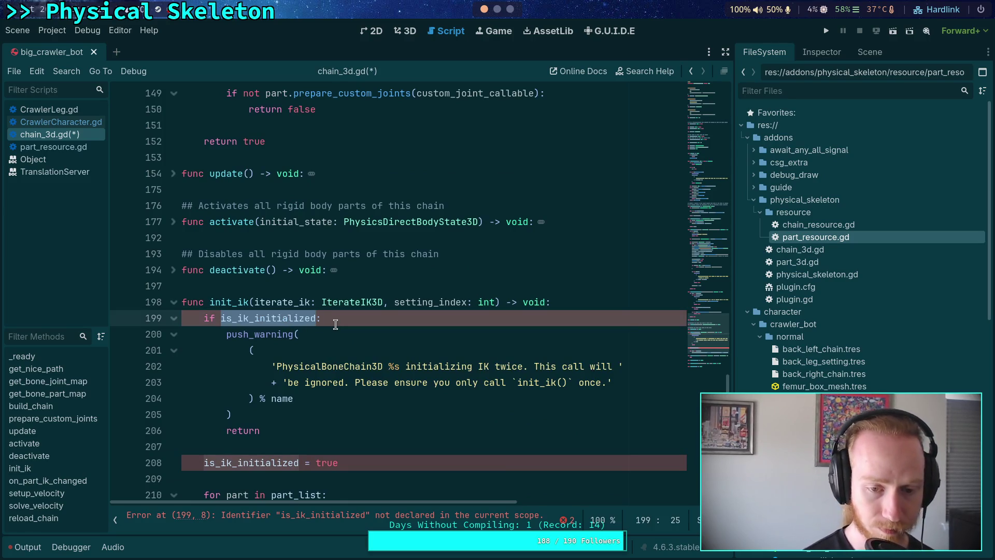
pyautogui.click(254, 304)
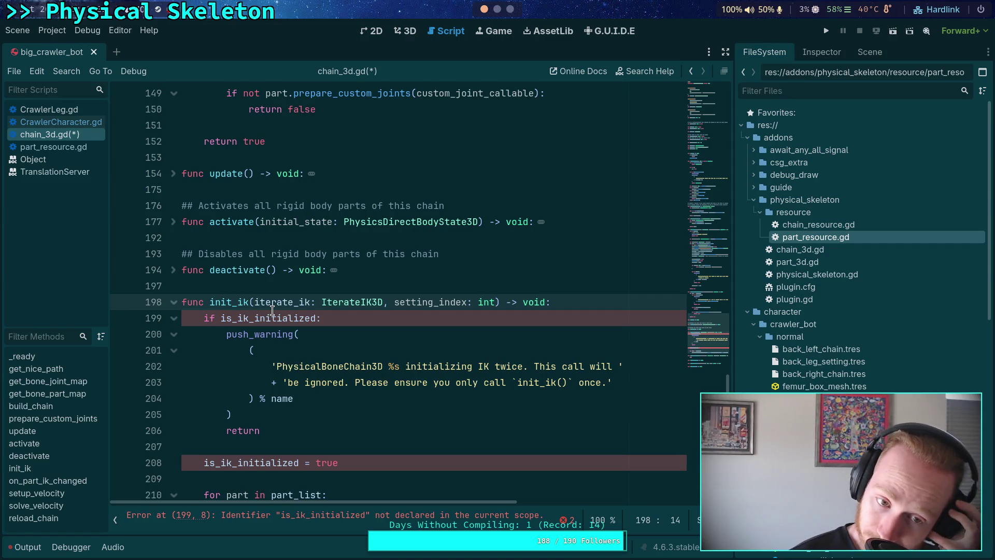
pyautogui.press('Delete')
pyautogui.press('Delete')
pyautogui.press('Delete')
pyautogui.write('ik_o')
pyautogui.press('BackSpace')
pyautogui.write('nedo')
pyautogui.press('BackSpace')
pyautogui.press('BackSpace')
pyautogui.press('BackSpace')
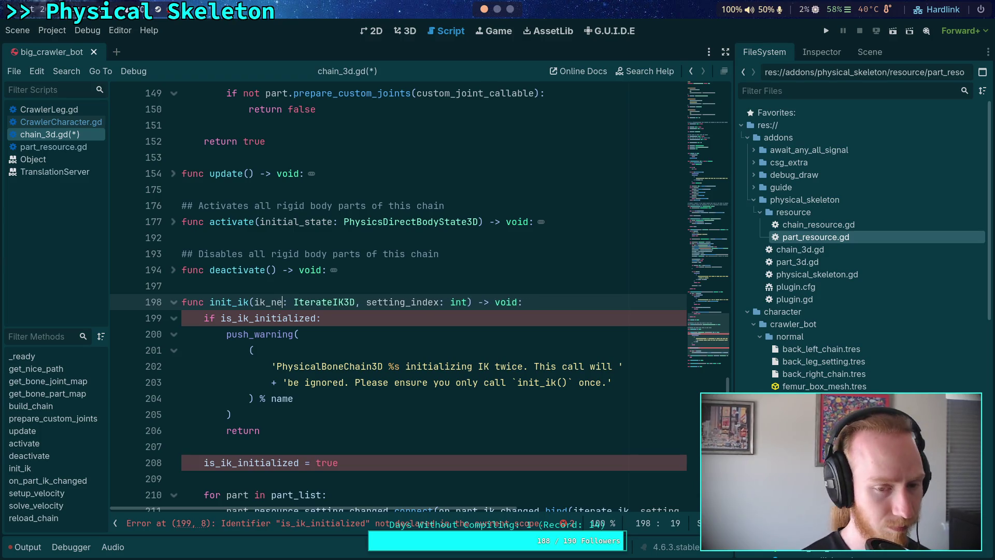
pyautogui.write('ode')
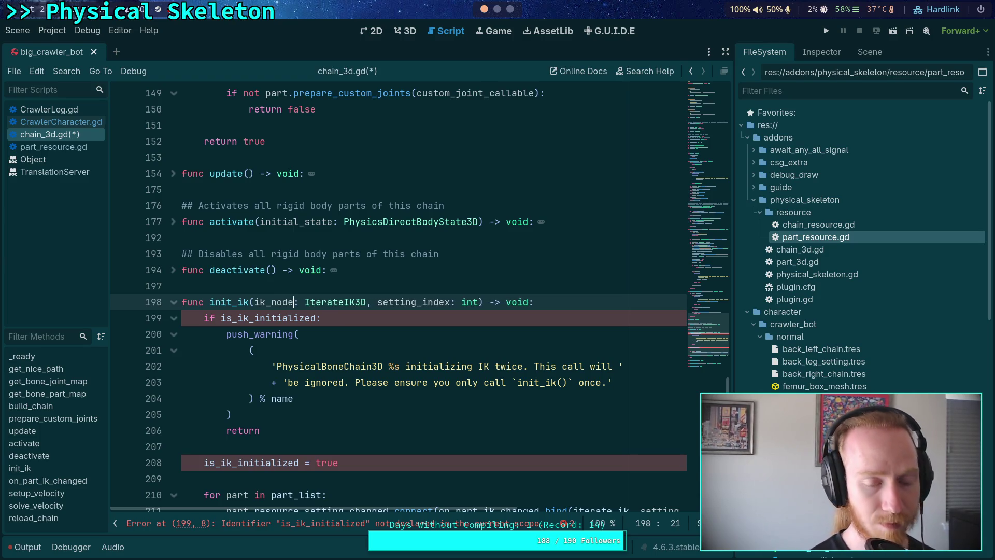
# Step: Make init_ik's guard check iterate_ik instead of is_ik_initialized
pyautogui.doubleClick(278, 318)
pyautogui.scroll(-1, 381, 376)
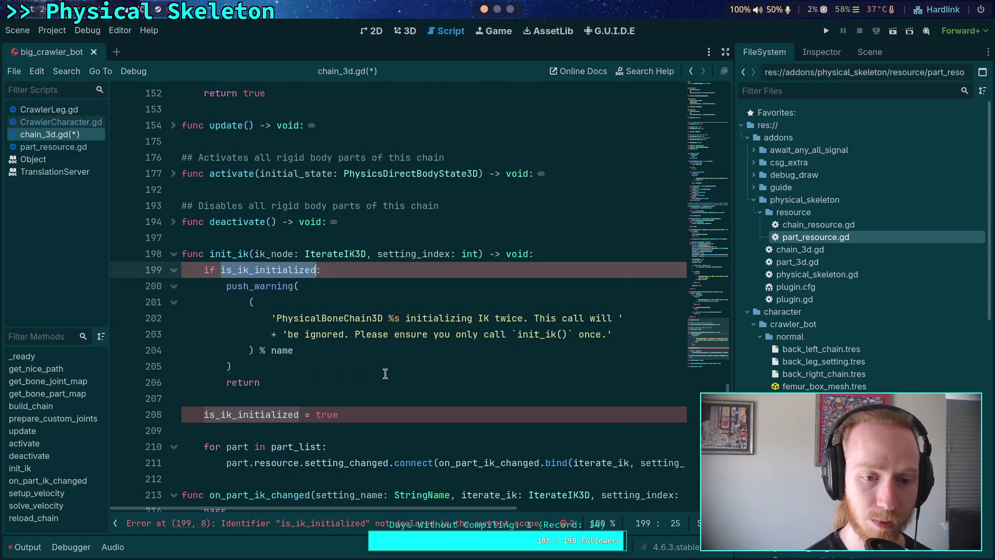
pyautogui.write('iter:')
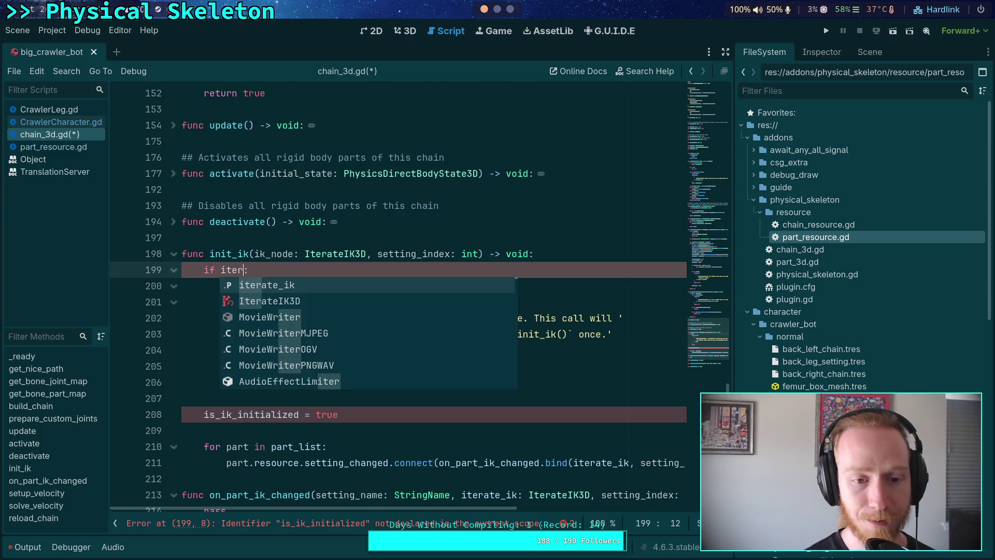
pyautogui.press('Return')
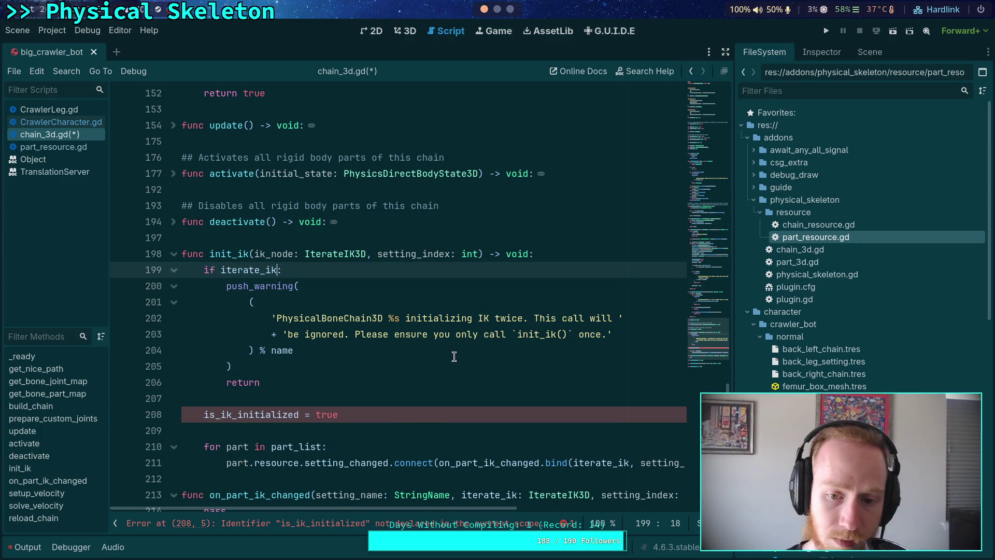
pyautogui.click(419, 380)
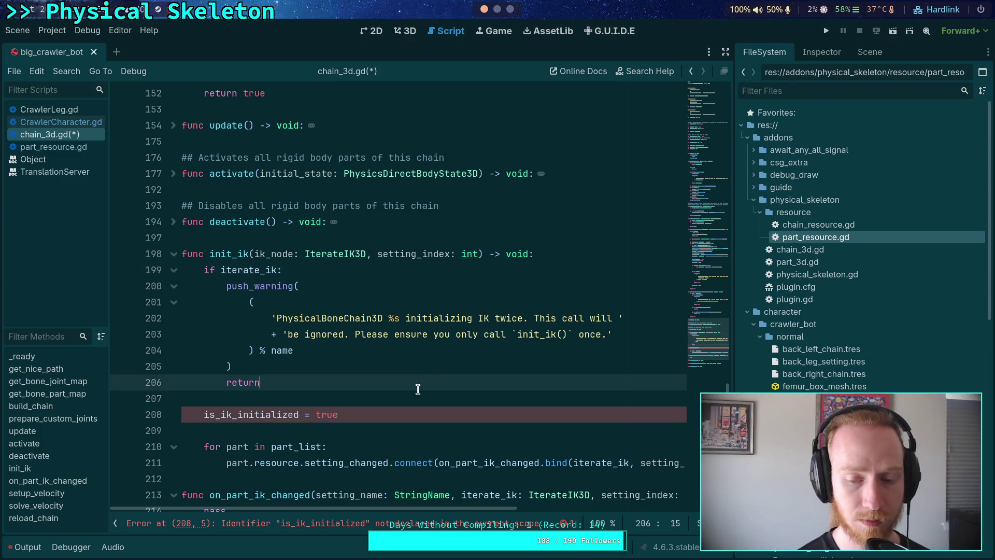
pyautogui.scroll(-1, 412, 385)
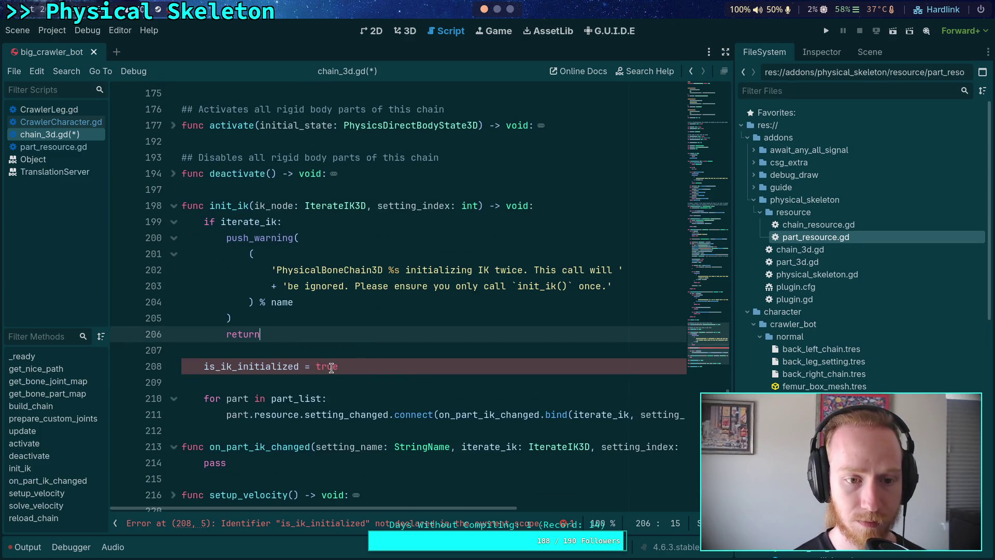
pyautogui.scroll(1, 245, 266)
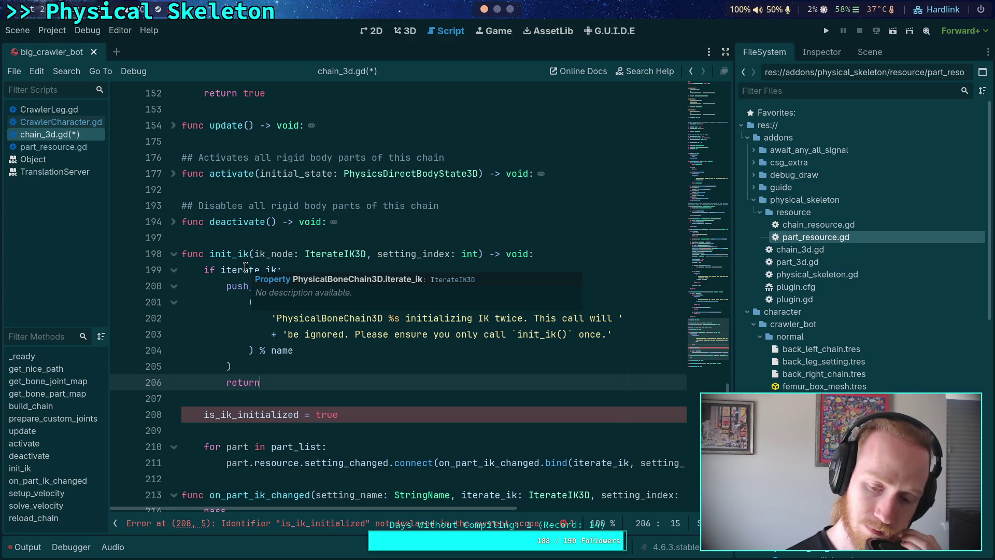
# Step: Replace the is_ik_initialized assignment with iterate_ik = ik_node and add an ik_setting_id line
pyautogui.doubleClick(272, 415)
pyautogui.write('iter')
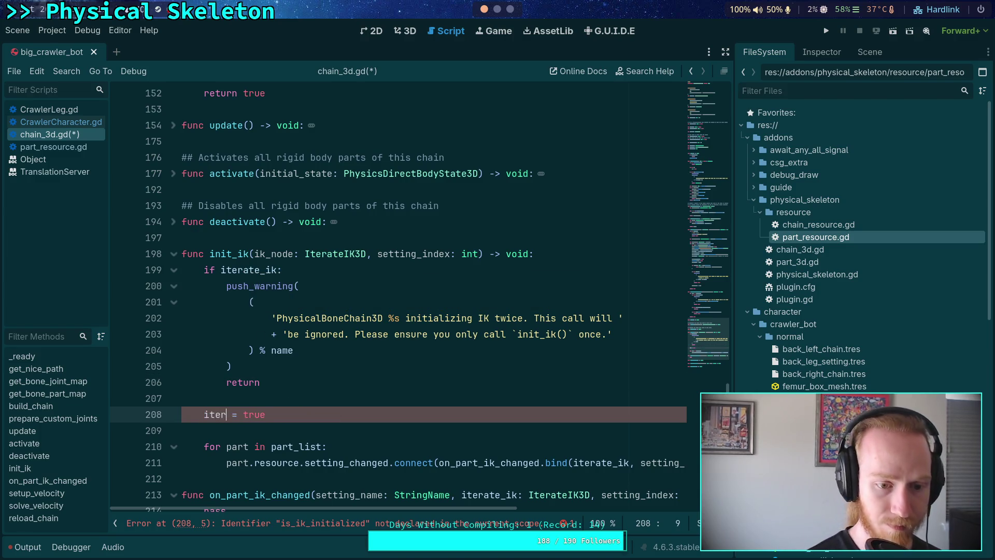
pyautogui.press('Return')
pyautogui.press('Right')
pyautogui.press('Right')
pyautogui.press('Right')
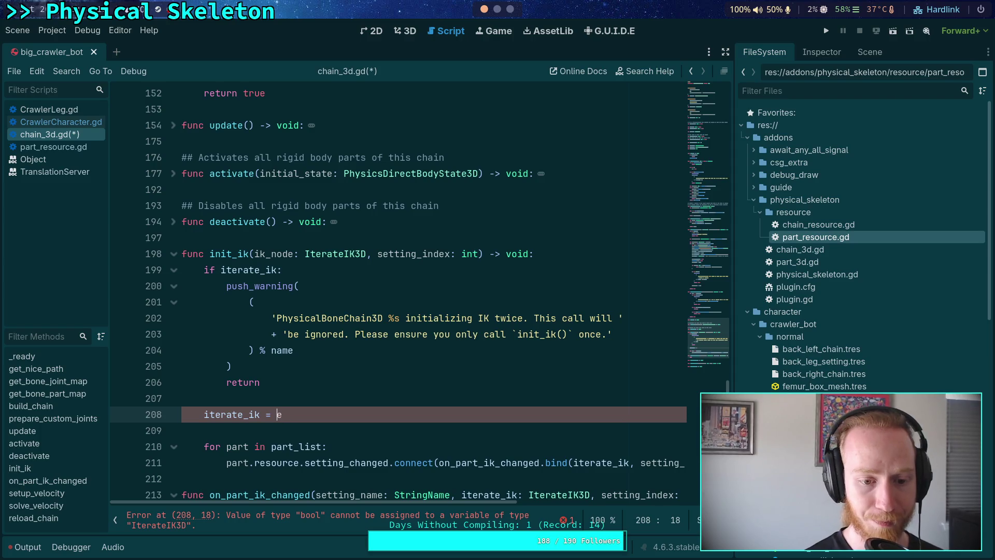
pyautogui.write('k')
pyautogui.press('Return')
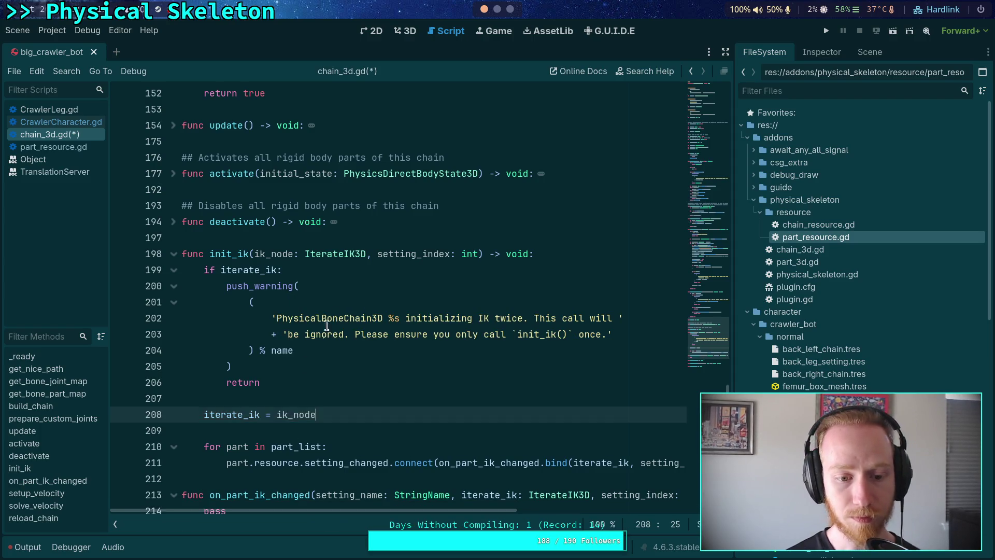
pyautogui.scroll(-1, 343, 325)
pyautogui.press('Return')
pyautogui.write('ik_s')
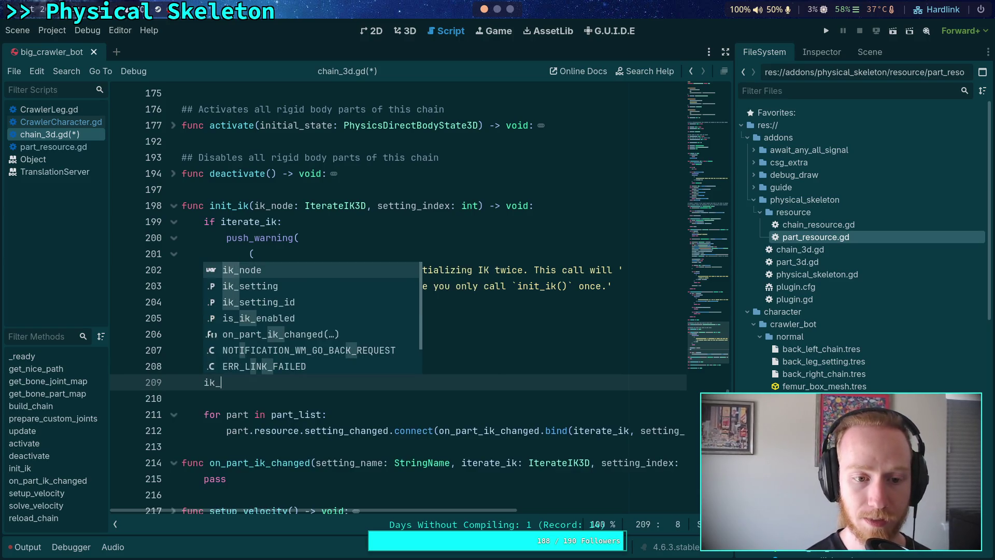
pyautogui.press('Up')
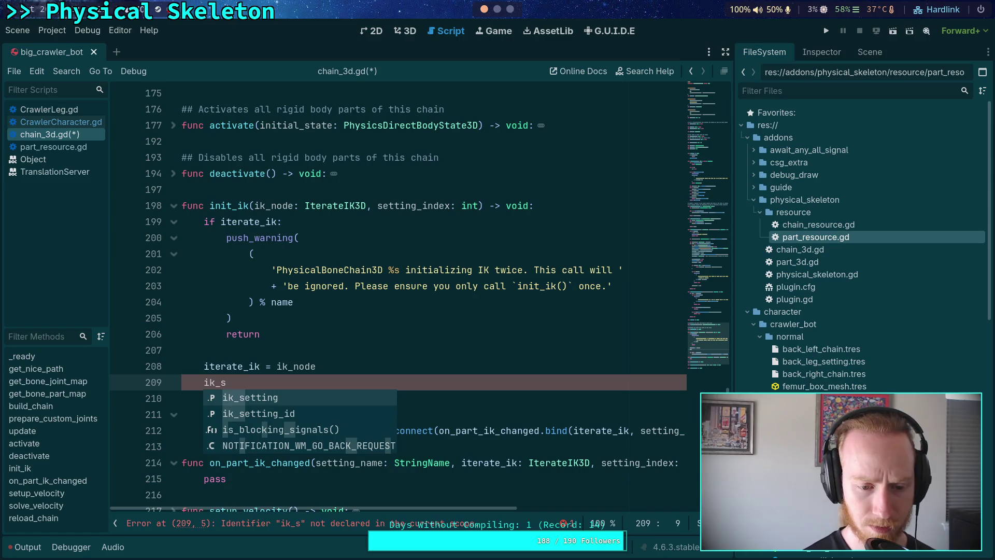
pyautogui.press('Down')
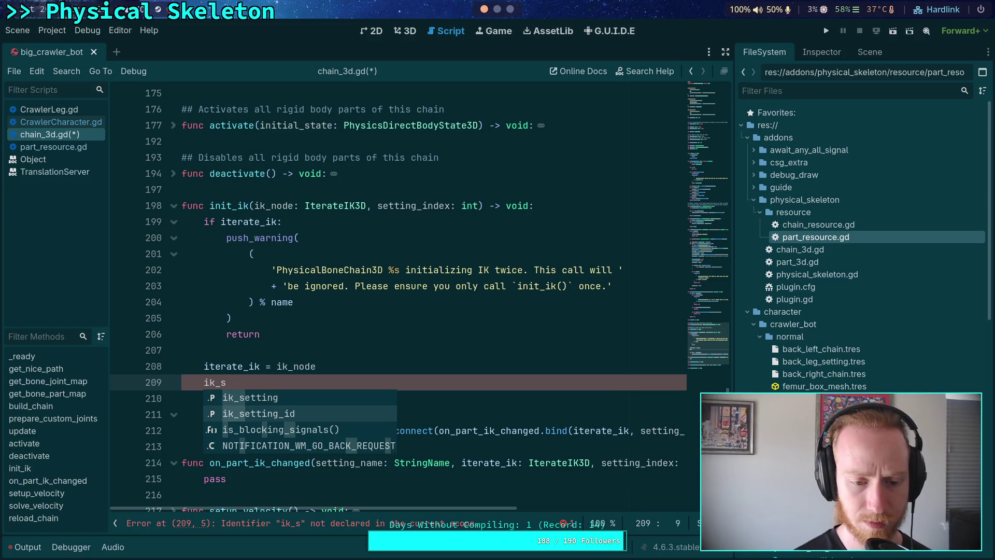
pyautogui.press('Return')
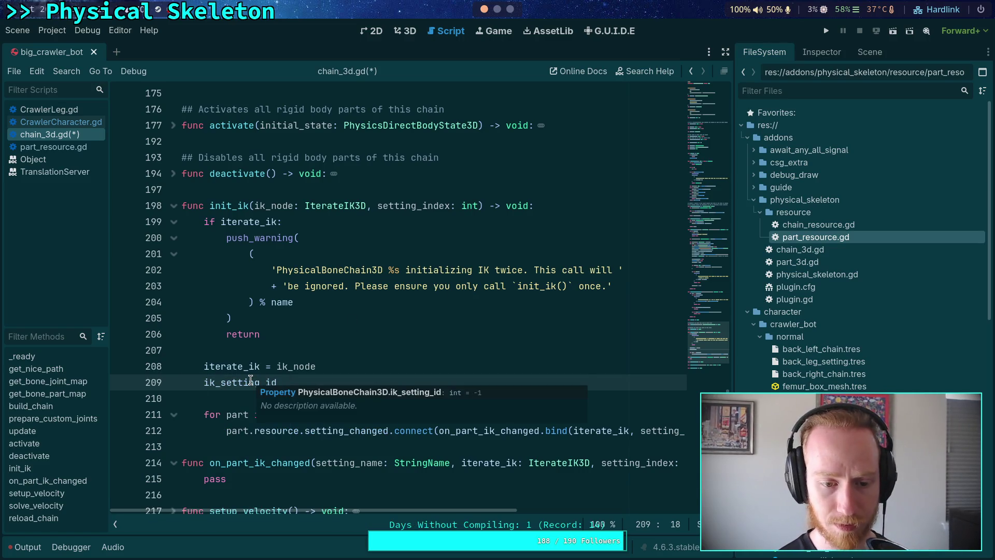
# Step: Find and delete the ik_setting_id variable declaration near line 40
pyautogui.moveTo(711, 332); pyautogui.dragTo(710, 125)
pyautogui.scroll(2, 456, 373)
pyautogui.click(363, 447)
pyautogui.doubleClick(230, 452)
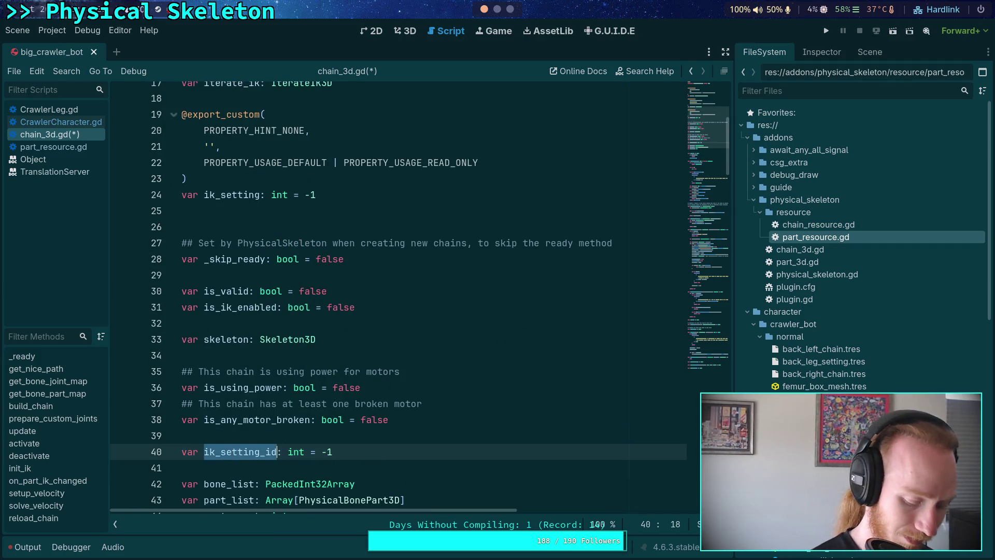
pyautogui.hotkey('ctrl', 'f')
pyautogui.hotkey('ctrl', 'shift', 'k')
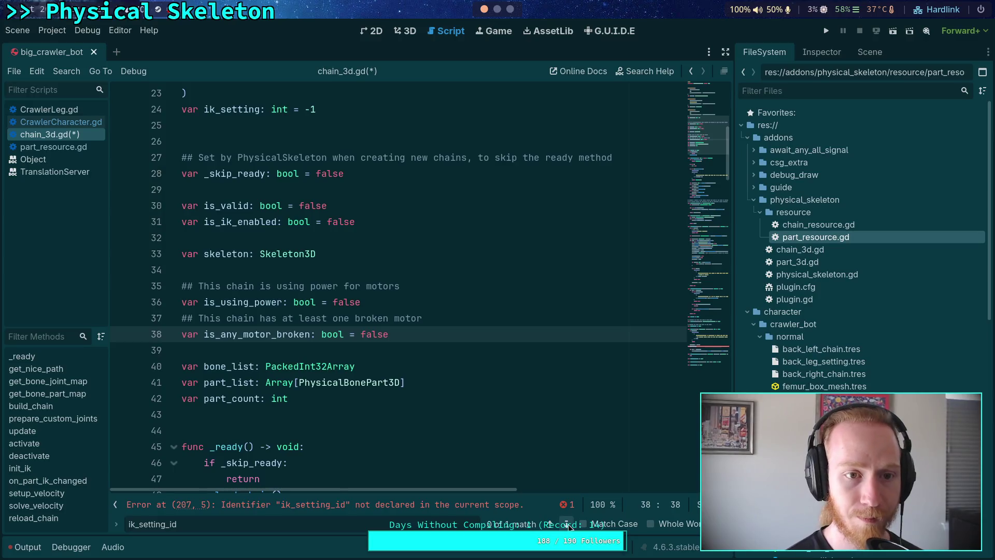
# Step: Change the remaining ik_setting_id line to ik_setting = setting_index
pyautogui.click(568, 524)
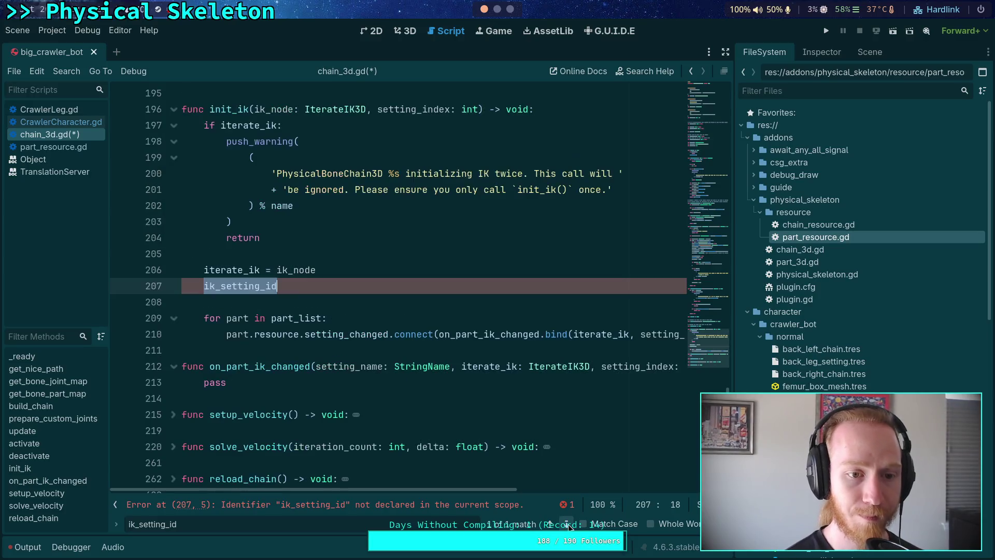
pyautogui.click(306, 284)
pyautogui.press('BackSpace')
pyautogui.press('BackSpace')
pyautogui.press('BackSpace')
pyautogui.write('= setti')
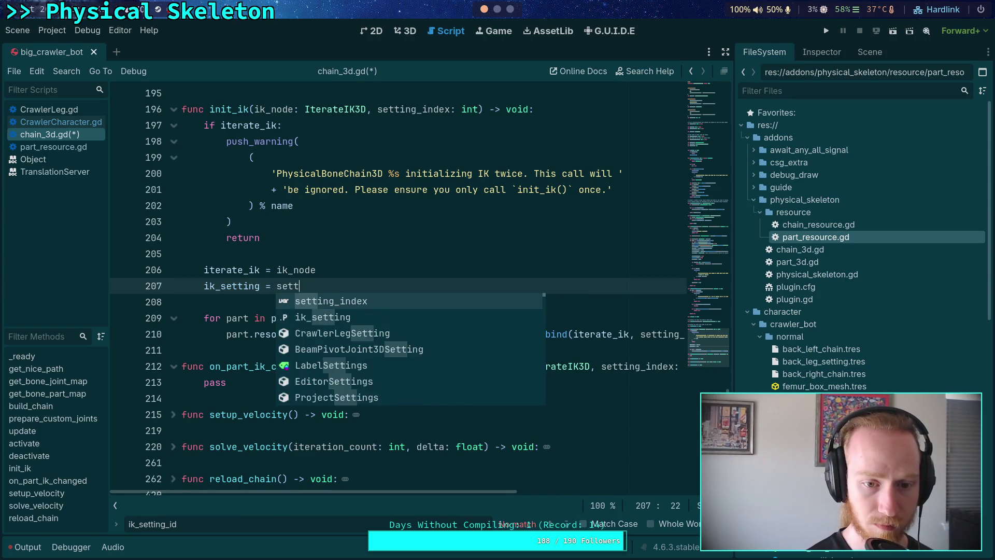
pyautogui.press('Return')
pyautogui.scroll(1, 399, 285)
pyautogui.press('Escape')
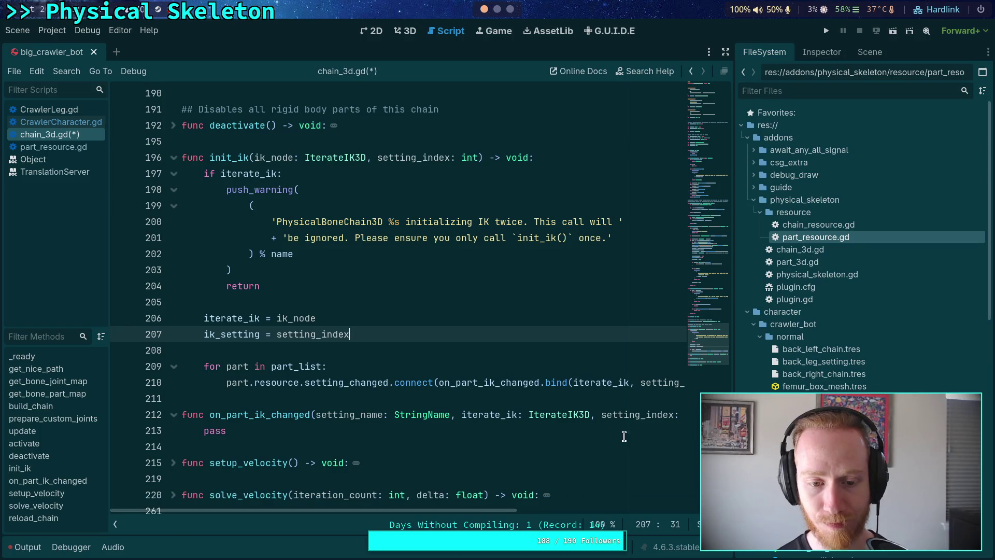
pyautogui.click(494, 350)
pyautogui.moveTo(485, 512)
pyautogui.mouseDown()
pyautogui.moveTo(599, 506)
pyautogui.moveTo(482, 506)
pyautogui.mouseUp()
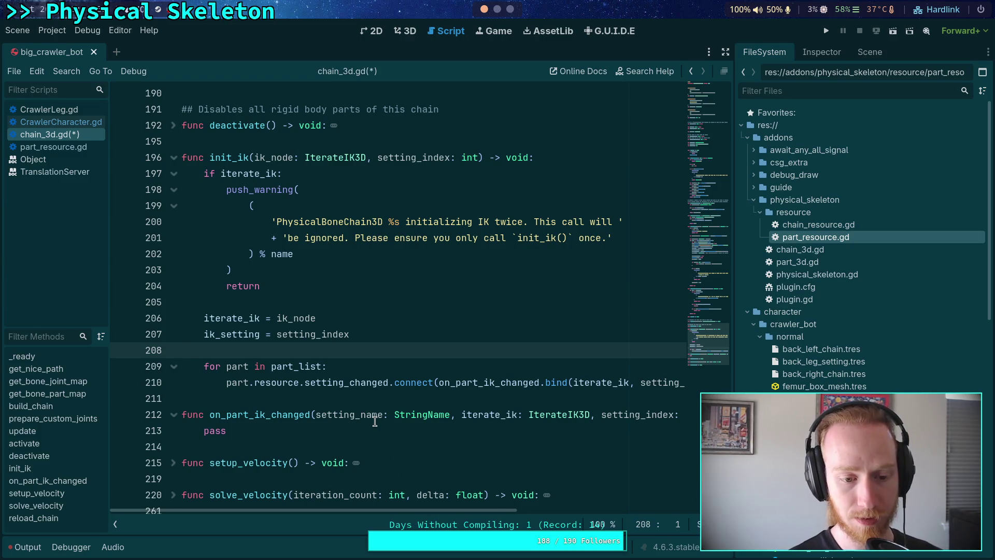
# Step: Unfold reload_chain and place the caret after its final part_count assignment
pyautogui.scroll(-2, 376, 421)
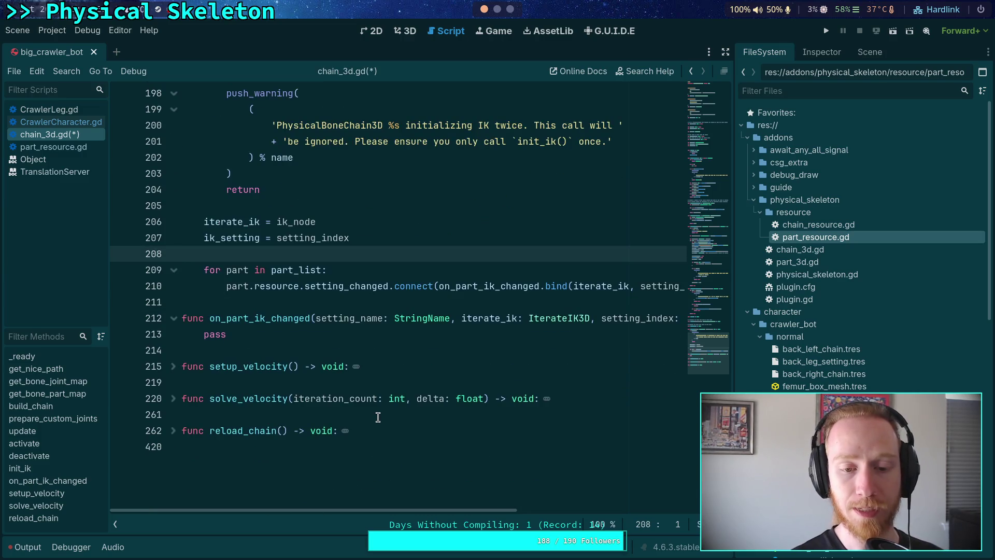
pyautogui.click(174, 431)
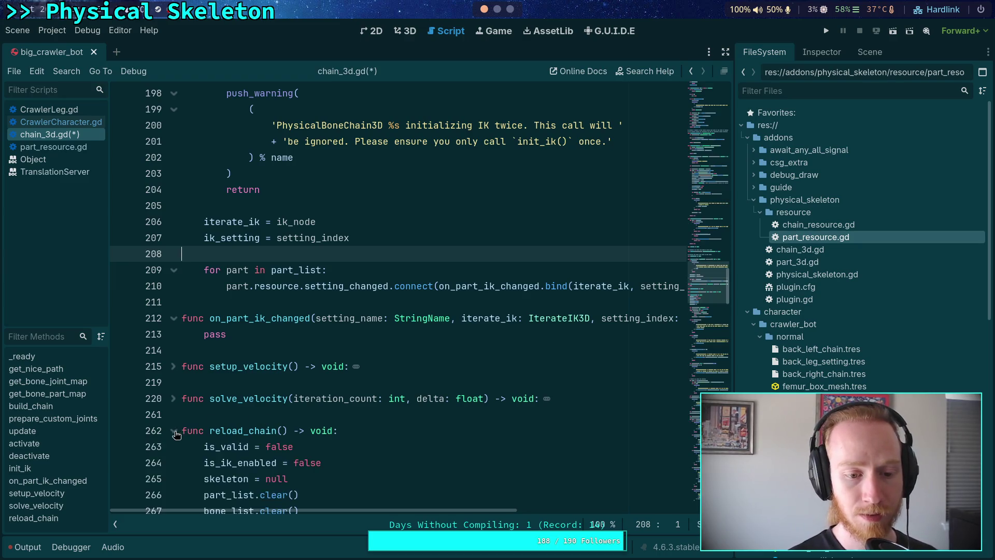
pyautogui.scroll(-3, 233, 418)
pyautogui.scroll(-3, 300, 409)
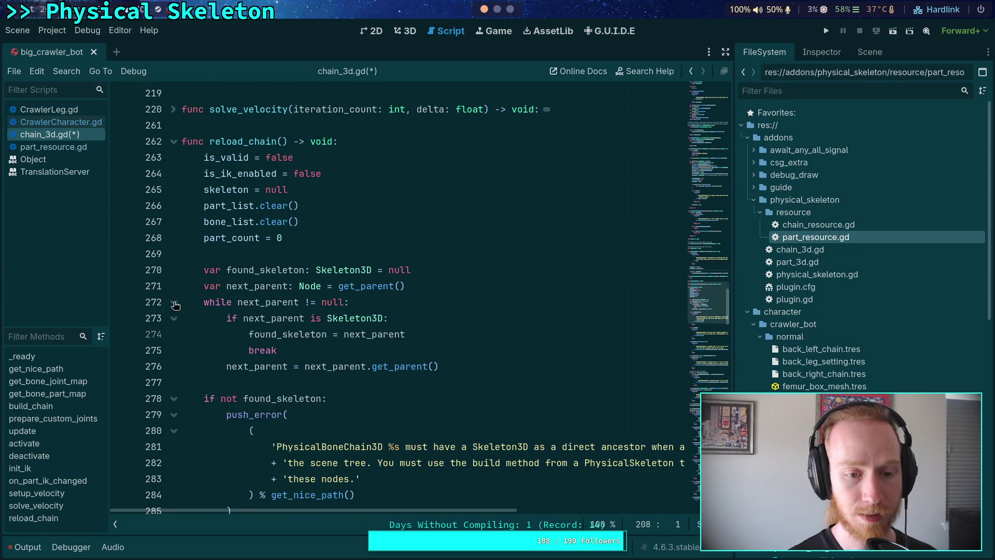
pyautogui.scroll(13, 233, 345)
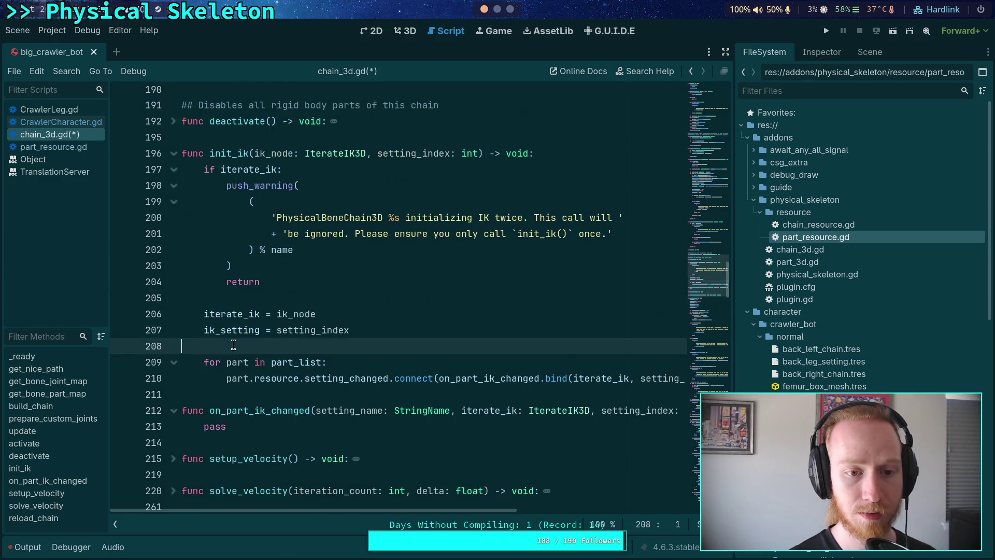
pyautogui.scroll(10, 233, 345)
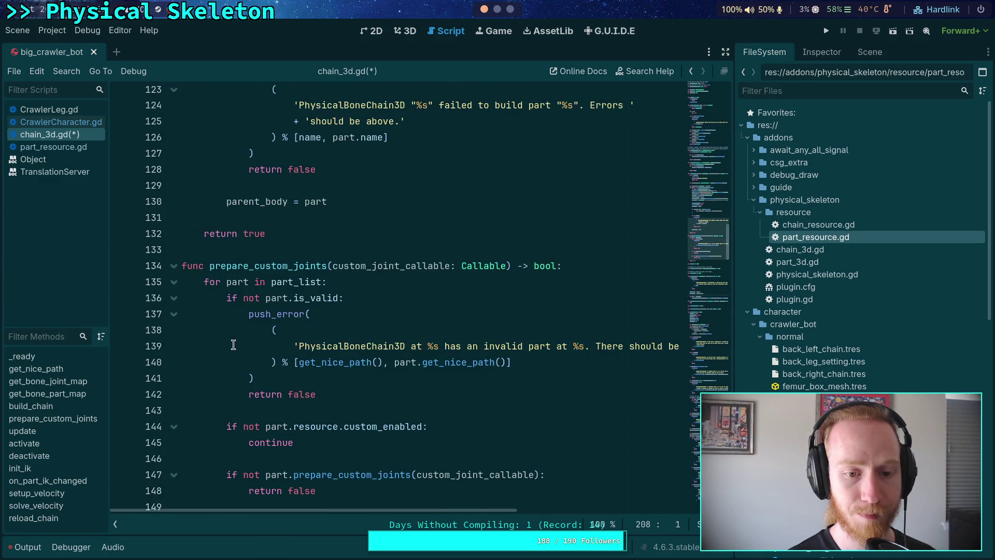
pyautogui.scroll(18, 233, 345)
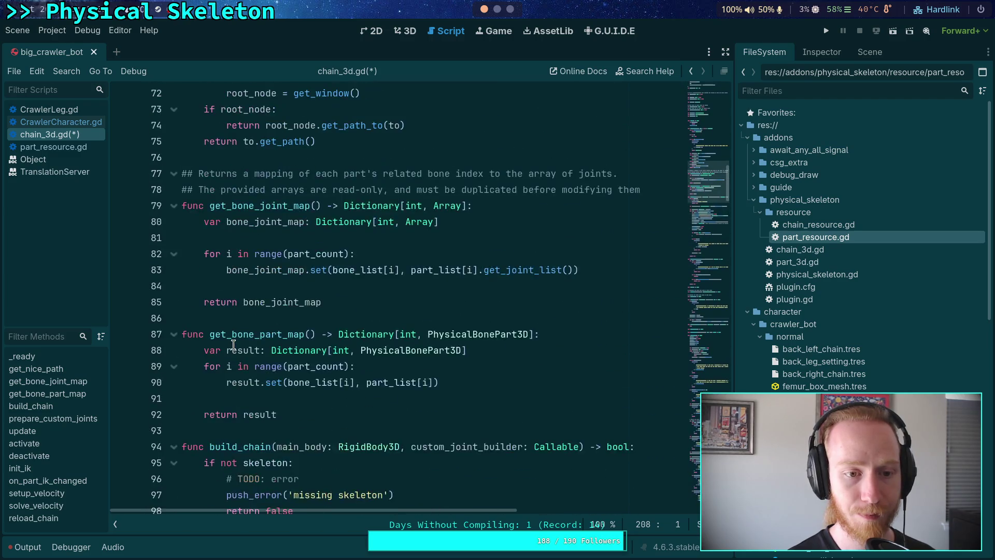
pyautogui.scroll(9, 234, 345)
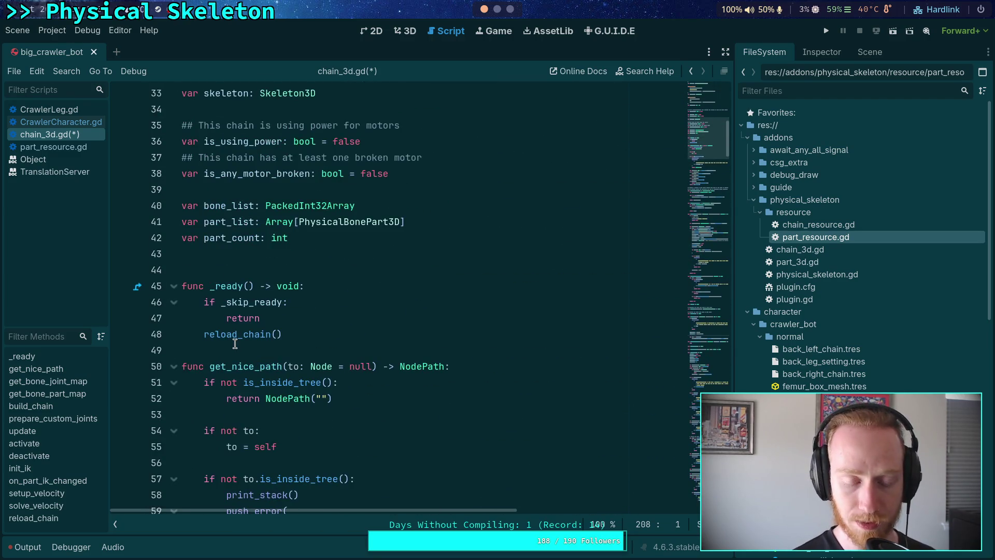
pyautogui.scroll(-14, 233, 345)
pyautogui.moveTo(709, 187)
pyautogui.mouseDown()
pyautogui.moveTo(708, 399)
pyautogui.moveTo(708, 367)
pyautogui.mouseUp()
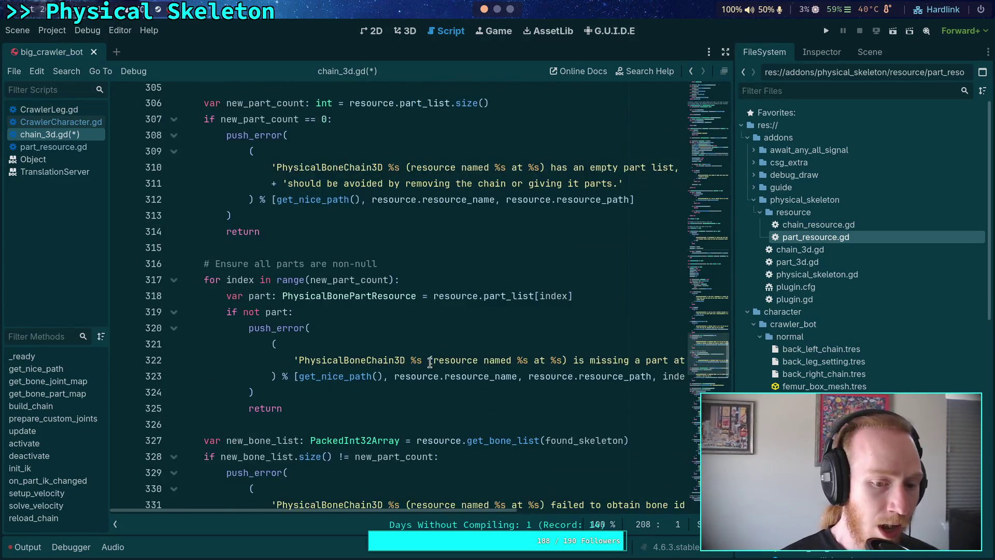
pyautogui.scroll(3, 398, 361)
pyautogui.scroll(-17, 399, 361)
pyautogui.scroll(-16, 398, 360)
pyautogui.scroll(-2, 398, 361)
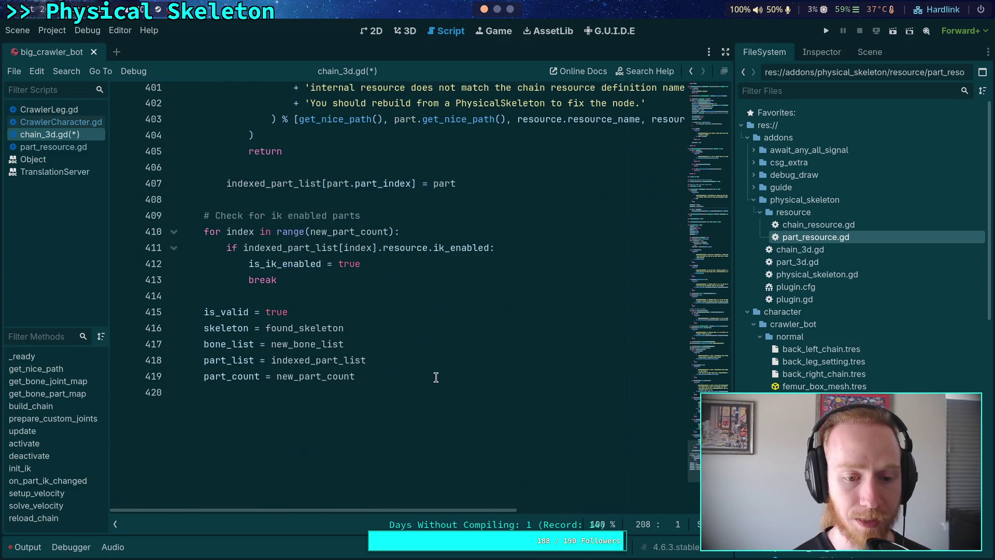
pyautogui.click(440, 377)
# Step: Add nested 'if is_ik_enabled:' and 'if not iterate_ik:' checks at the end of reload_chain
pyautogui.press('Return')
pyautogui.press('Return')
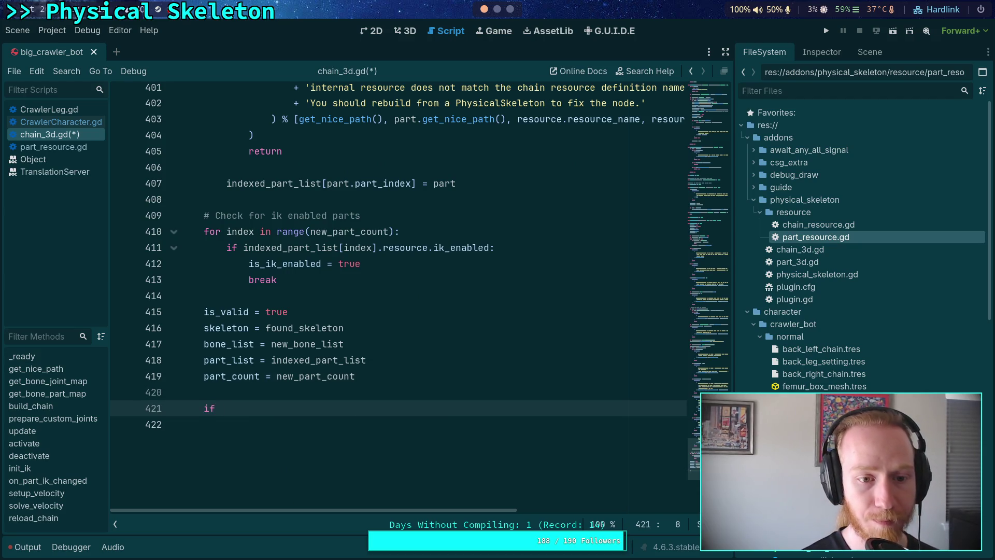
pyautogui.press('Down')
pyautogui.press('Return')
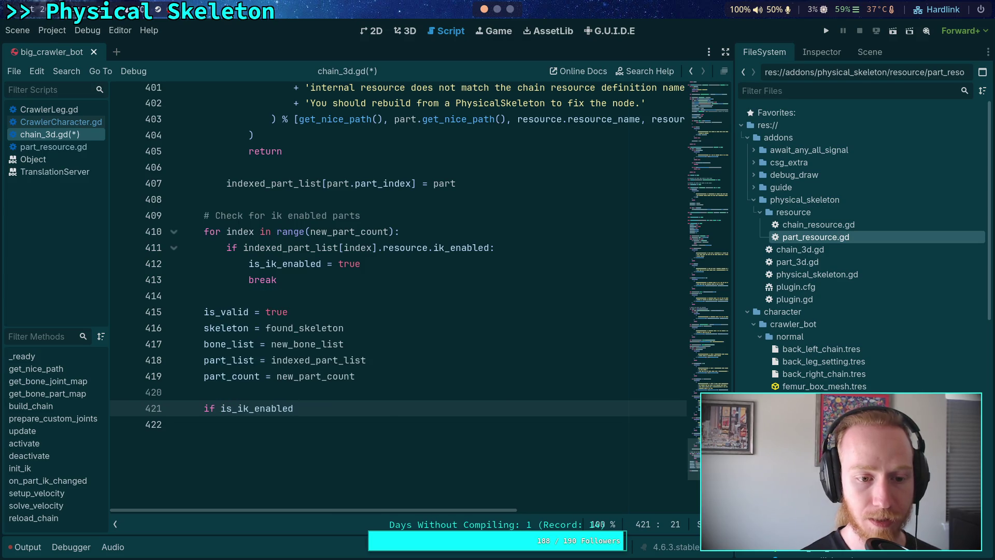
pyautogui.press('Return')
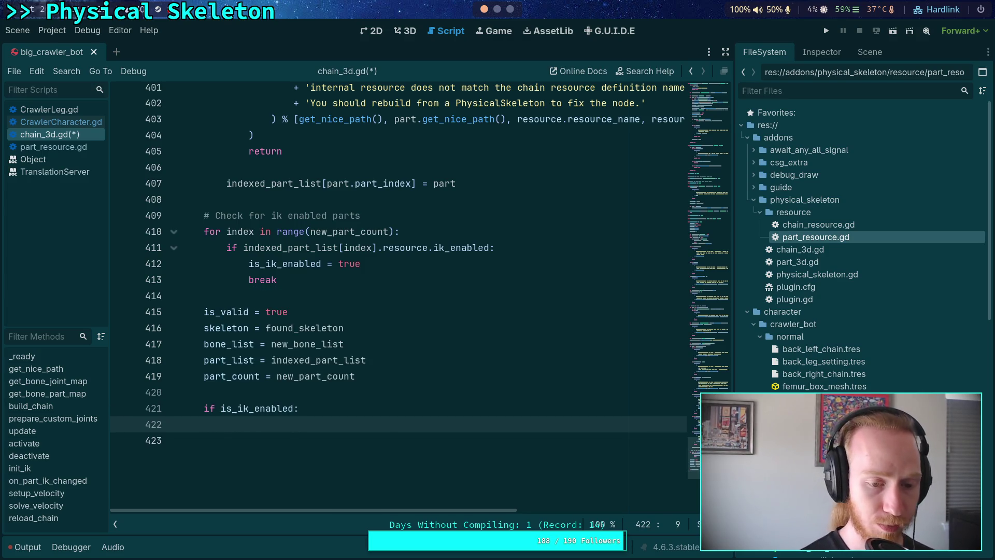
pyautogui.write('if not ik')
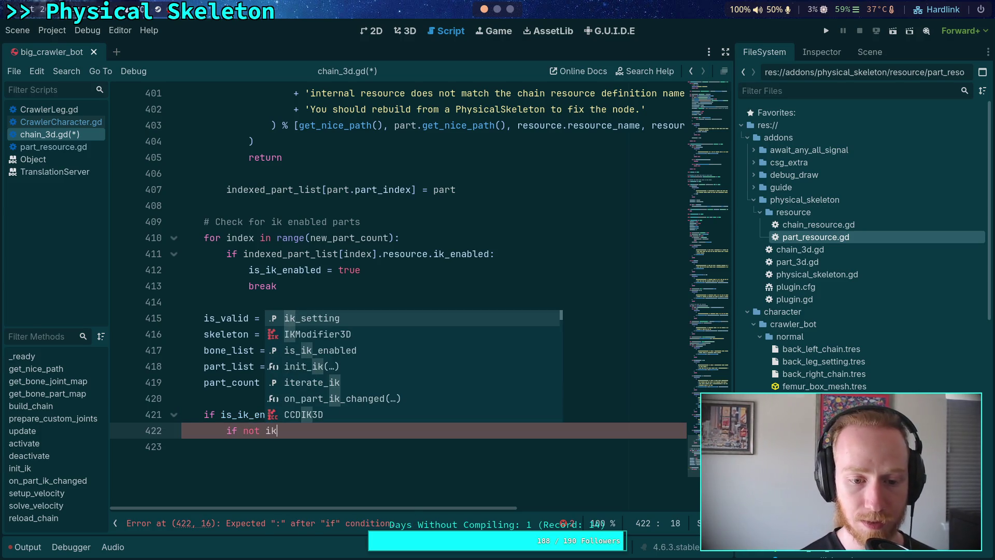
pyautogui.press('Down')
pyautogui.press('Down')
pyautogui.press('Down')
pyautogui.press('Return')
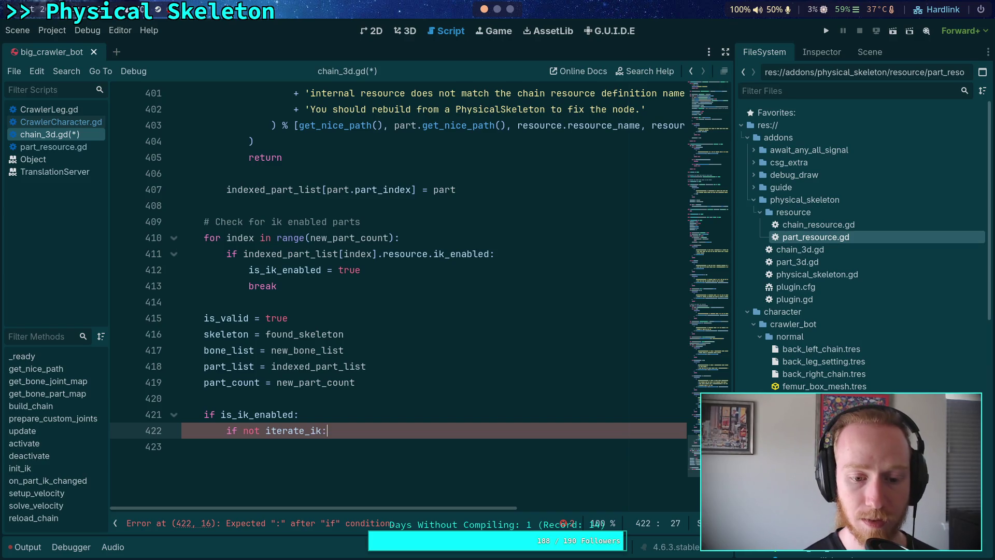
pyautogui.press('Return')
# Step: Start a push_warning call whose message begins 'PhysicalBoneChain3D ... has enabled parts, but does not'
pyautogui.write('push')
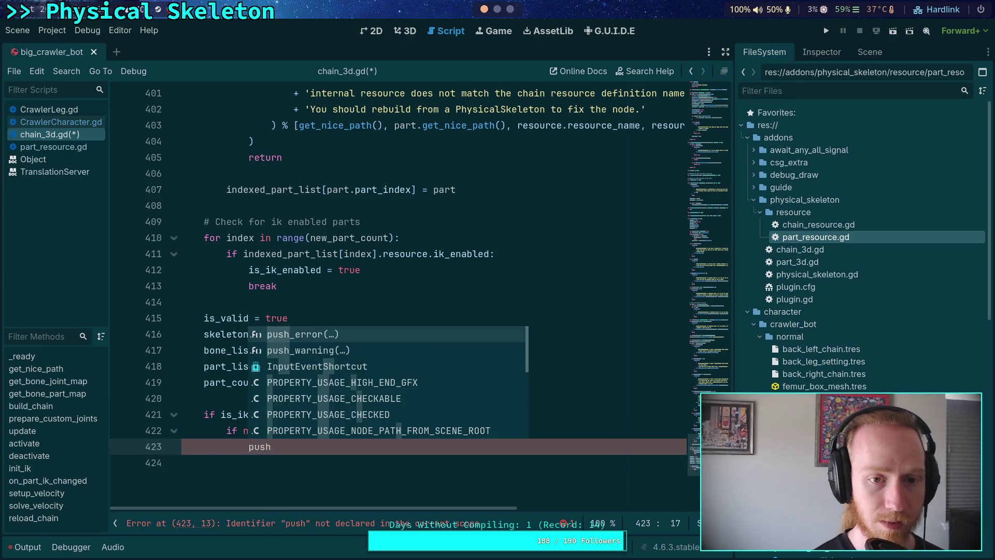
pyautogui.write('_')
pyautogui.press('Down')
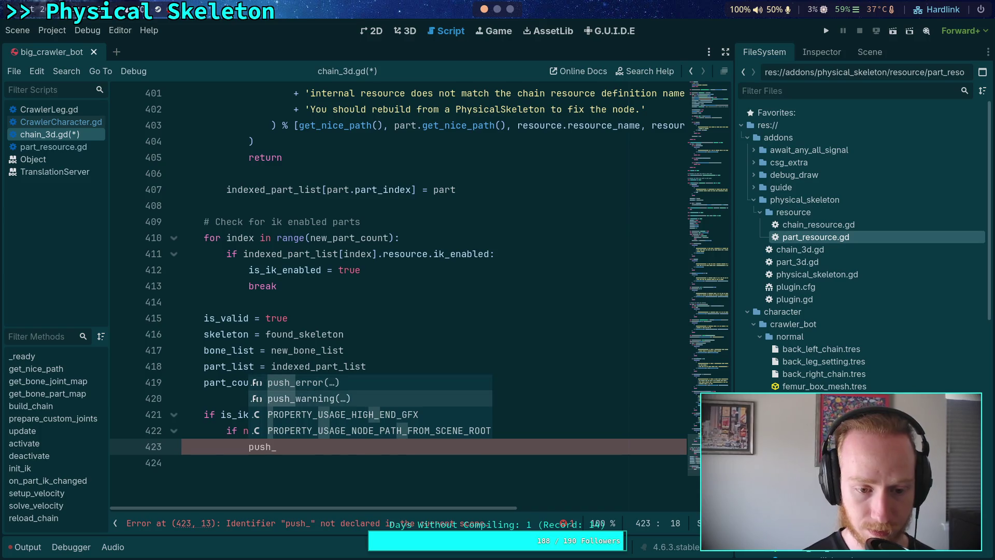
pyautogui.press('Return')
pyautogui.press('Return')
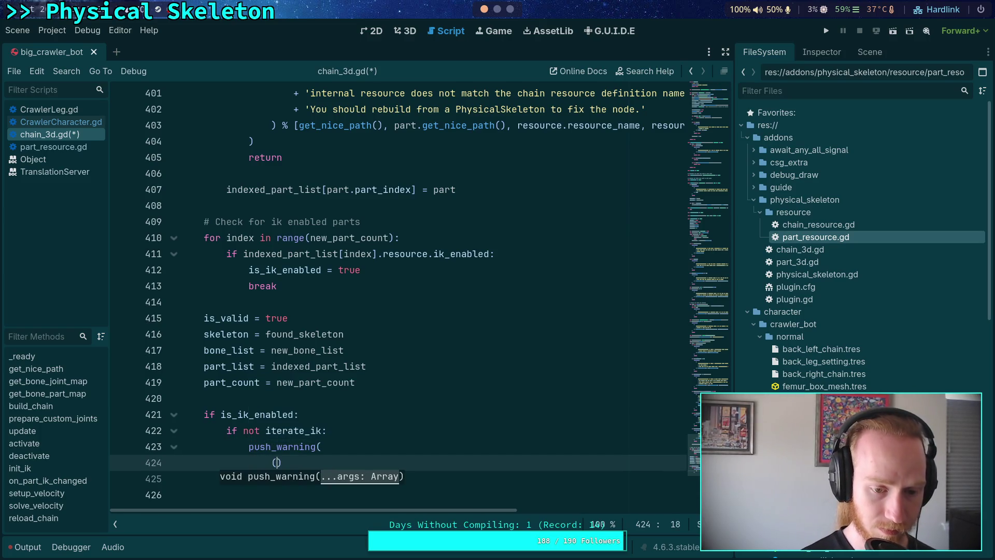
pyautogui.press('Return')
pyautogui.write("'PhysicalBone")
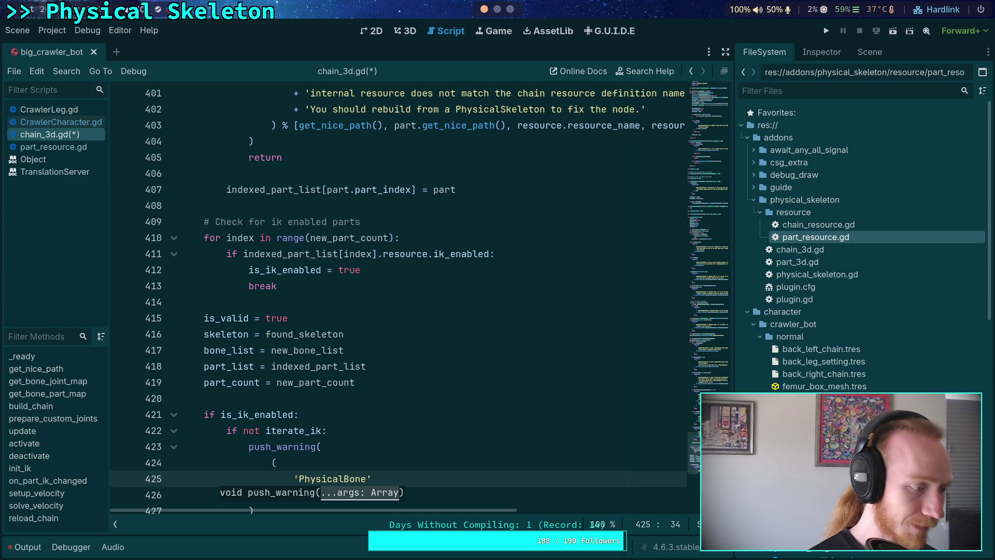
pyautogui.write('ain')
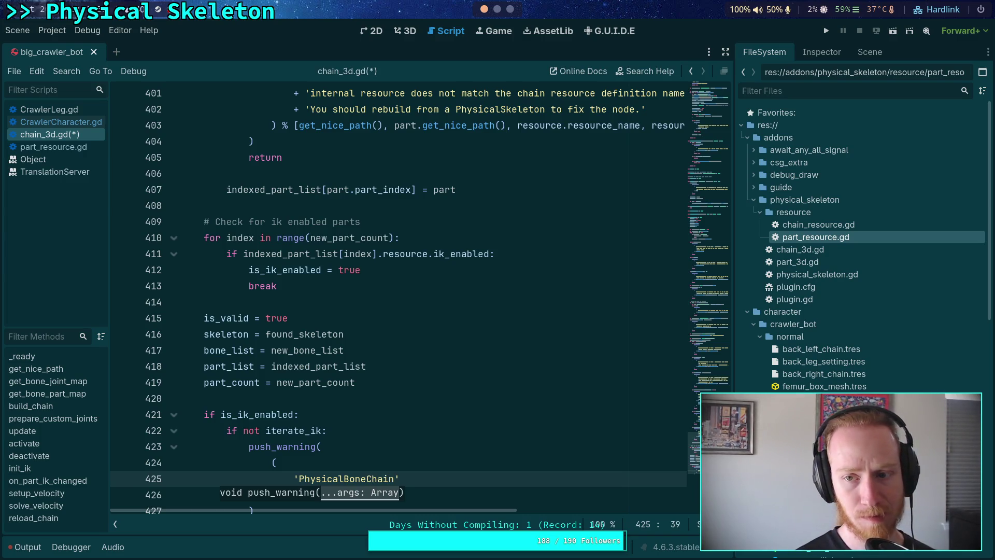
pyautogui.moveTo(716, 361)
pyautogui.mouseDown()
pyautogui.moveTo(679, 178)
pyautogui.moveTo(680, 79)
pyautogui.moveTo(707, 456)
pyautogui.mouseUp()
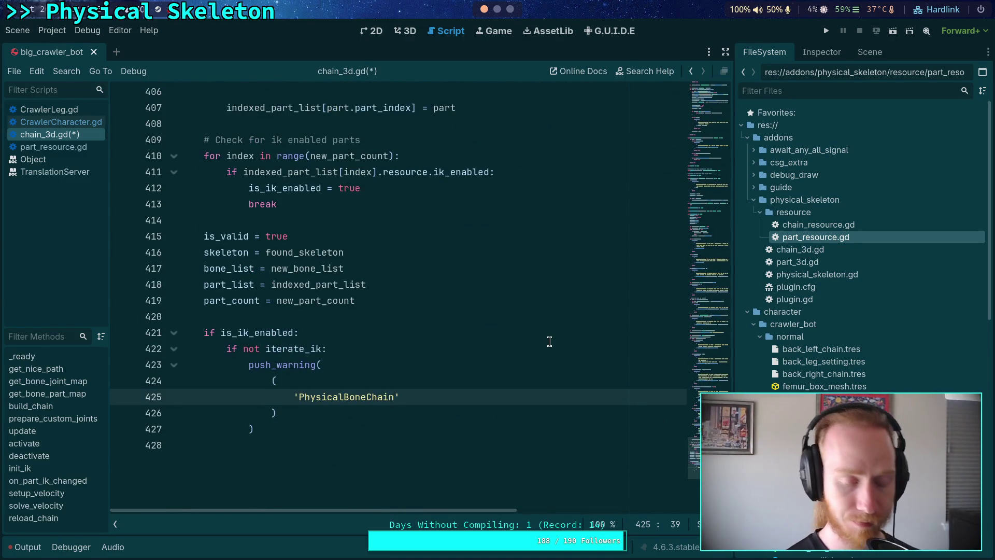
pyautogui.write('3D ^')
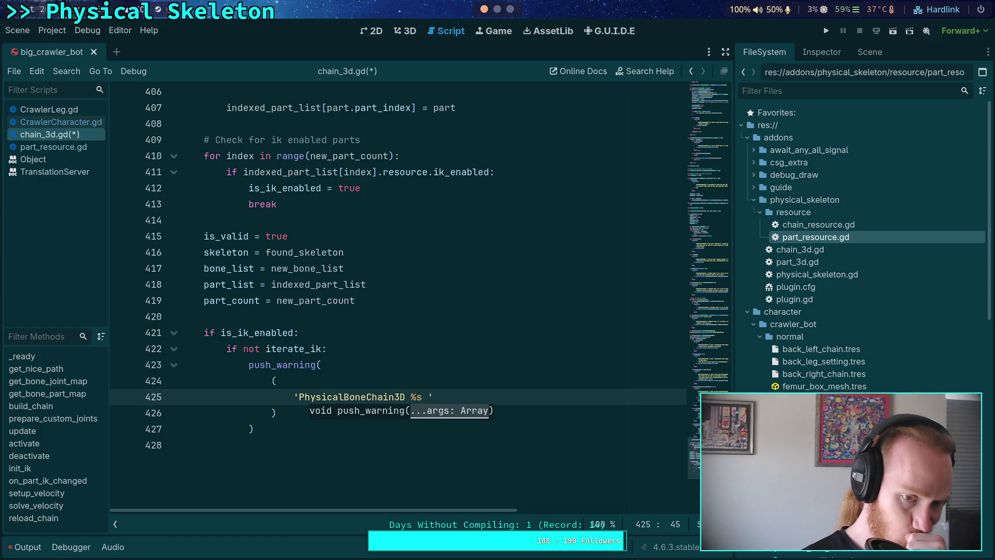
pyautogui.write('as ')
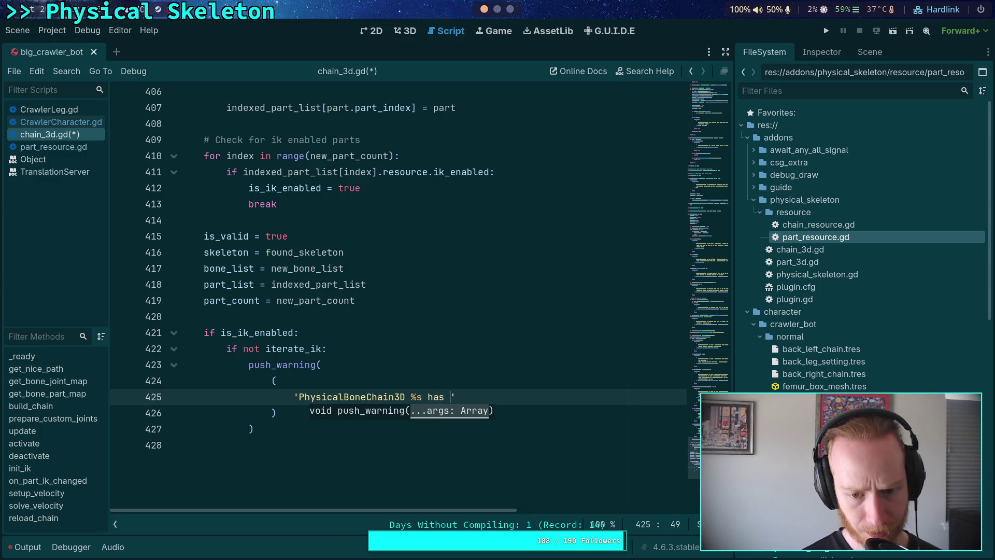
pyautogui.write('enabled ')
pyautogui.write('parts, but d')
pyautogui.write('oes')
pyautogui.write('not have')
pyautogui.press('BackSpace')
pyautogui.press('BackSpace')
pyautogui.press('BackSpace')
# Step: Continue the warning with 'have an IterateIK3D node. Please call `init_ik`', trying several wordings
pyautogui.press('Return')
pyautogui.write('+ ')
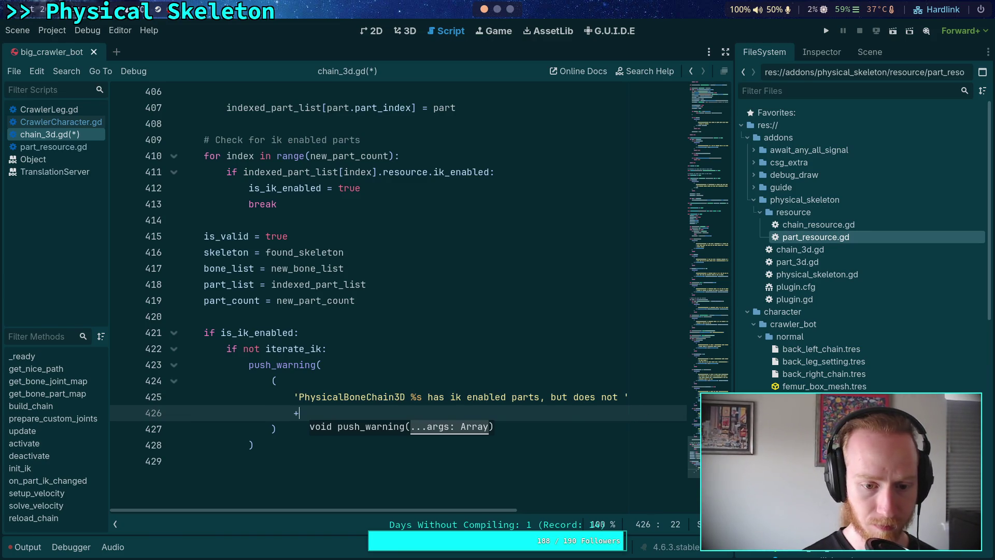
pyautogui.write("'have ")
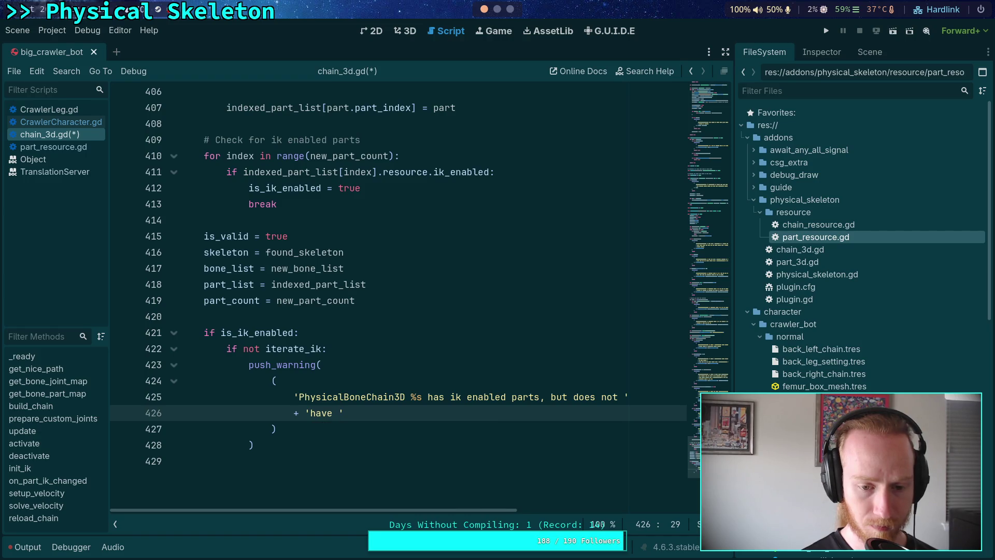
pyautogui.write('an It')
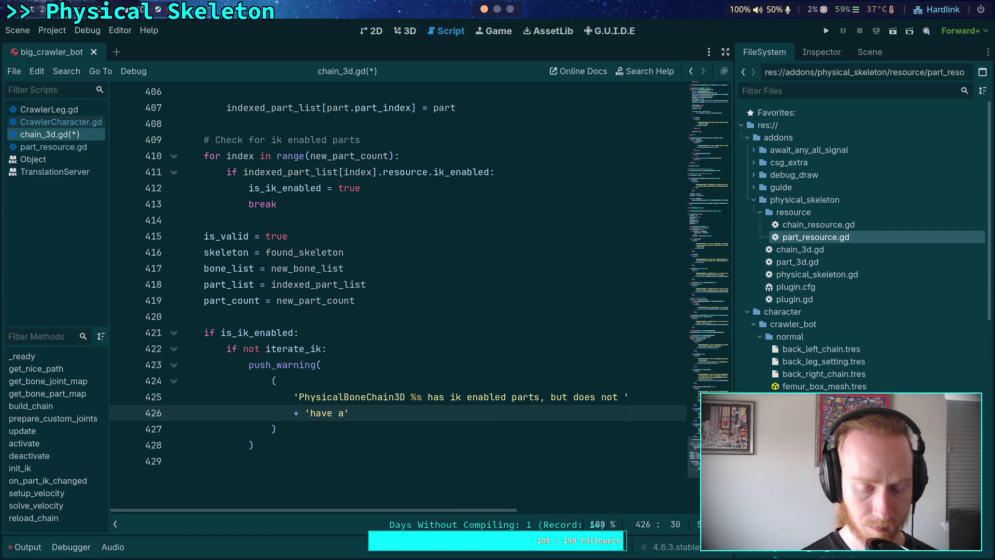
pyautogui.write('erateIK')
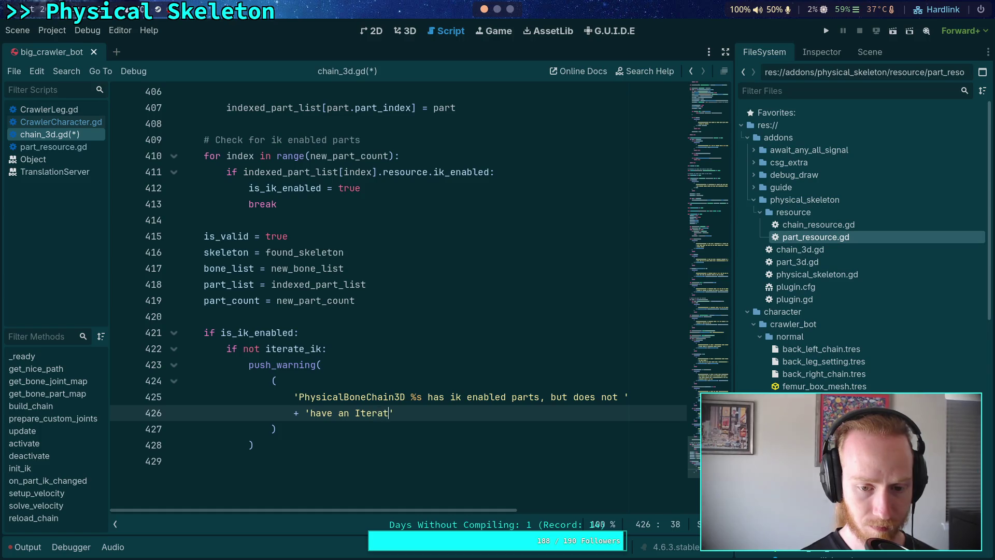
pyautogui.write('3D node.')
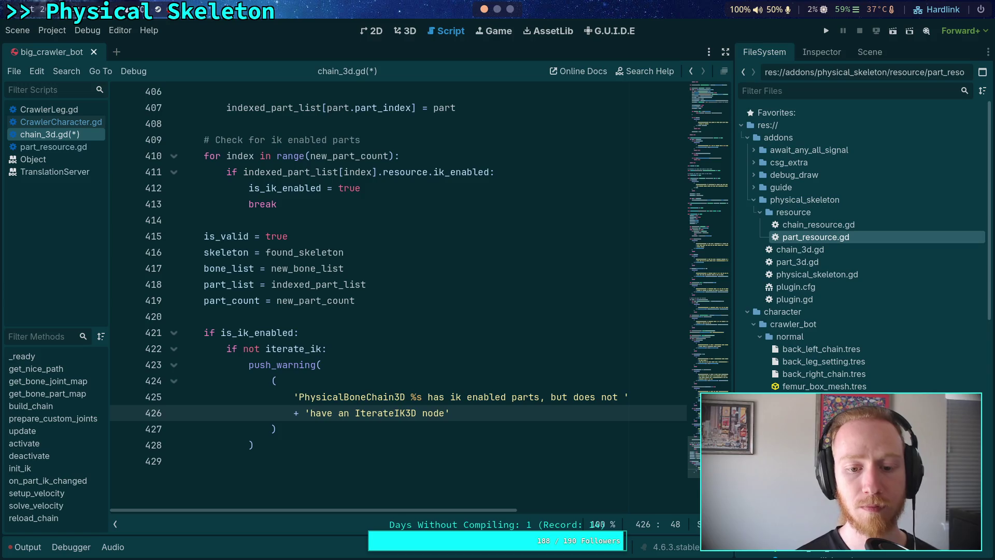
pyautogui.write(' P')
pyautogui.write('lease make')
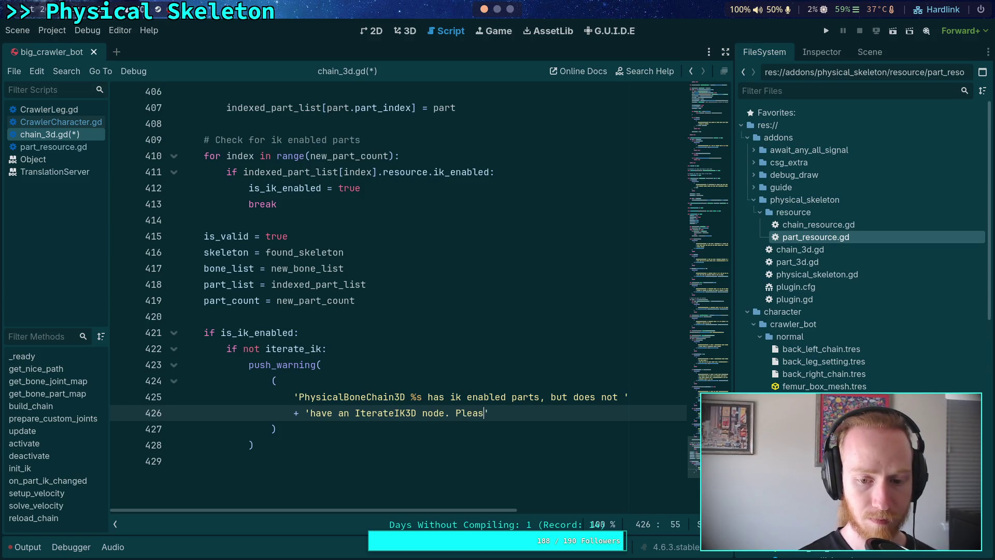
pyautogui.press('BackSpace')
pyautogui.press('BackSpace')
pyautogui.press('BackSpace')
pyautogui.write('rebuild the chain')
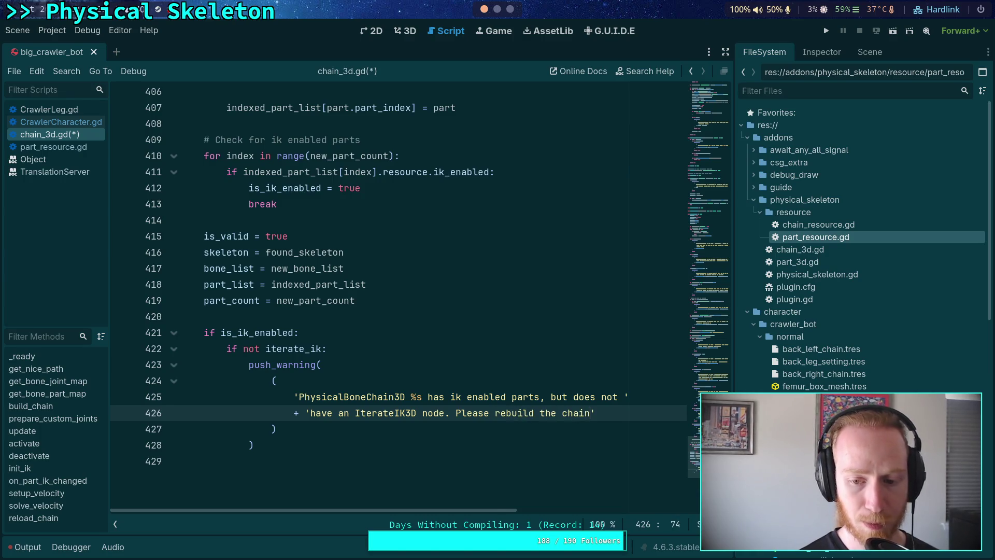
pyautogui.press('BackSpace')
pyautogui.press('BackSpace')
pyautogui.press('BackSpace')
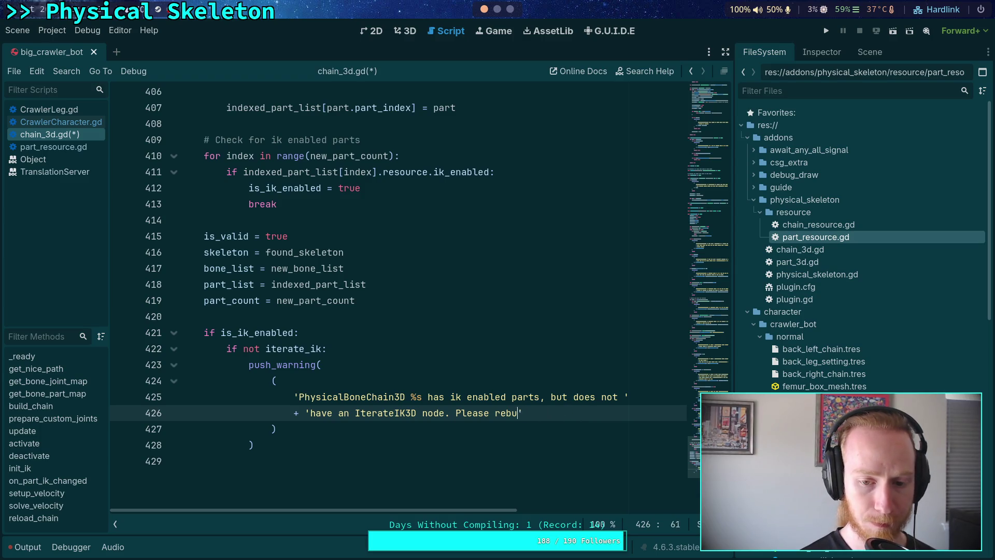
pyautogui.write('-init')
pyautogui.press('BackSpace')
pyautogui.press('BackSpace')
pyautogui.press('BackSpace')
pyautogui.press('BackSpace')
pyautogui.press('BackSpace')
pyautogui.write('initiali')
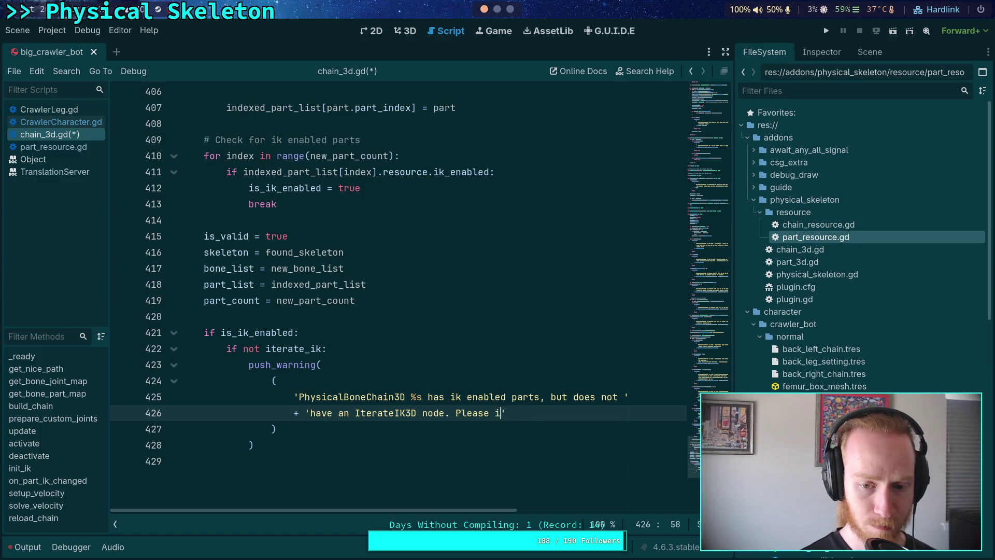
pyautogui.write('ze')
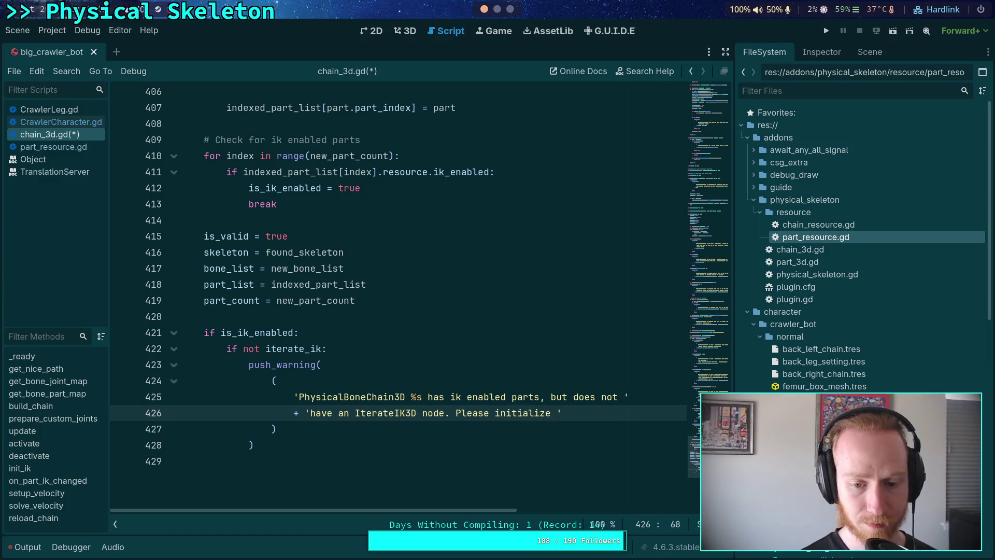
pyautogui.press('BackSpace')
pyautogui.press('BackSpace')
pyautogui.press('BackSpace')
pyautogui.write('call `')
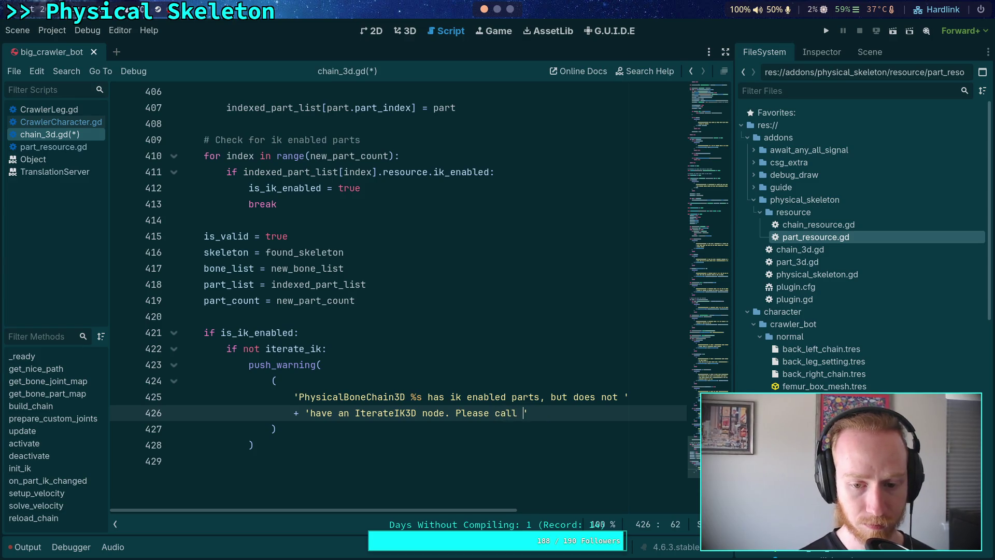
pyautogui.write('init_ik`')
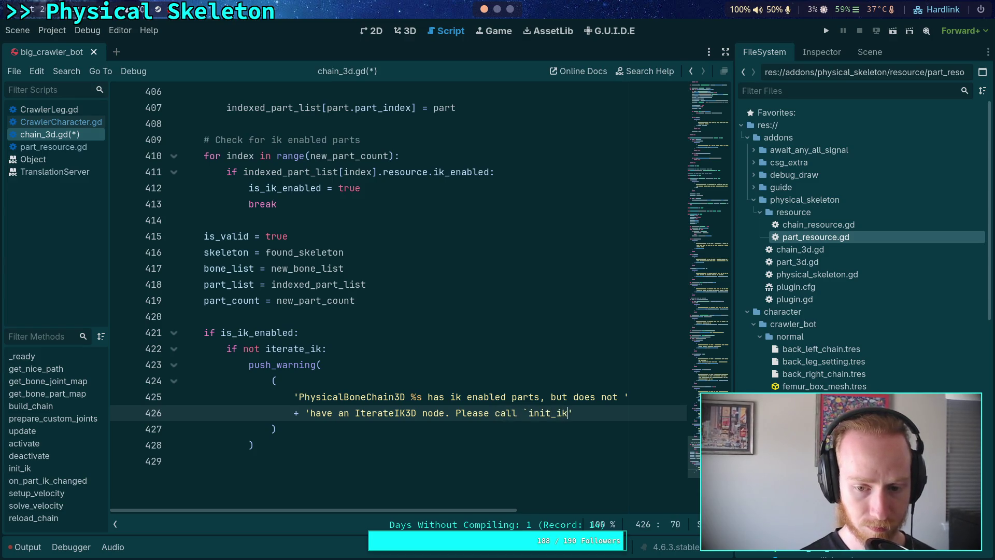
# Step: Change the reference to `init_ik()`, add 'with a', and begin another '+' message line
pyautogui.press('Left')
pyautogui.write('()')
pyautogui.press('Right')
pyautogui.write('with a')
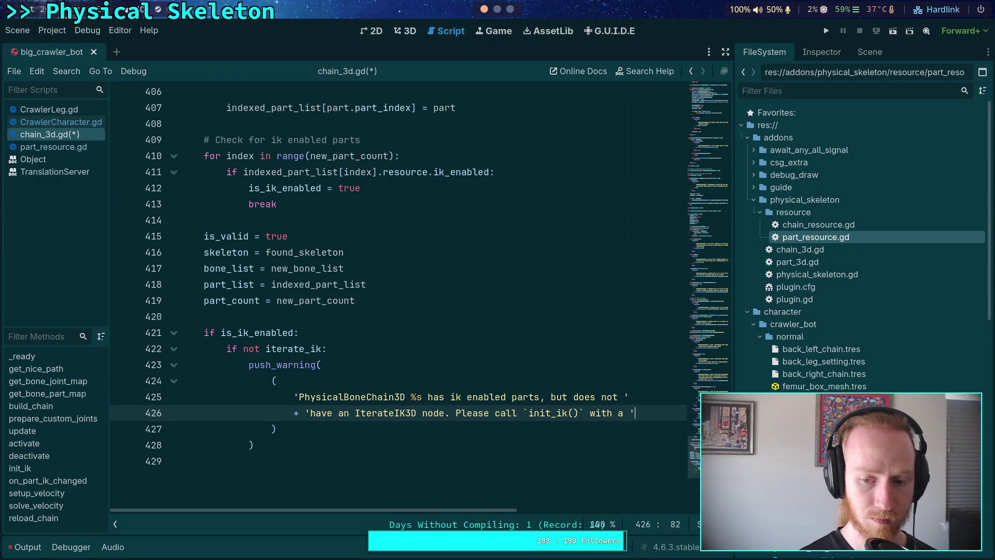
pyautogui.press('Return')
pyautogui.write('+')
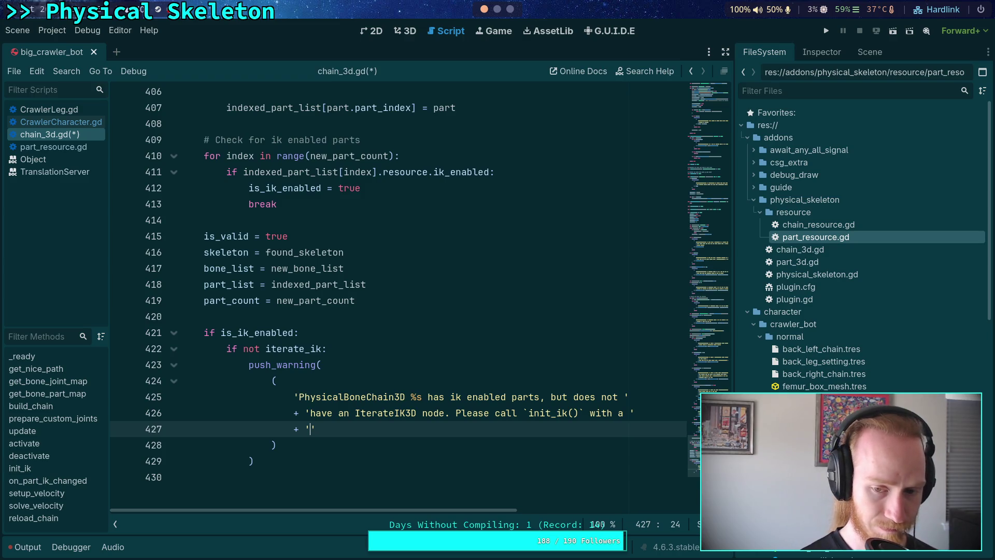
# Step: Reword the message ending to 'via a setup script to set the node'
pyautogui.click(626, 414)
pyautogui.press('BackSpace')
pyautogui.press('BackSpace')
pyautogui.click(313, 430)
pyautogui.write('an')
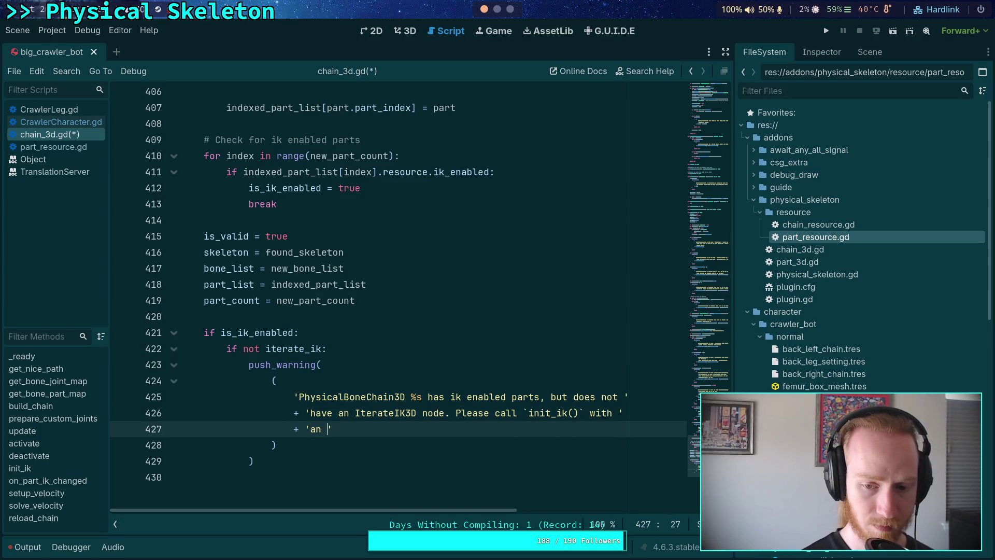
pyautogui.press('BackSpace')
pyautogui.press('BackSpace')
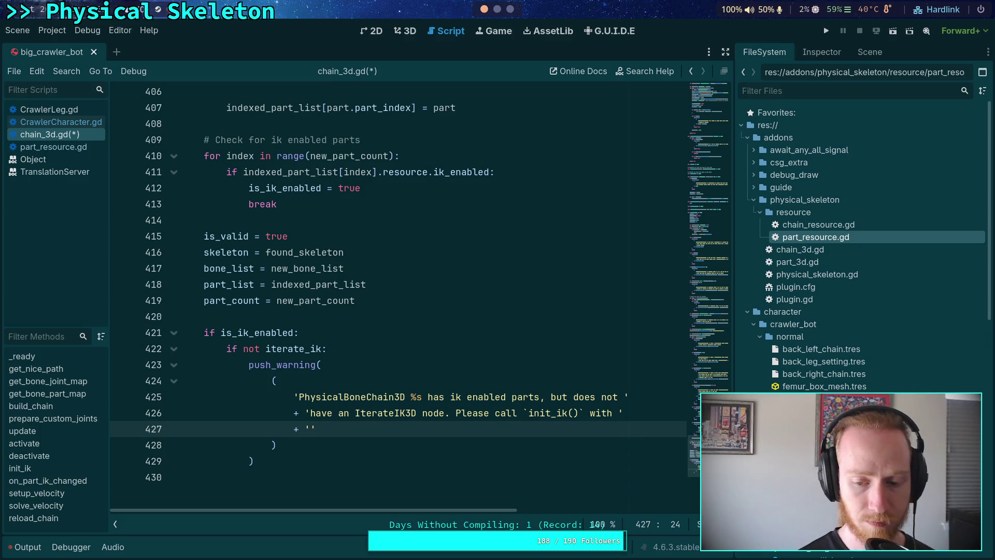
pyautogui.doubleClick(606, 413)
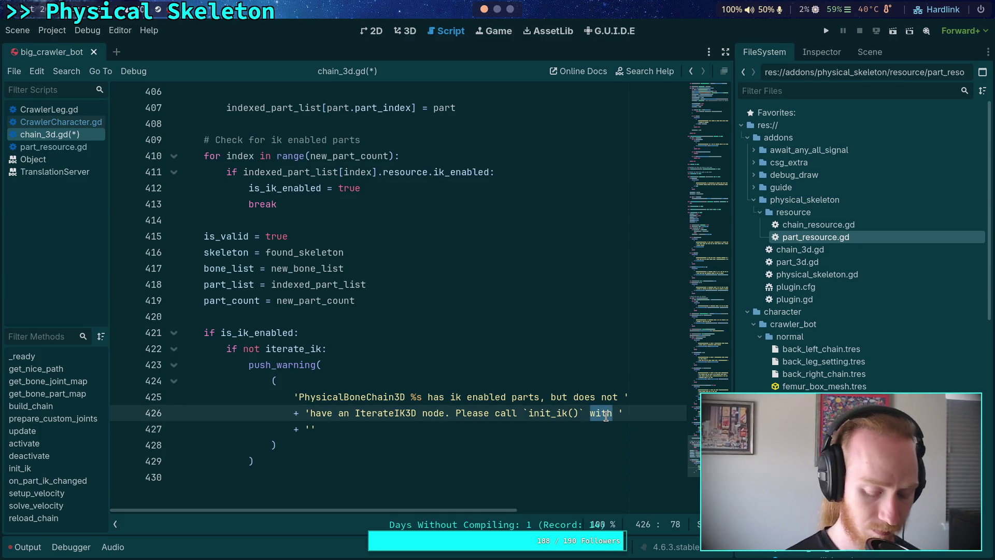
pyautogui.write('via a')
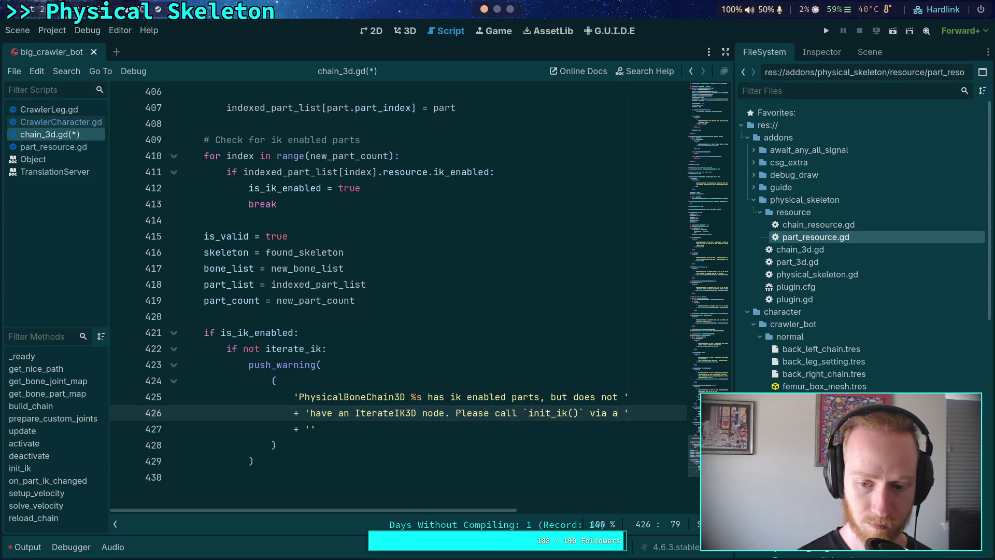
pyautogui.click(309, 429)
pyautogui.write('setip')
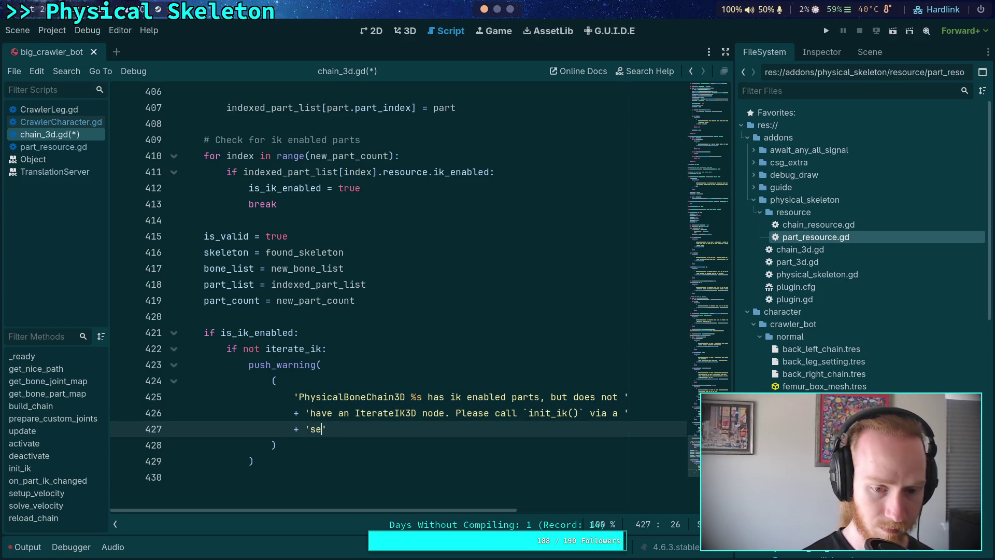
pyautogui.press('BackSpace')
pyautogui.press('BackSpace')
pyautogui.write('up script')
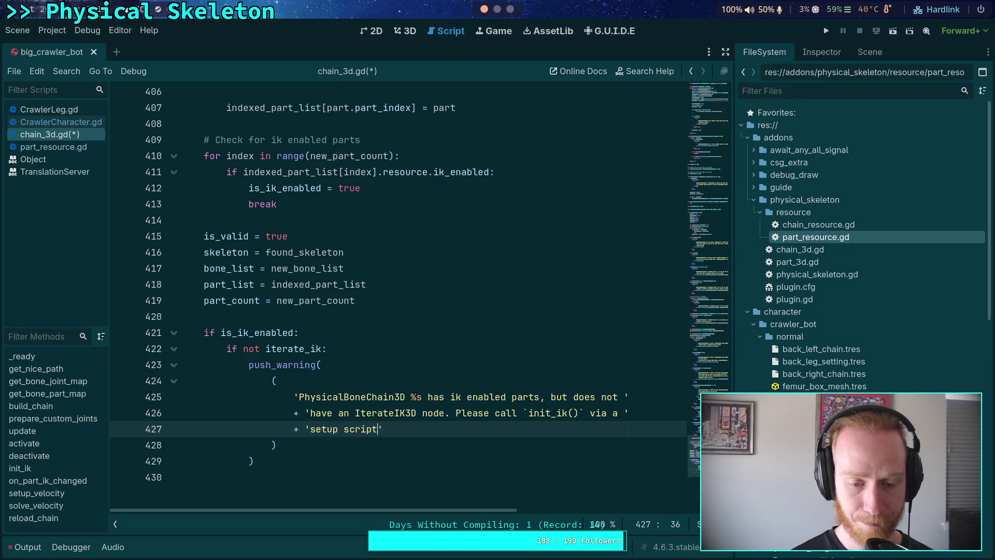
pyautogui.write(' to set the')
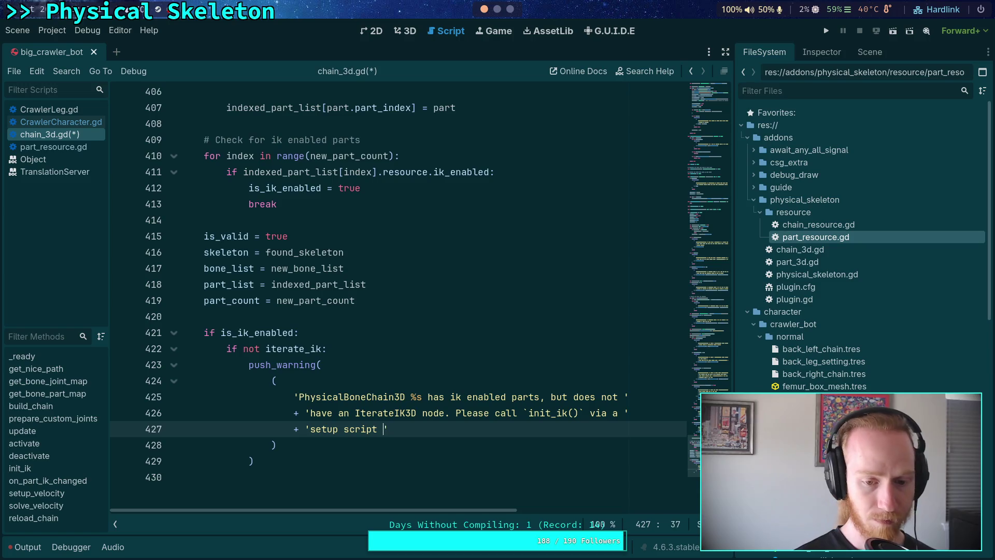
pyautogui.write(' node.')
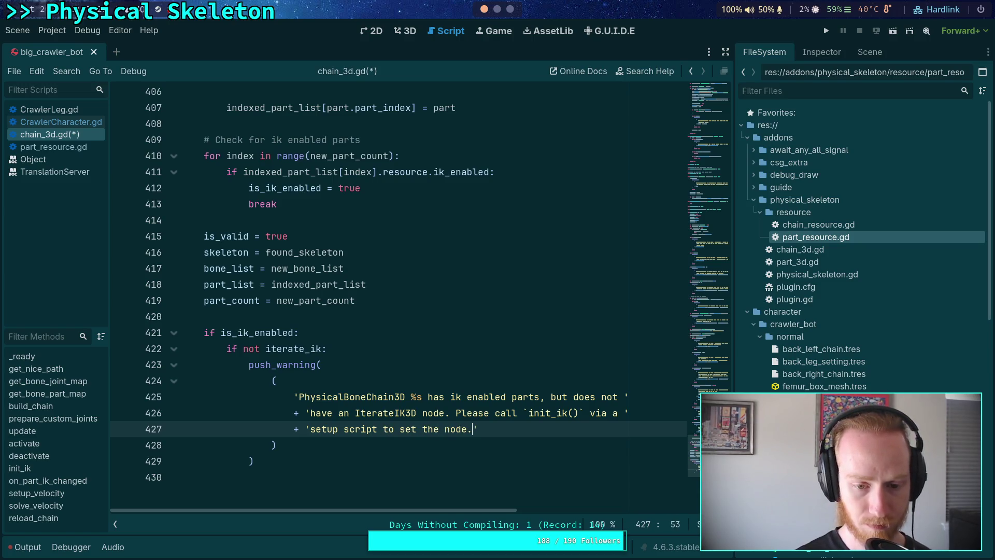
# Step: Append '% name' after the warning's closing parenthesis and add a return line below
pyautogui.press('Down')
pyautogui.write('$')
pyautogui.press('BackSpace')
pyautogui.press('BackSpace')
pyautogui.write('% name')
pyautogui.press('Down')
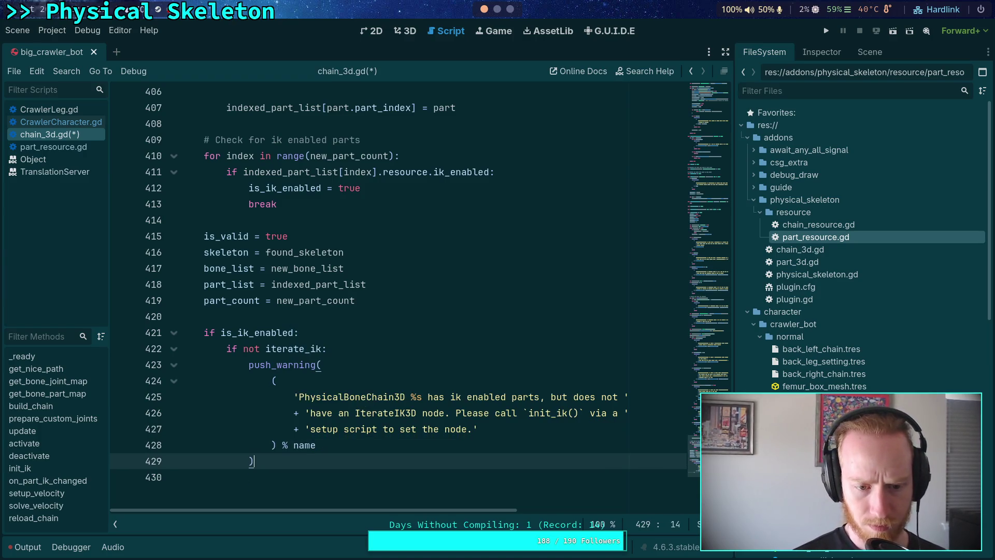
pyautogui.press('Return')
pyautogui.write('eturn')
pyautogui.press('Return')
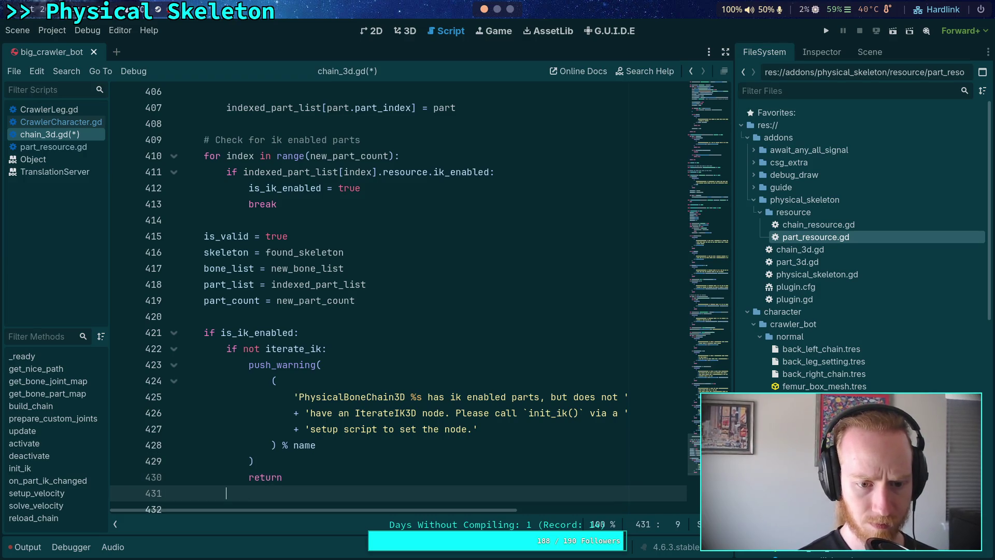
pyautogui.press('Return')
pyautogui.scroll(8, 334, 278)
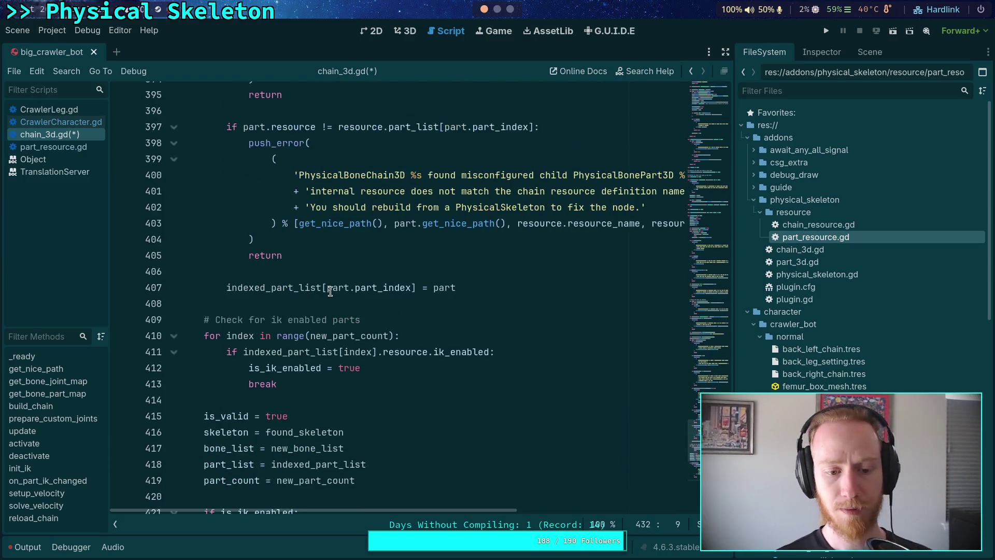
# Step: Scroll through chain_3d.gd, then switch to CrawlerCharacter.gd at the leg chains' init_ik call
pyautogui.scroll(20, 330, 291)
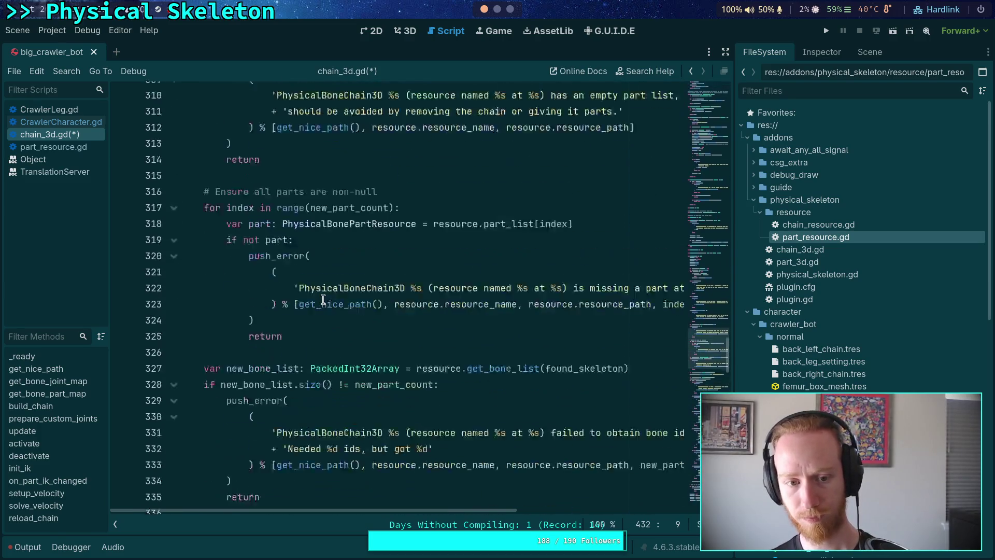
pyautogui.scroll(10, 322, 301)
pyautogui.scroll(-16, 322, 300)
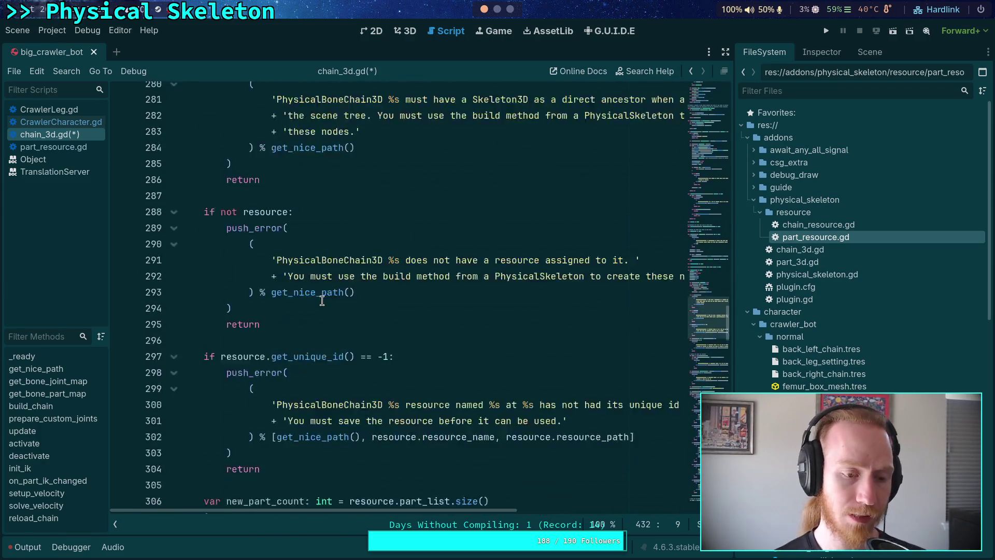
pyautogui.scroll(-20, 322, 301)
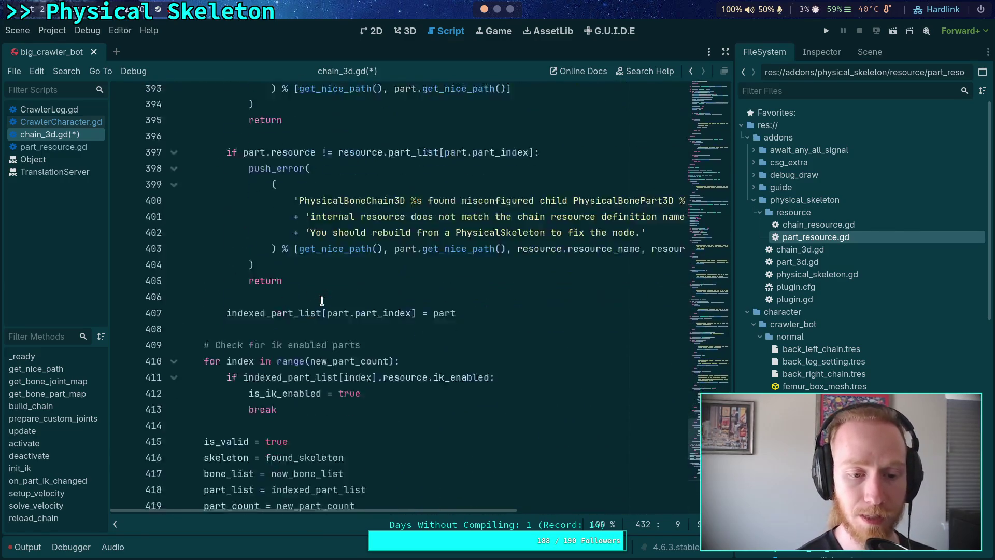
pyautogui.scroll(-1, 315, 316)
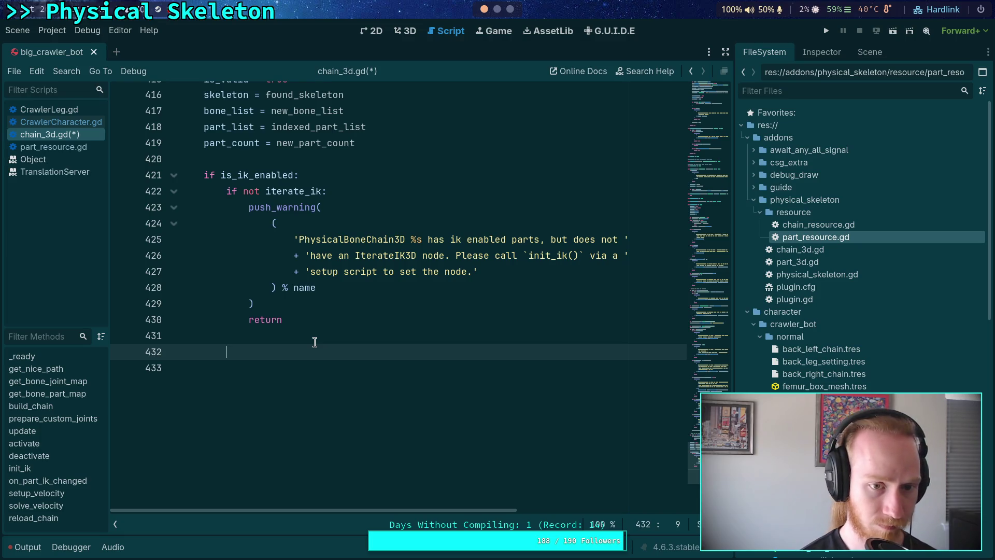
pyautogui.scroll(20, 433, 307)
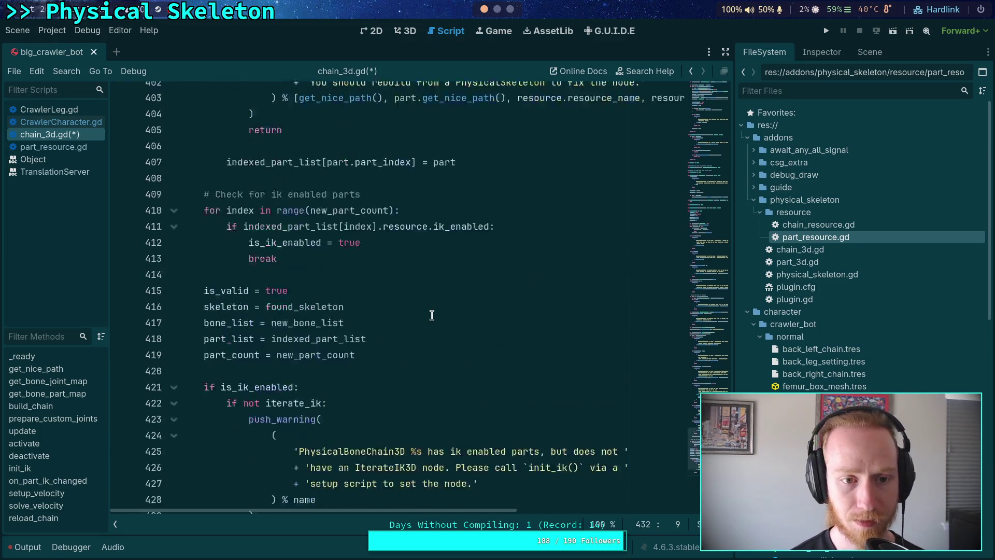
pyautogui.scroll(20, 434, 307)
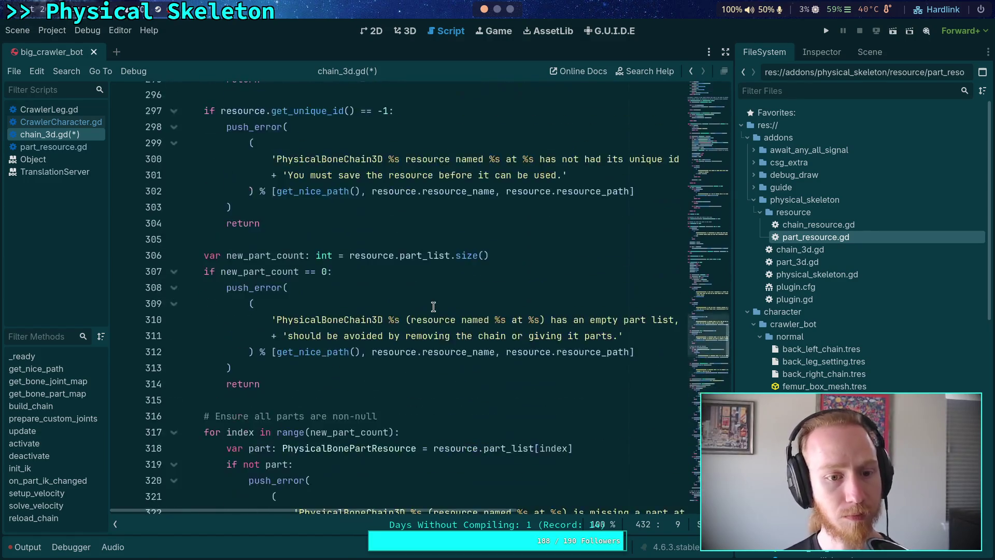
pyautogui.scroll(4, 433, 307)
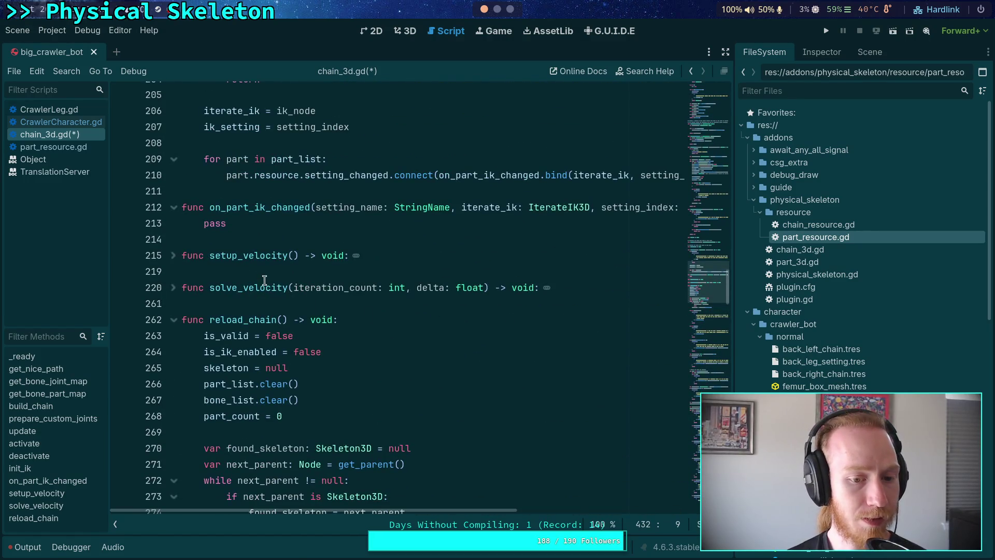
pyautogui.click(85, 123)
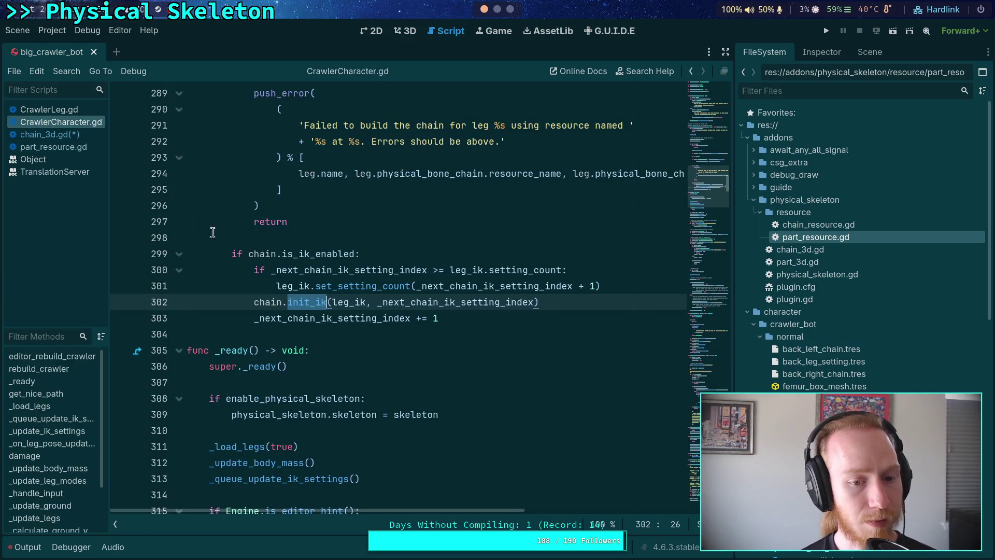
pyautogui.scroll(3, 286, 246)
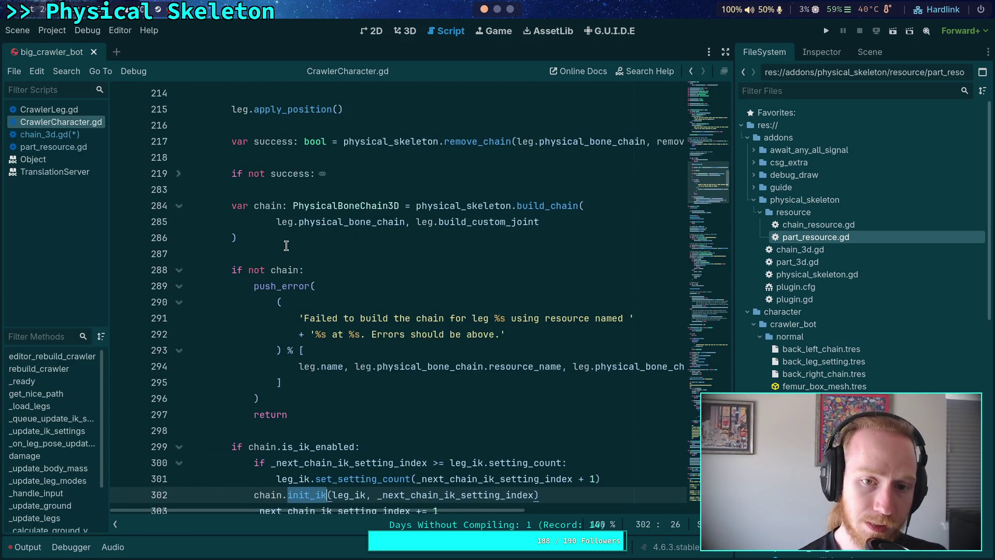
pyautogui.scroll(-1, 283, 243)
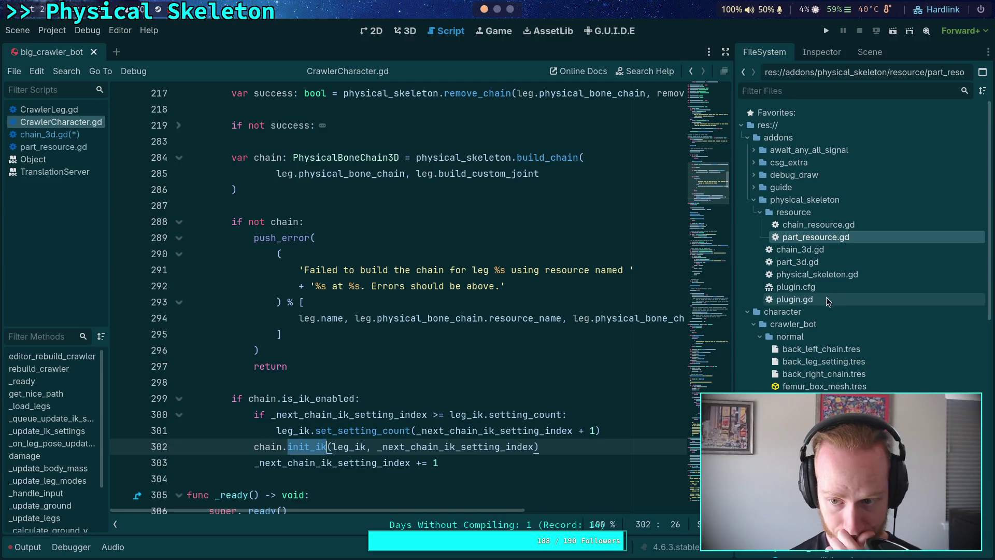
pyautogui.doubleClick(820, 275)
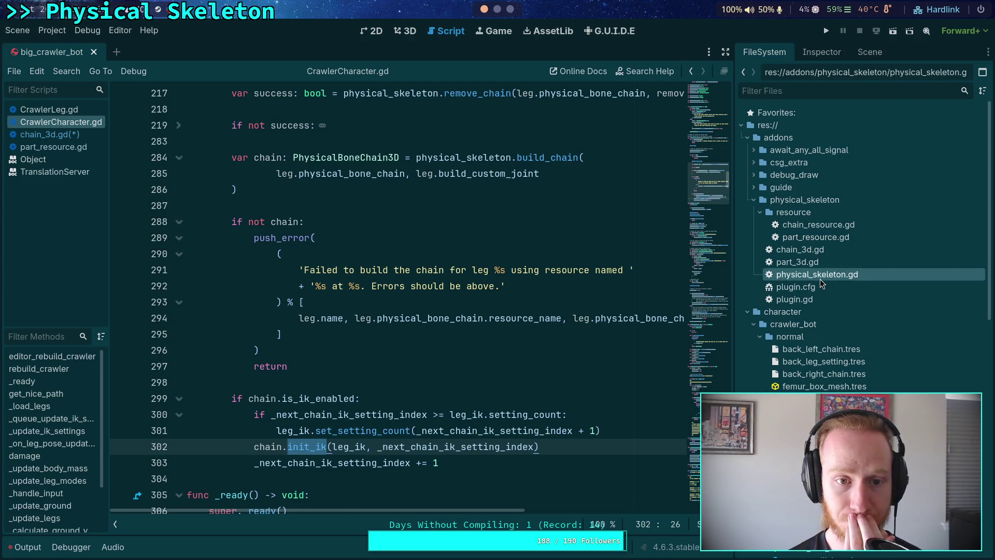
# Step: Scroll physical_skeleton.gd to the build_chain call on line 360 and look up its definition
pyautogui.scroll(-7, 538, 269)
pyautogui.scroll(-20, 537, 269)
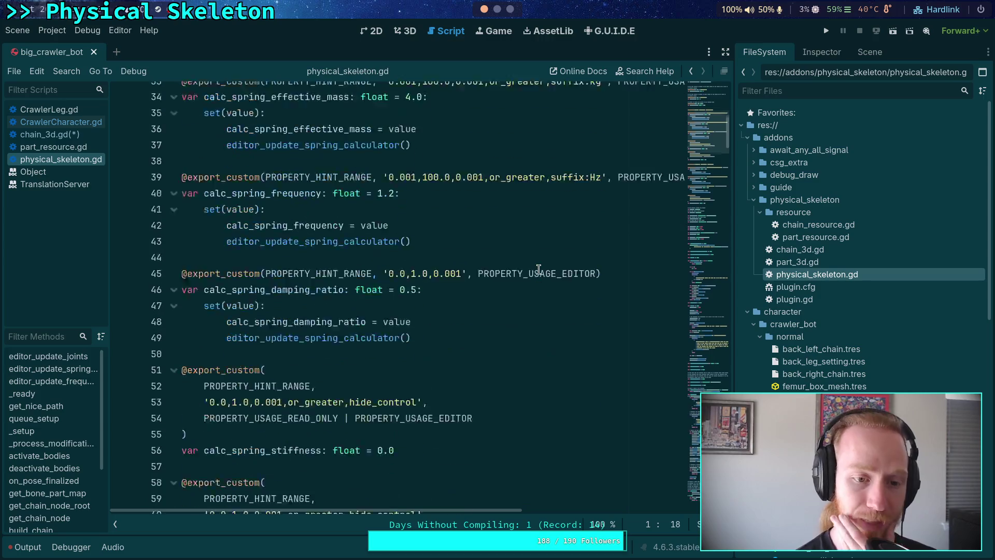
pyautogui.scroll(-18, 539, 270)
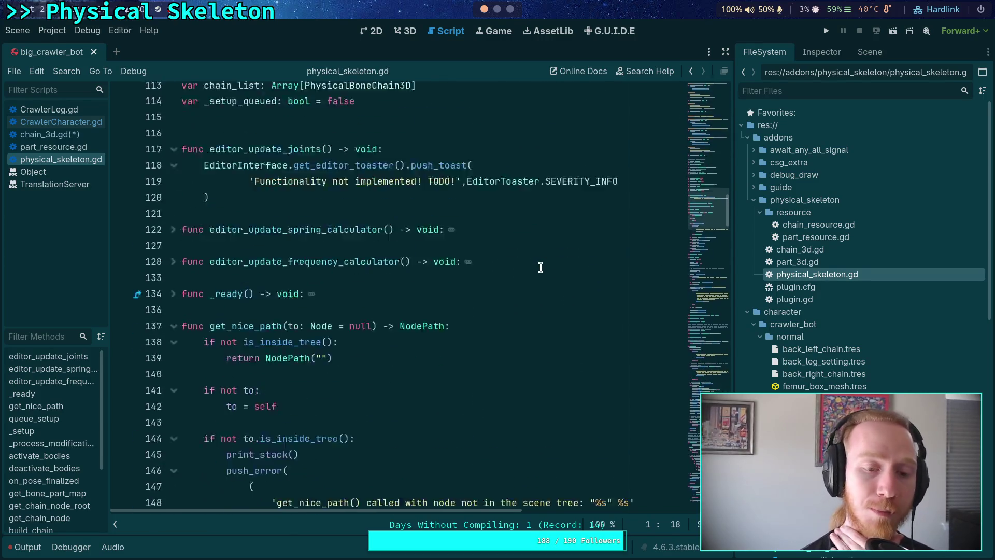
pyautogui.scroll(-12, 543, 262)
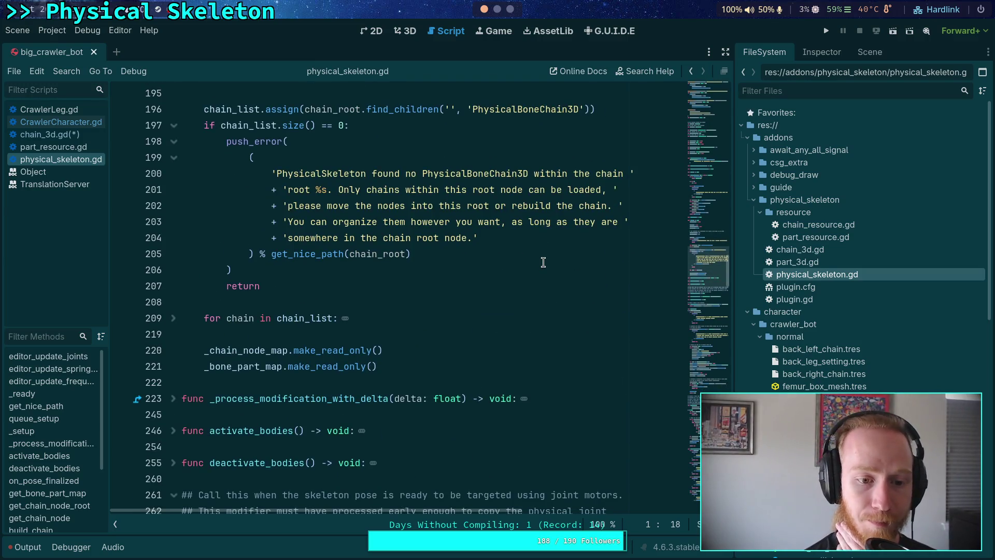
pyautogui.scroll(-10, 361, 337)
pyautogui.scroll(-12, 361, 338)
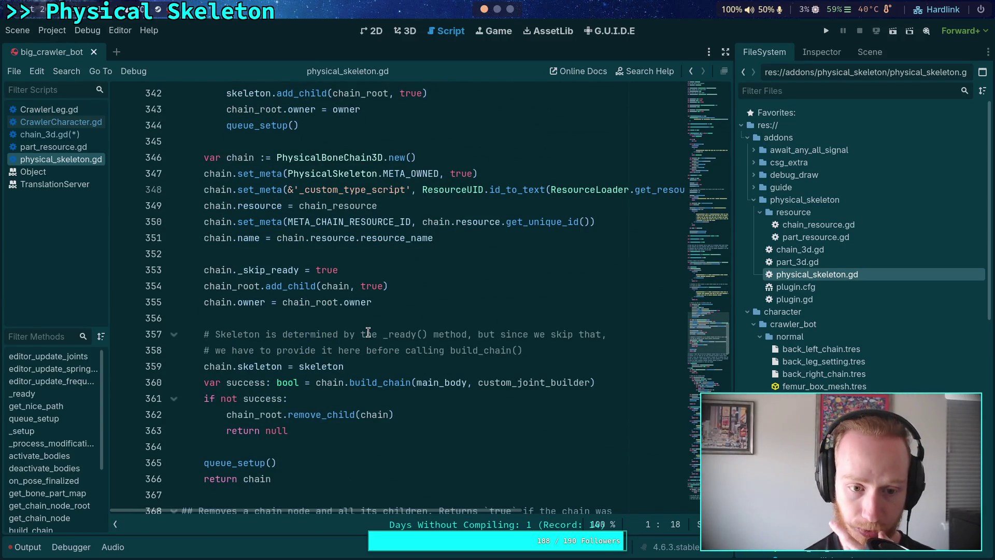
pyautogui.scroll(-1, 367, 332)
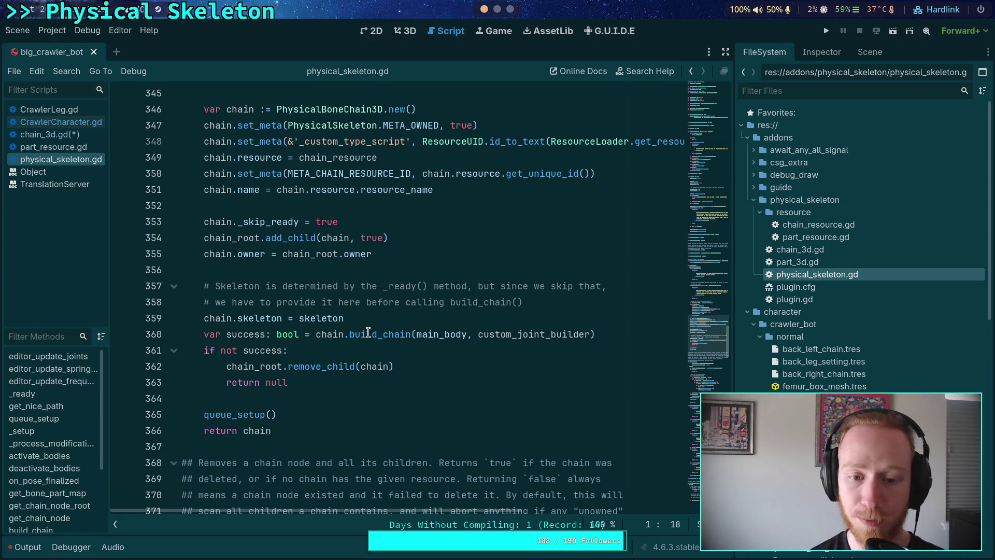
pyautogui.click(368, 334)
pyautogui.rightClick(368, 334)
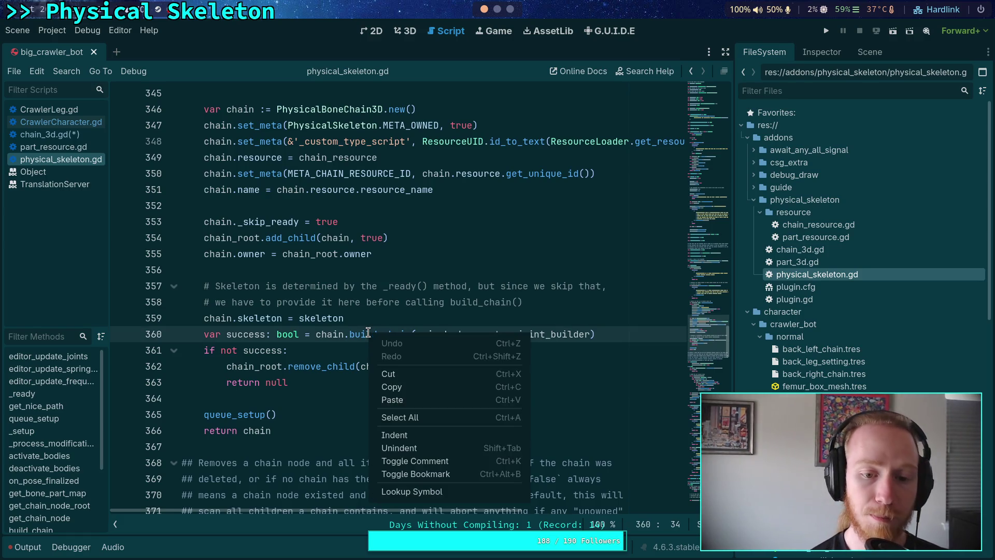
pyautogui.click(425, 489)
# Step: Review the code around build_chain in chain_3d.gd and start a text search
pyautogui.scroll(-13, 428, 413)
pyautogui.scroll(7, 428, 410)
pyautogui.scroll(5, 428, 406)
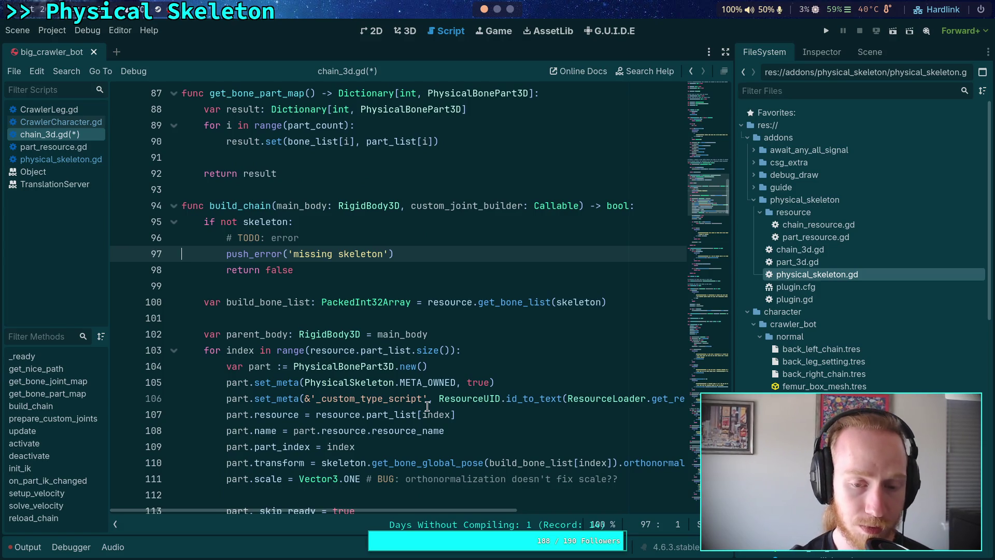
pyautogui.scroll(-12, 427, 406)
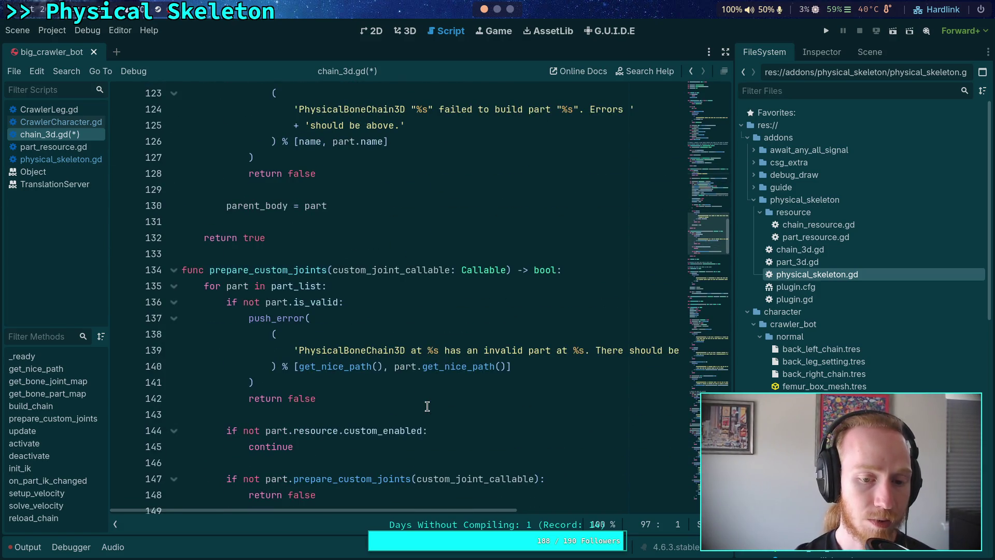
pyautogui.scroll(-5, 427, 406)
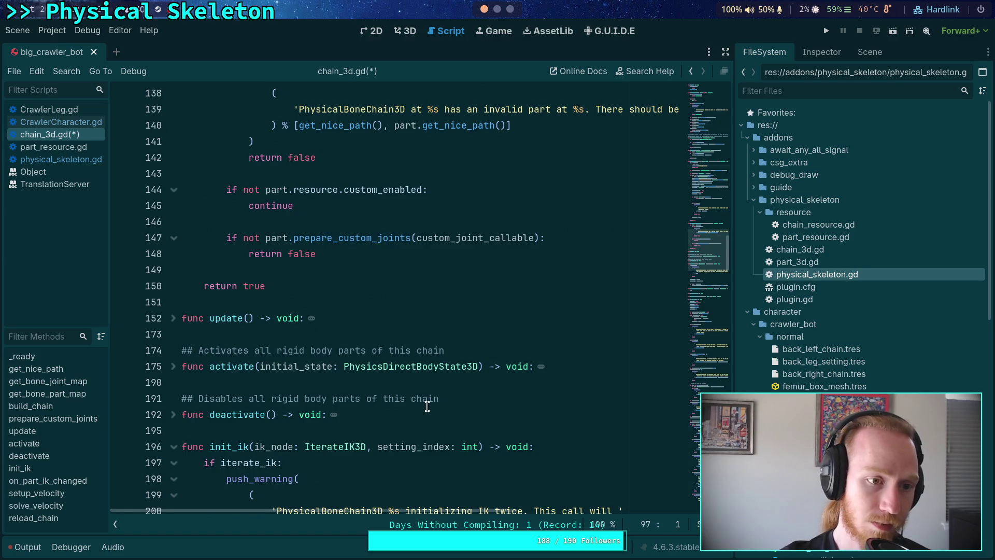
pyautogui.scroll(8, 427, 406)
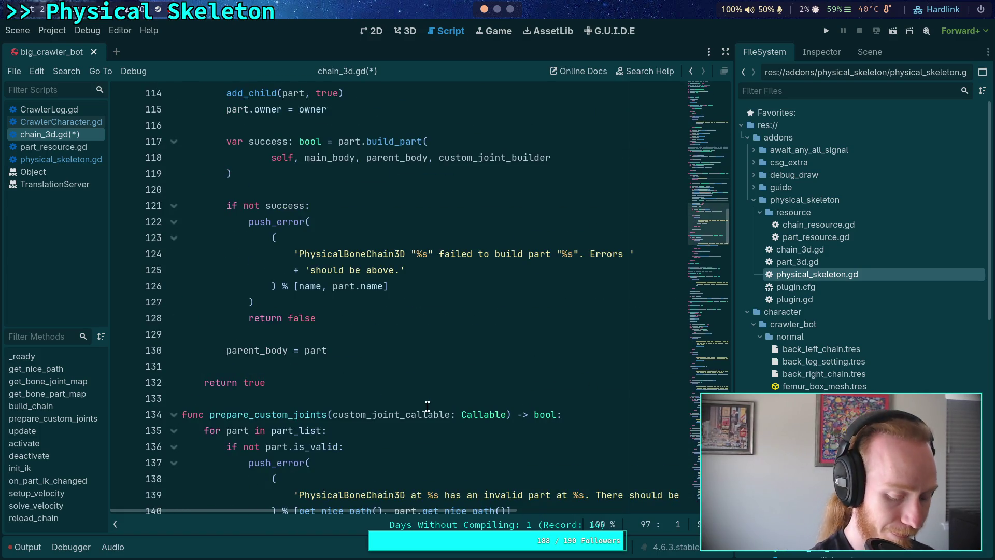
pyautogui.hotkey('ctrl', 'f')
# Step: Find the reload_chain match for 'reload', then cycle through part_resource.gd, physical_skeleton.gd, CrawlerCharacter.gd and chain_3d.gd
pyautogui.write('reload')
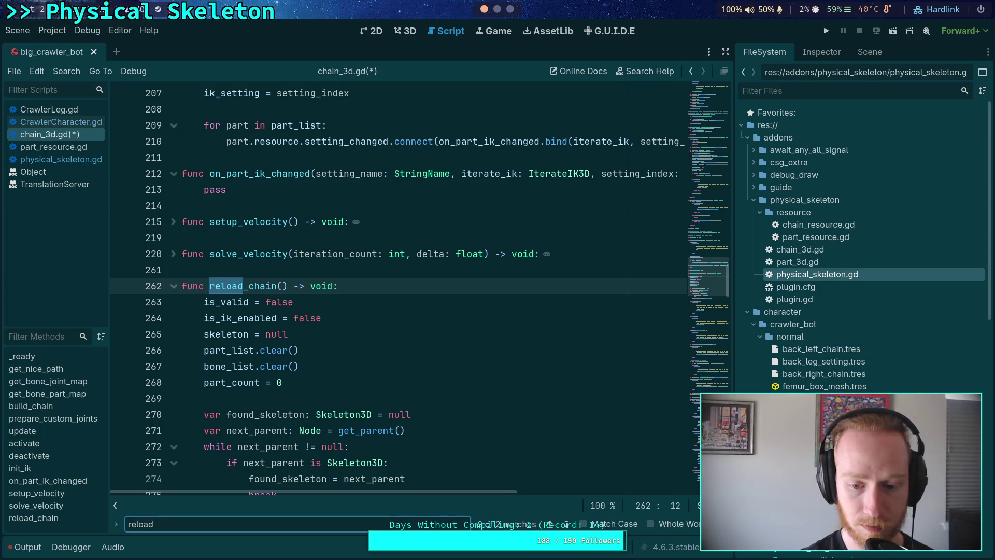
pyautogui.hotkey('shift', 'F3')
pyautogui.press('F3')
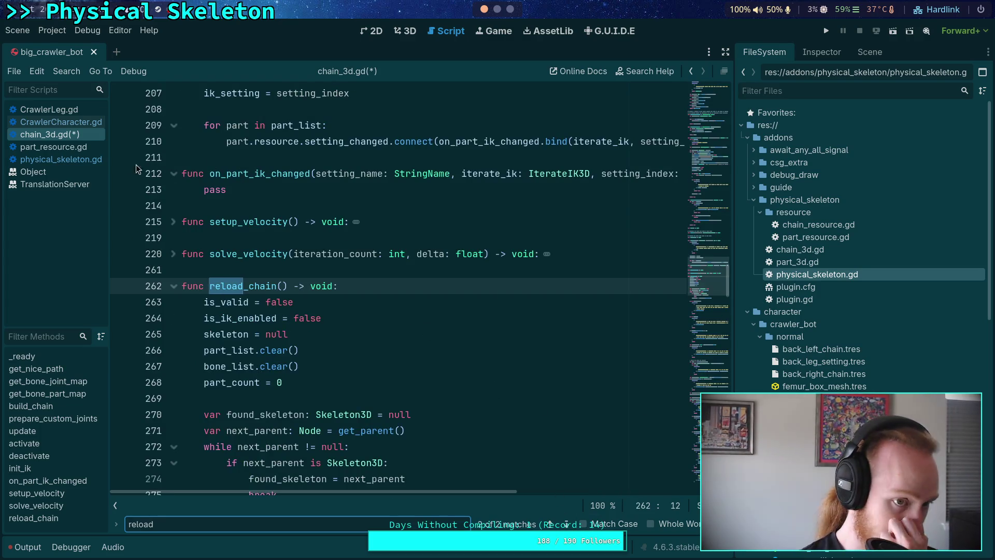
pyautogui.click(77, 146)
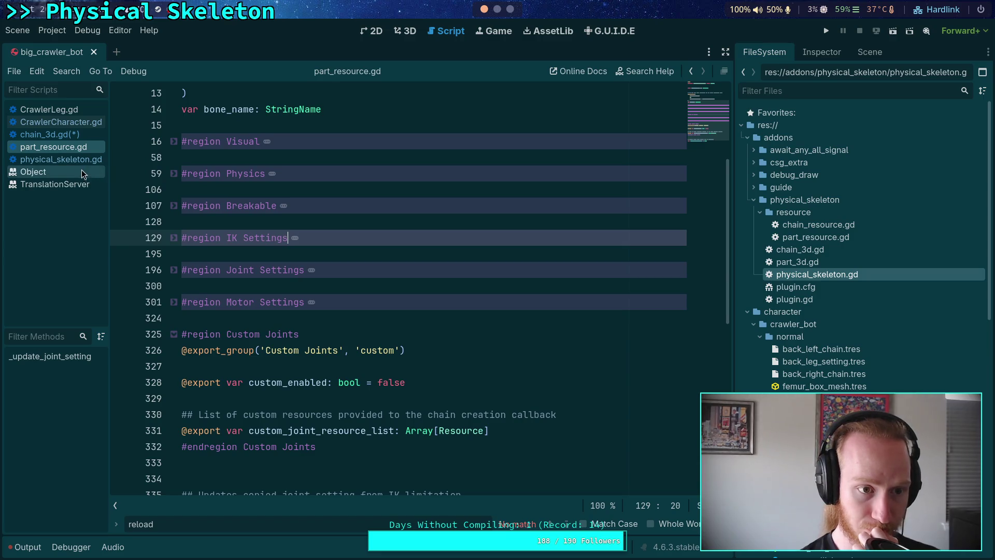
pyautogui.click(83, 162)
pyautogui.click(85, 121)
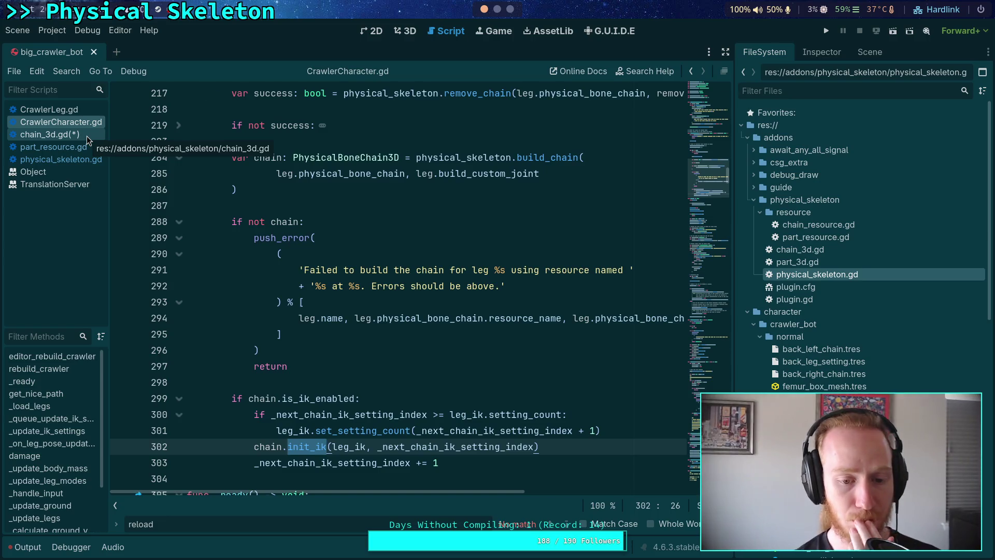
pyautogui.click(85, 135)
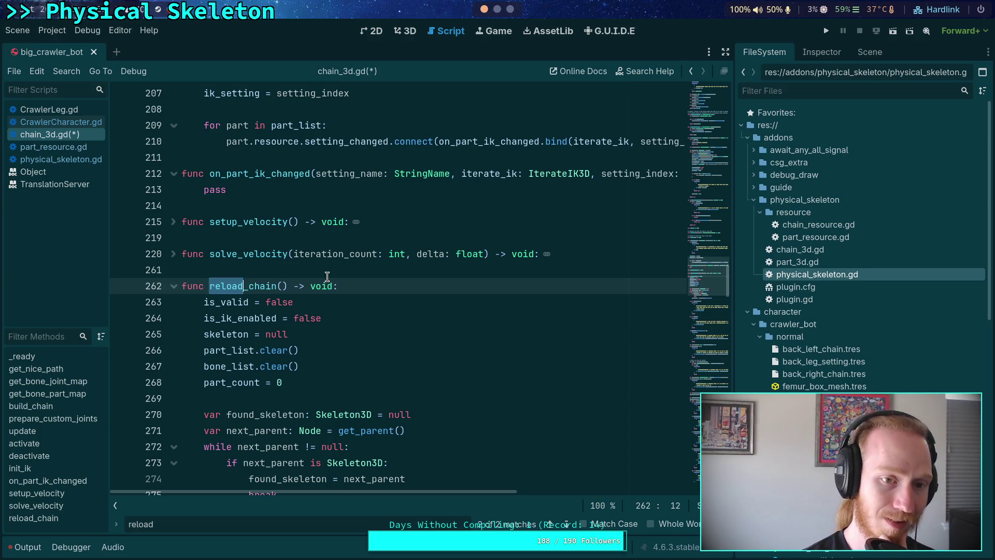
pyautogui.scroll(3, 327, 276)
pyautogui.scroll(5, 304, 316)
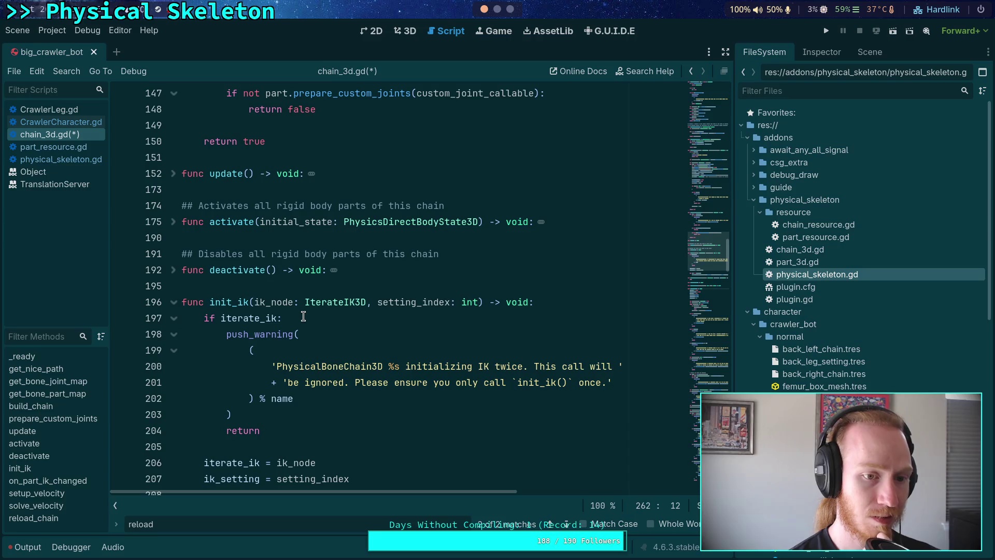
pyautogui.scroll(4, 222, 286)
pyautogui.scroll(3, 222, 286)
pyautogui.scroll(-6, 223, 281)
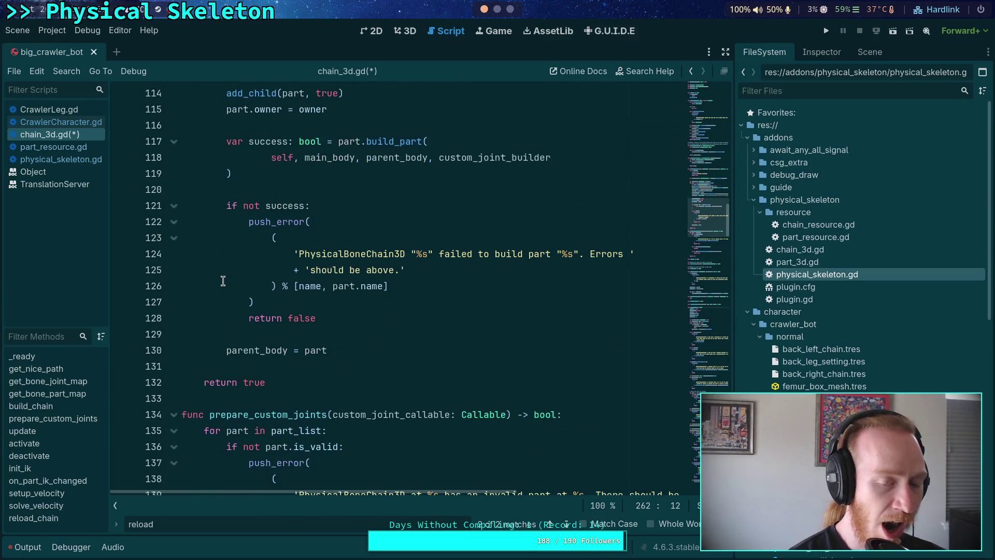
pyautogui.scroll(-4, 347, 286)
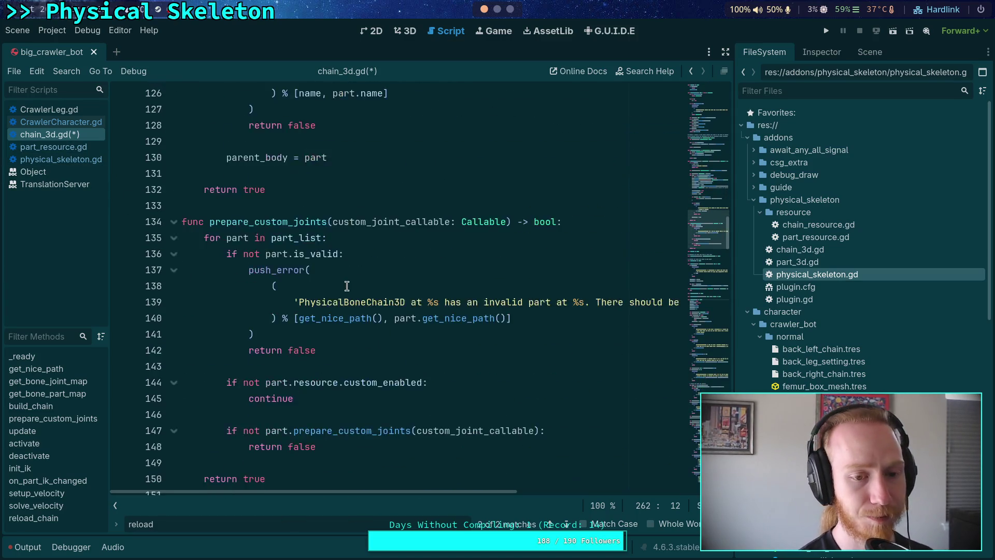
pyautogui.scroll(-7, 347, 286)
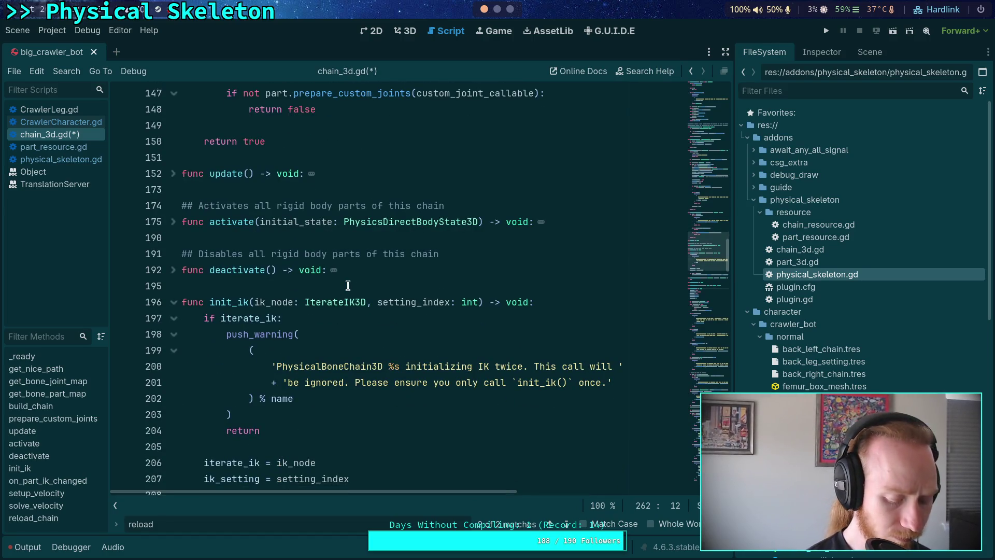
pyautogui.moveTo(358, 302)
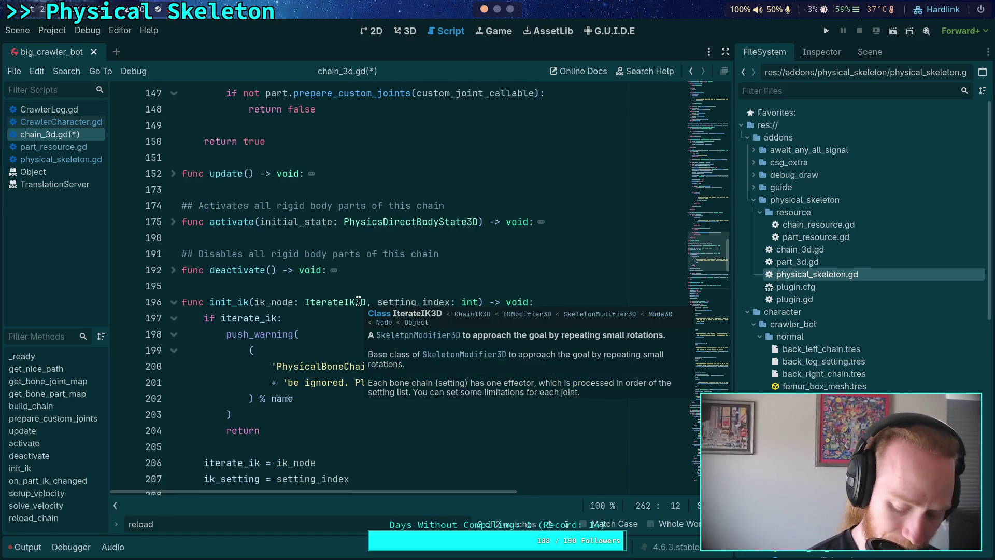
pyautogui.click(317, 287)
pyautogui.scroll(-3, 316, 310)
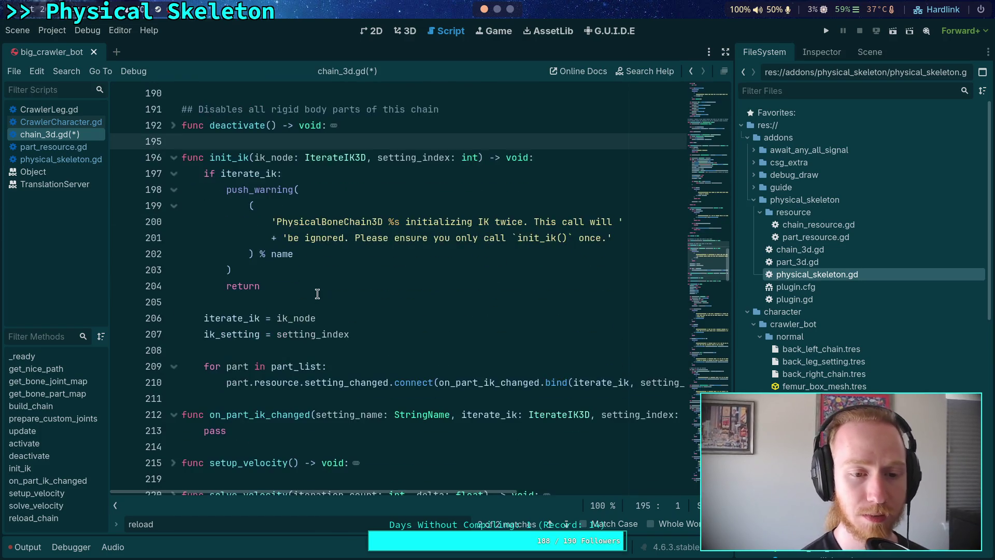
pyautogui.scroll(-3, 288, 318)
pyautogui.scroll(4, 225, 272)
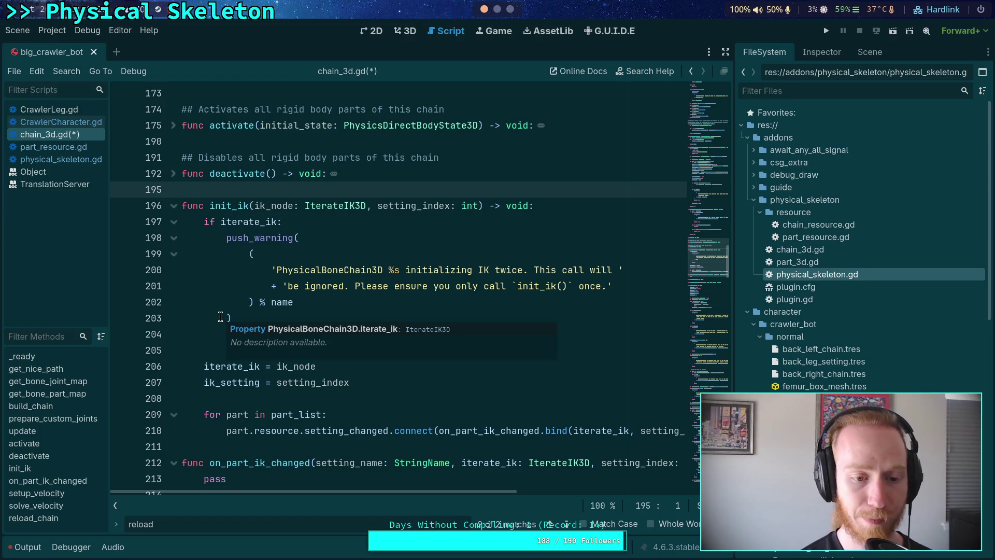
pyautogui.scroll(-3, 337, 236)
# Step: Scroll down through reload_chain, then switch back to CrawlerCharacter.gd at the init_ik calls
pyautogui.scroll(-20, 320, 299)
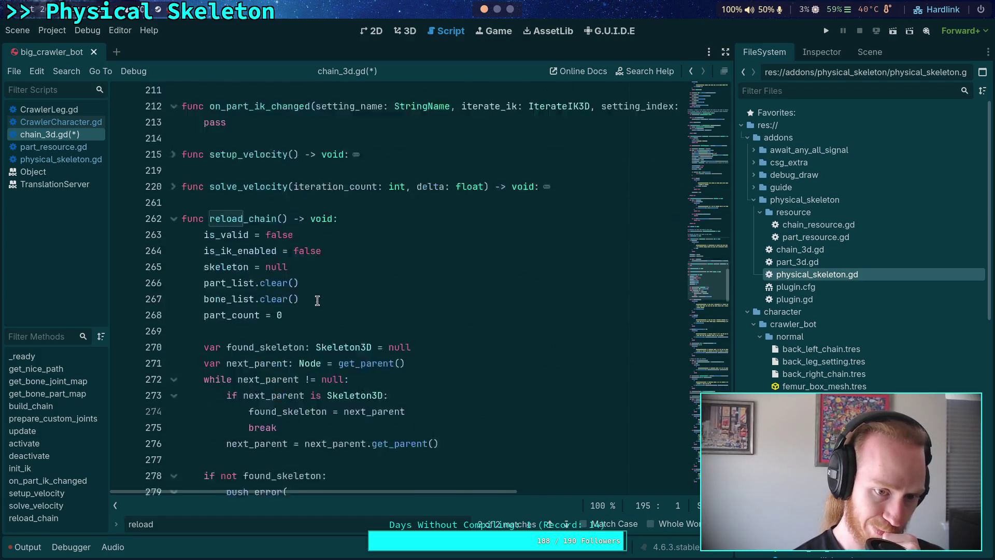
pyautogui.scroll(-17, 332, 303)
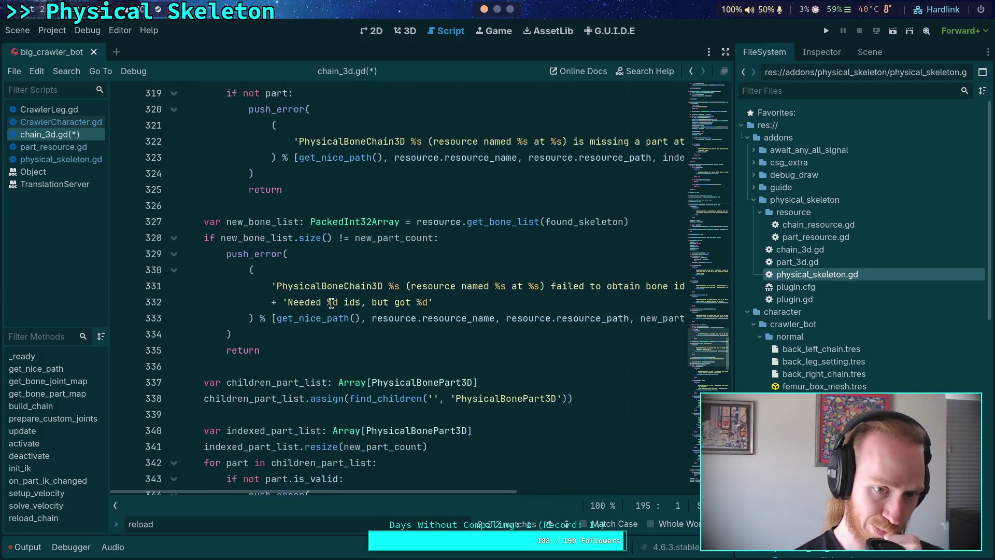
pyautogui.scroll(-16, 332, 303)
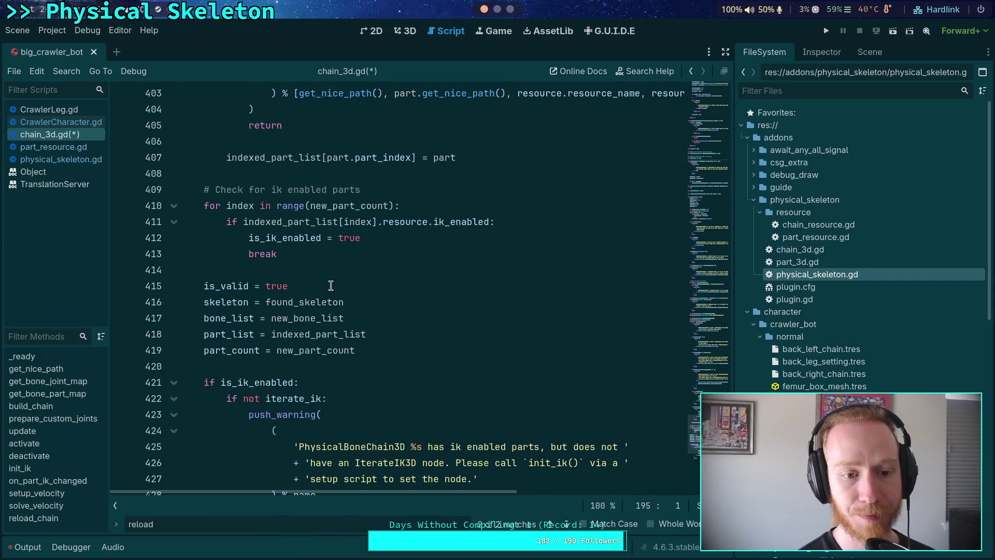
pyautogui.scroll(-3, 331, 286)
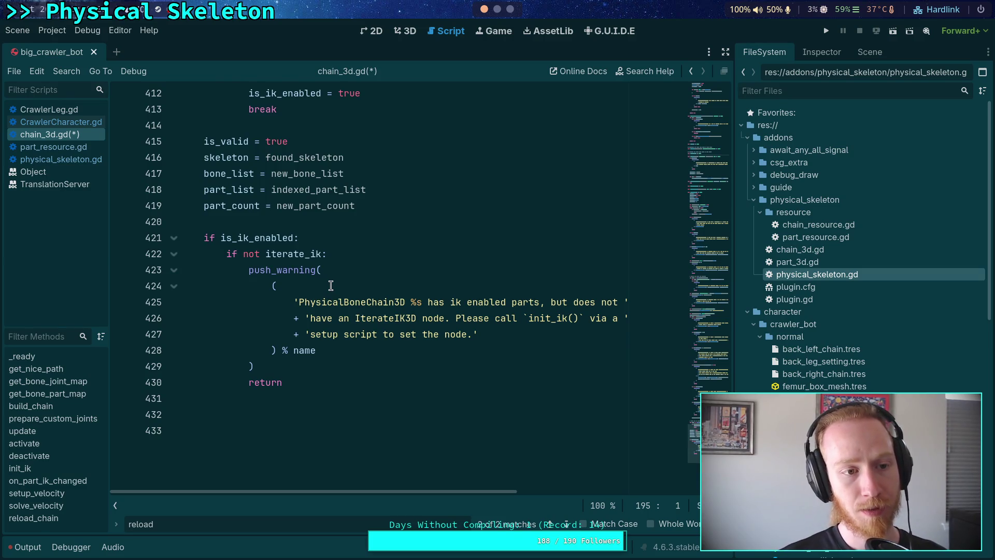
pyautogui.click(61, 122)
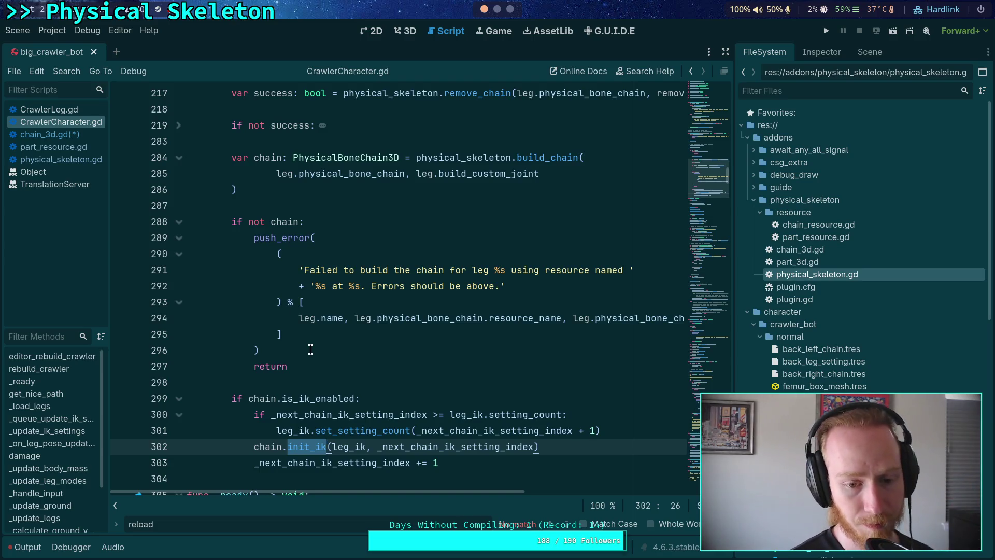
# Step: Switch to chain_3d.gd and scroll to build_chain's part loop with its error-and-return-false branch
pyautogui.scroll(-2, 311, 348)
pyautogui.scroll(-4, 310, 349)
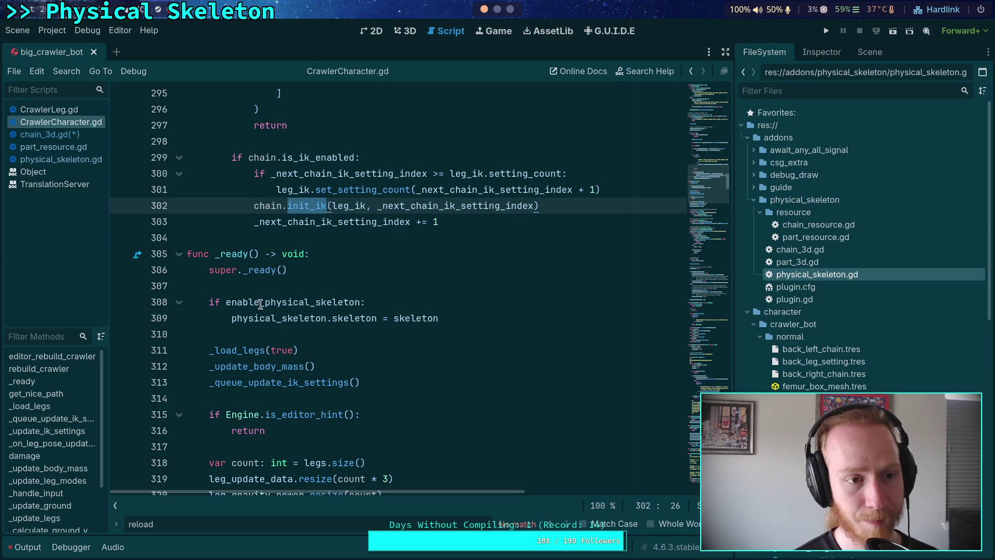
pyautogui.click(50, 135)
pyautogui.scroll(10, 317, 400)
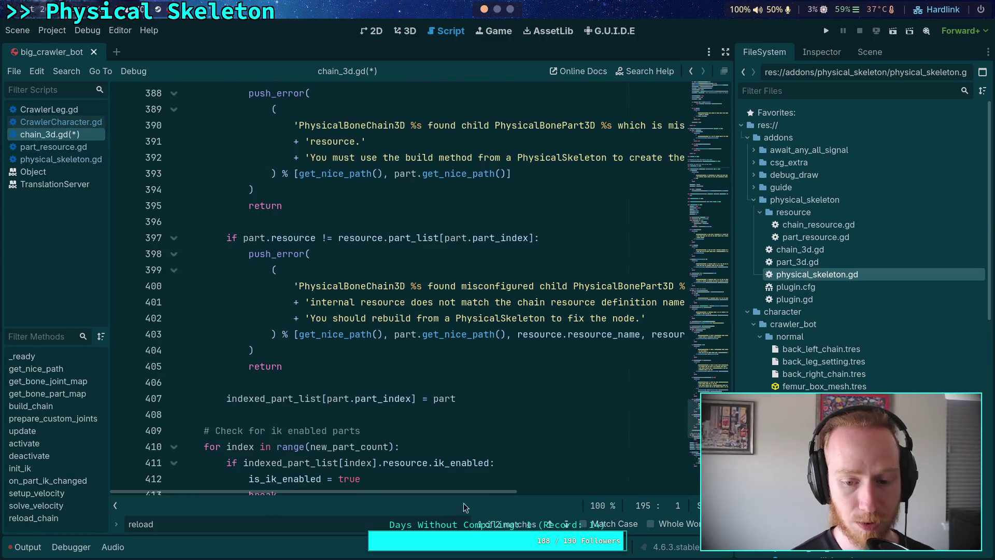
pyautogui.scroll(12, 478, 431)
pyautogui.scroll(20, 478, 431)
pyautogui.scroll(20, 364, 376)
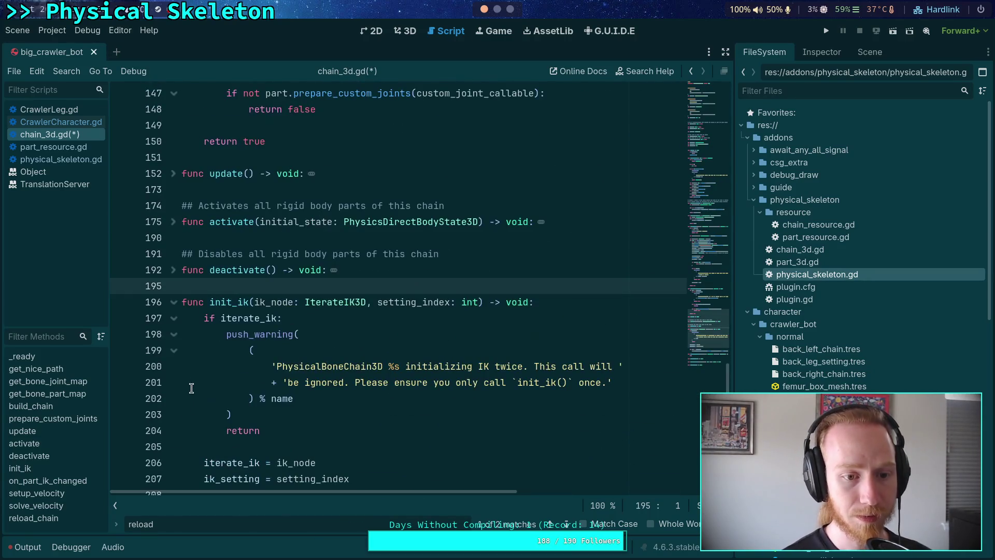
pyautogui.scroll(-6, 181, 291)
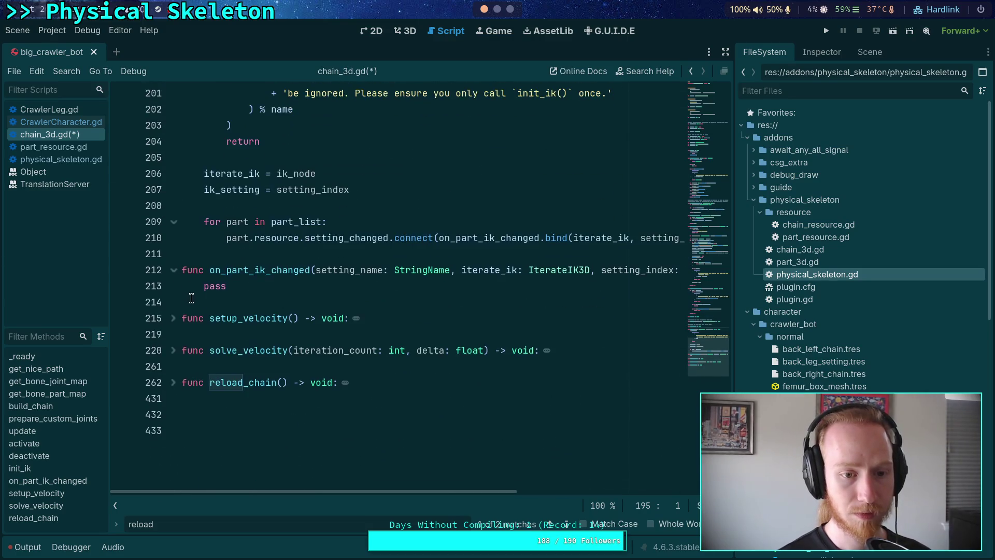
pyautogui.scroll(10, 191, 299)
pyautogui.scroll(16, 191, 299)
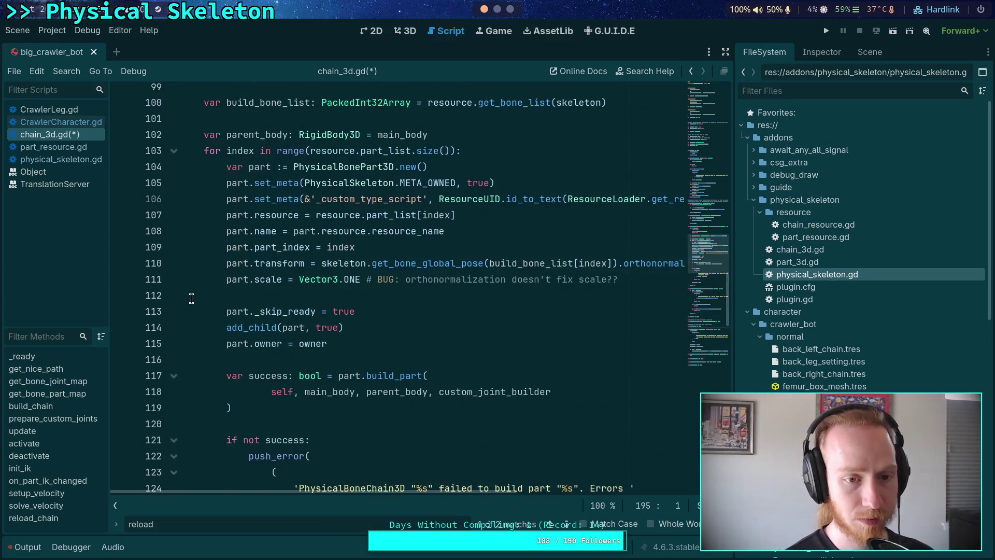
pyautogui.scroll(-7, 192, 299)
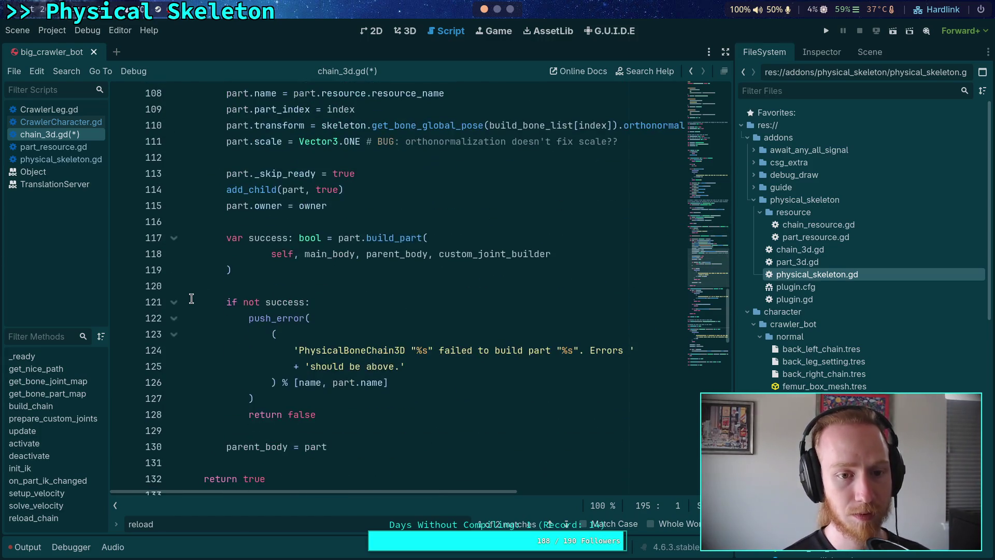
pyautogui.scroll(-1, 191, 299)
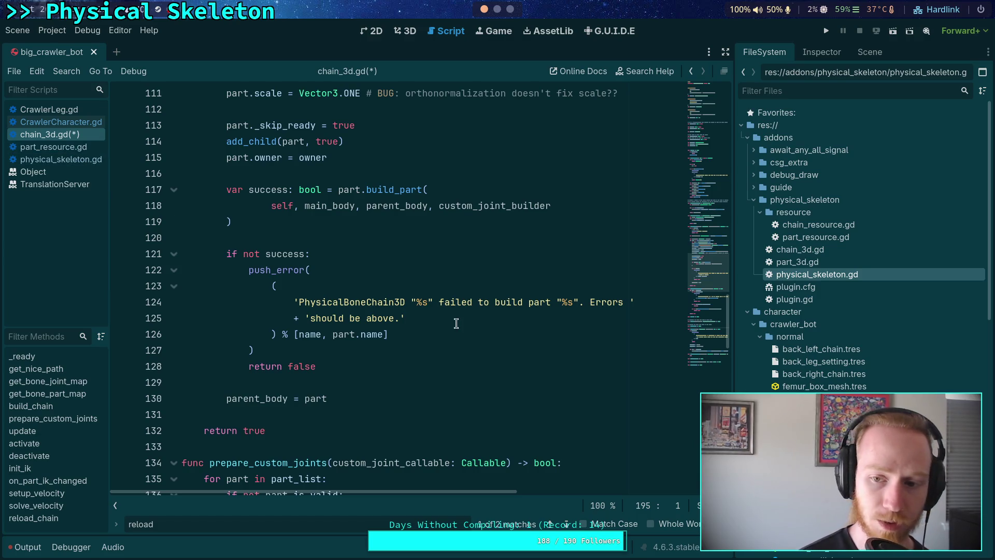
# Step: Open part_3d.gd, fold the build_part and update functions, and move near the file's top
pyautogui.doubleClick(797, 262)
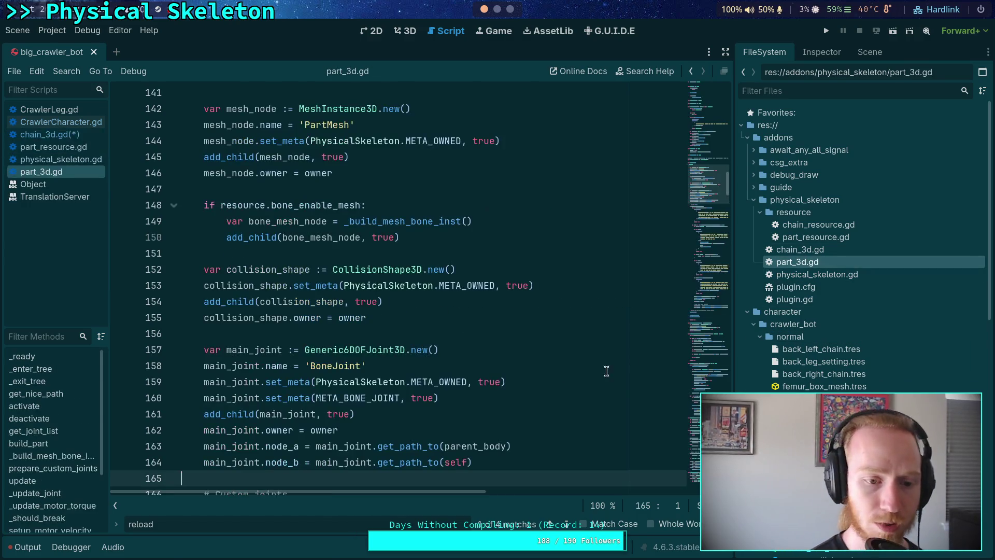
pyautogui.scroll(8, 480, 369)
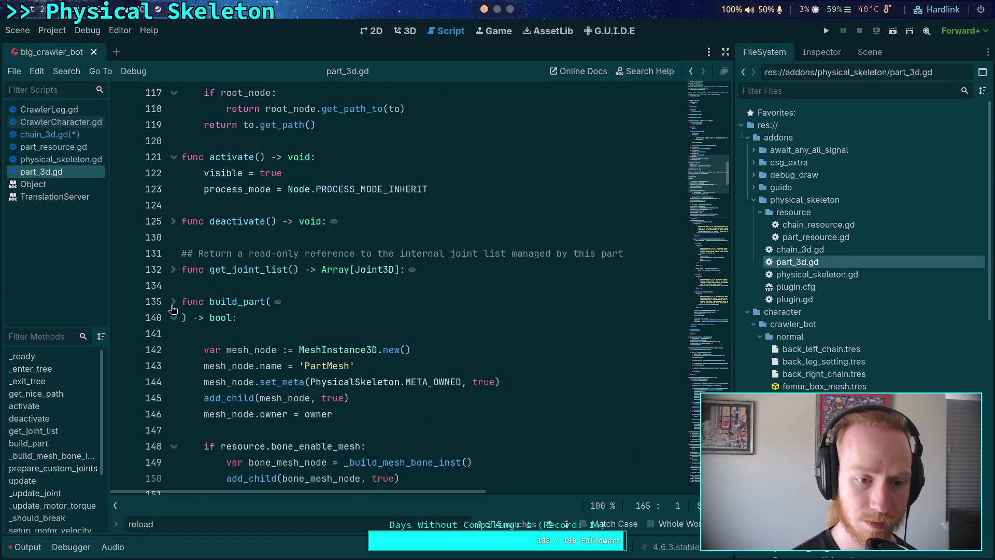
pyautogui.click(172, 319)
pyautogui.scroll(-20, 177, 311)
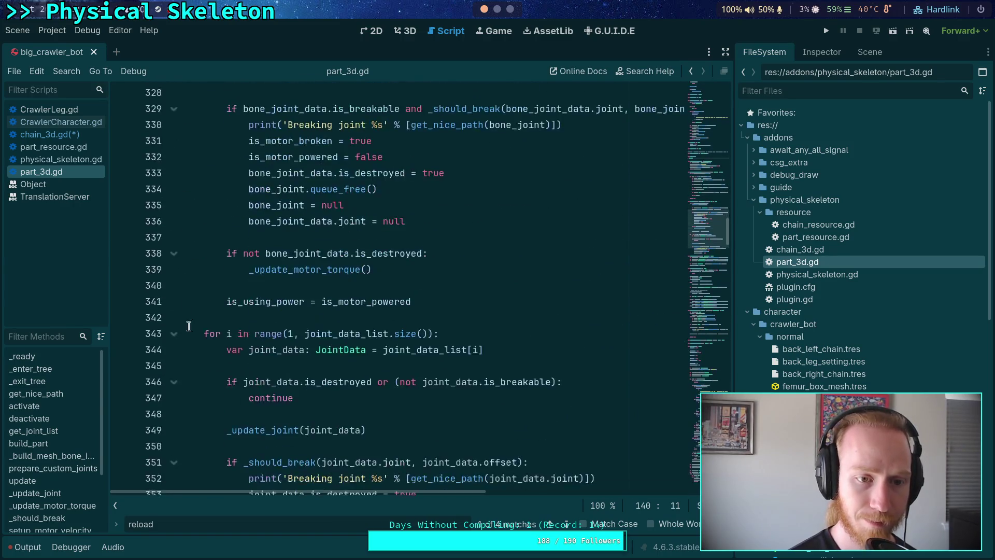
pyautogui.scroll(6, 176, 260)
pyautogui.click(173, 218)
pyautogui.scroll(-3, 674, 260)
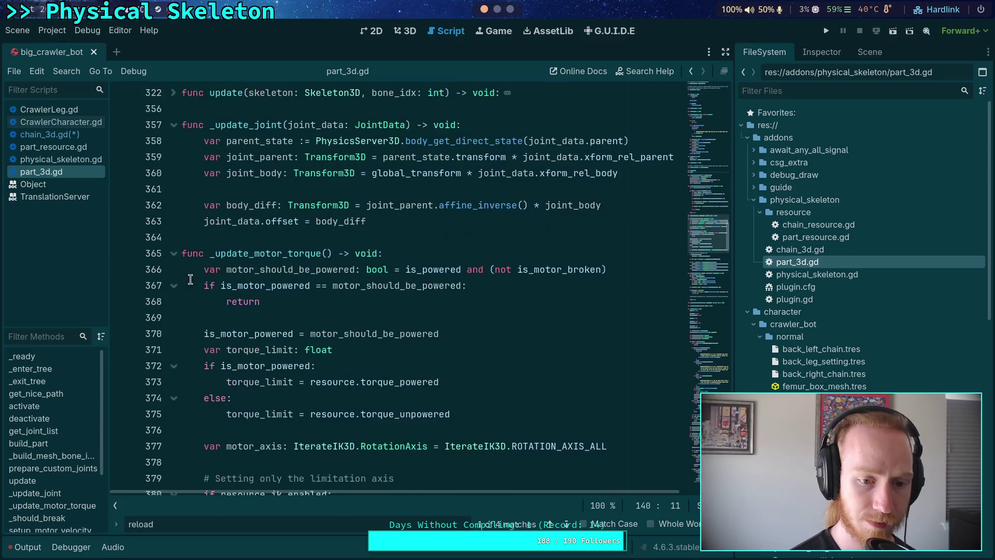
pyautogui.click(717, 145)
pyautogui.moveTo(718, 145); pyautogui.dragTo(717, 182)
pyautogui.scroll(3, 458, 226)
# Step: Look up the reload_part definition and step through 'reload' matches to the Reload comment on line 234
pyautogui.rightClick(244, 226)
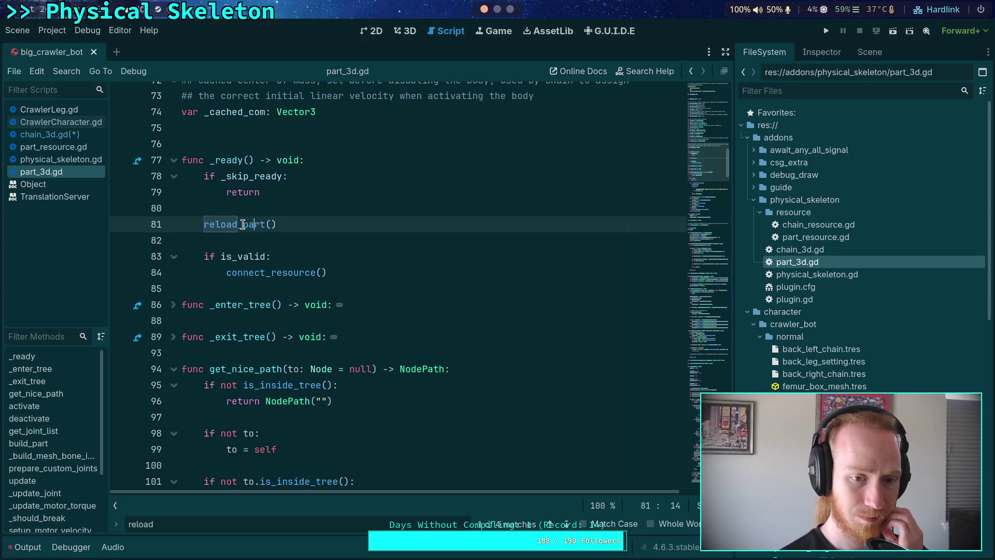
pyautogui.click(288, 386)
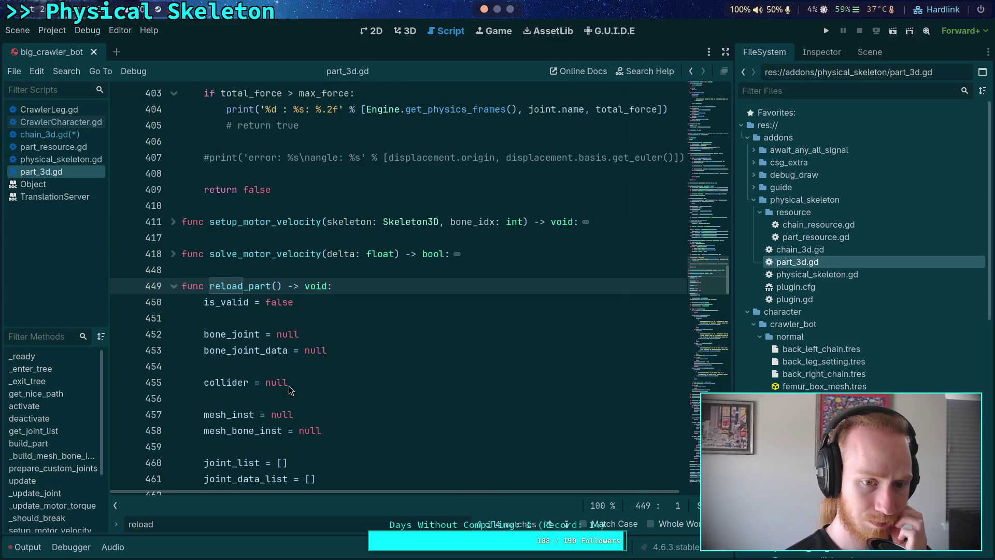
pyautogui.scroll(-4, 390, 386)
pyautogui.scroll(-5, 390, 386)
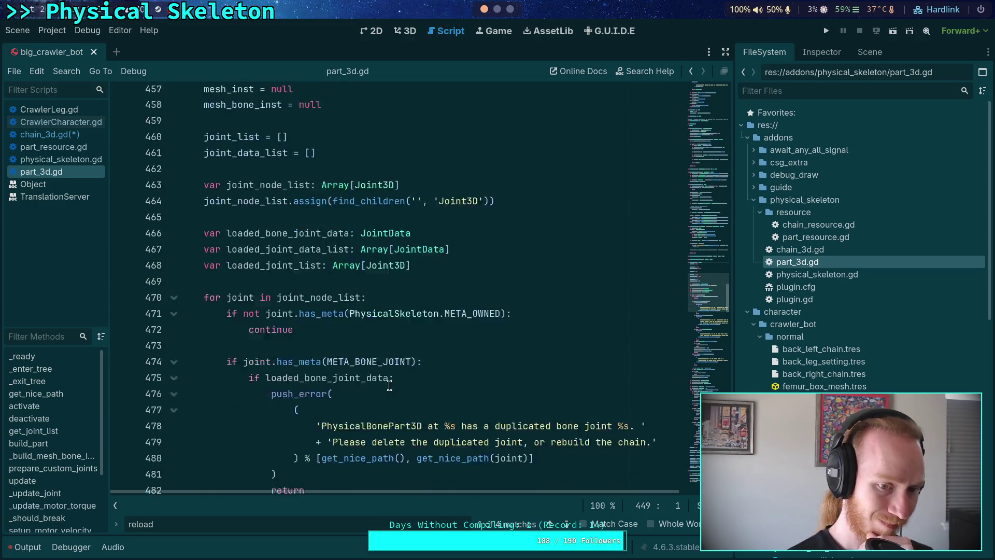
pyautogui.scroll(4, 389, 386)
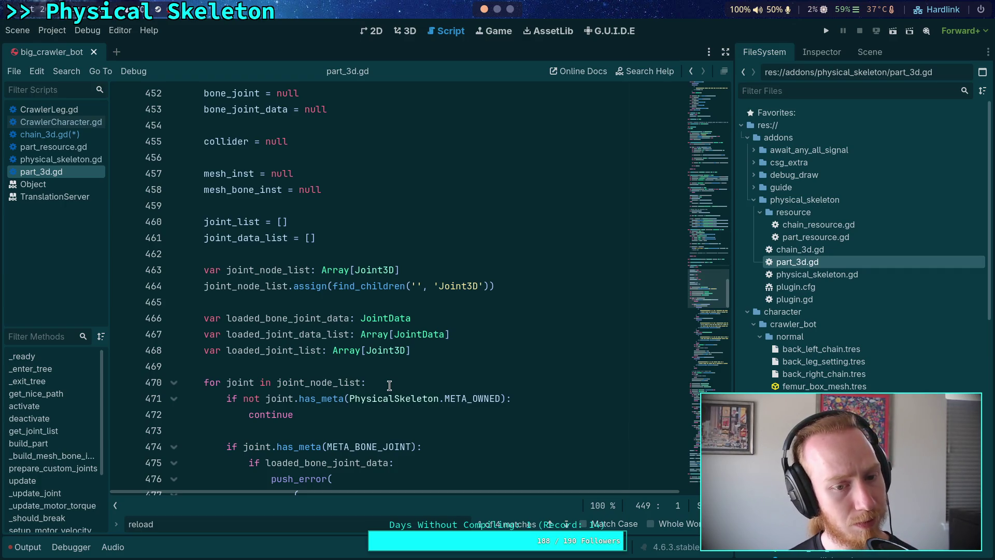
pyautogui.click(569, 525)
pyautogui.click(569, 525)
pyautogui.click(570, 526)
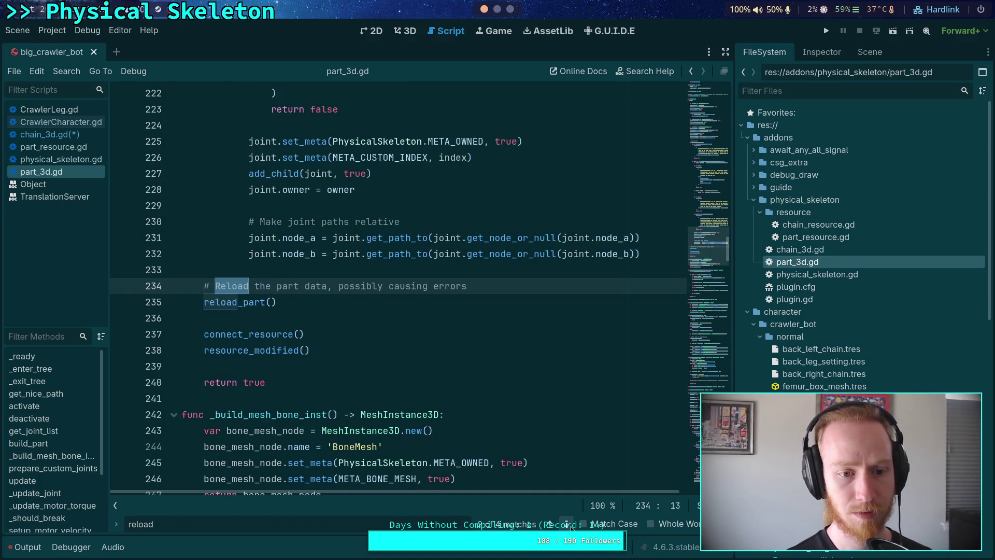
pyautogui.scroll(20, 439, 446)
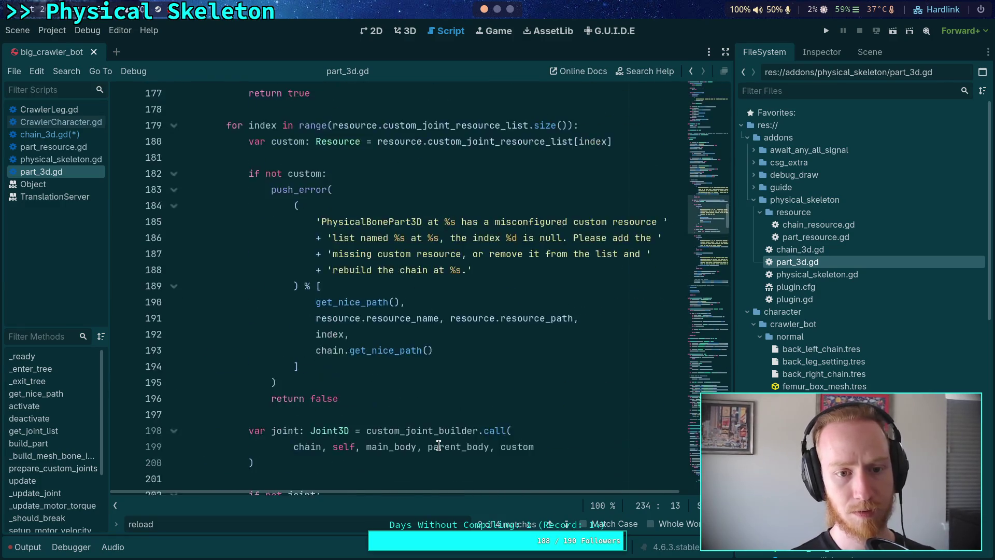
pyautogui.scroll(6, 438, 445)
pyautogui.scroll(-10, 438, 445)
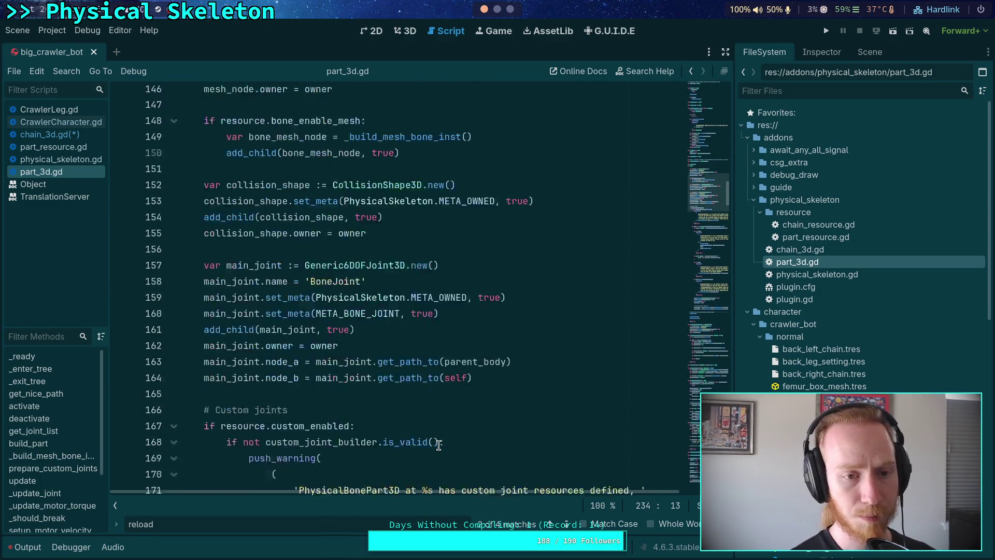
pyautogui.scroll(-17, 438, 446)
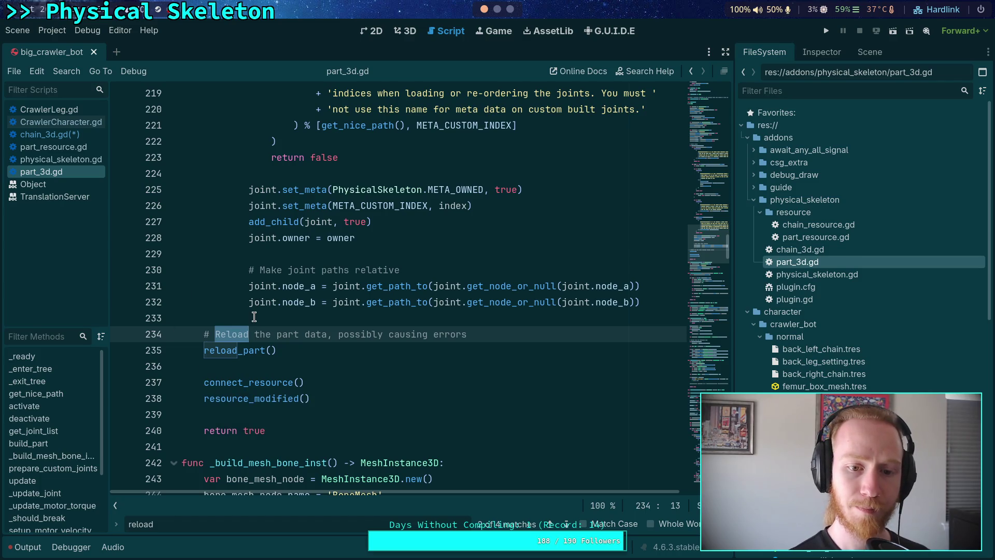
# Step: Switch to chain_3d.gd at build_chain's PhysicalBonePart3D creation loop
pyautogui.click(49, 134)
pyautogui.scroll(8, 294, 380)
pyautogui.scroll(-7, 293, 380)
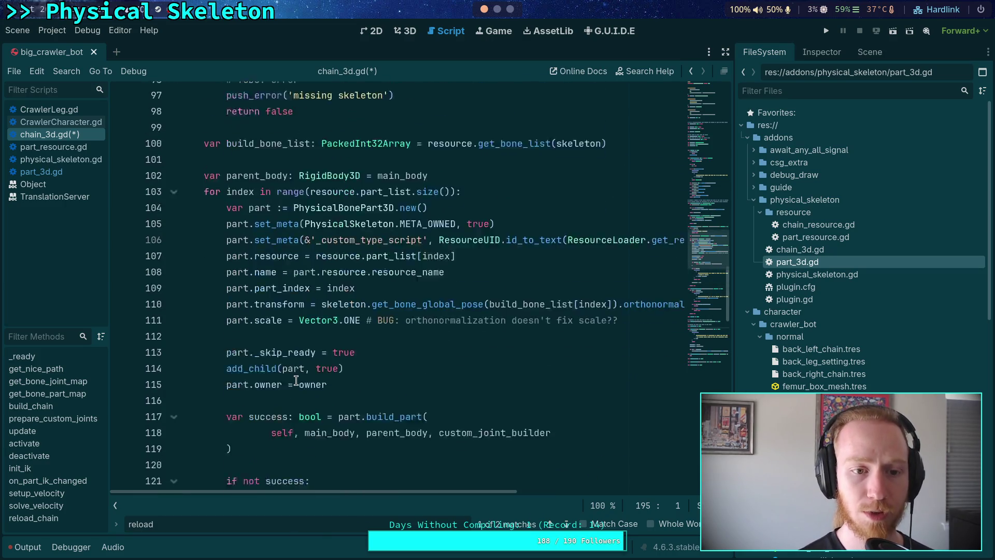
# Step: After 'parent_body = part' in build_chain, add a reload_chain() call and save chain_3d.gd
pyautogui.click(368, 359)
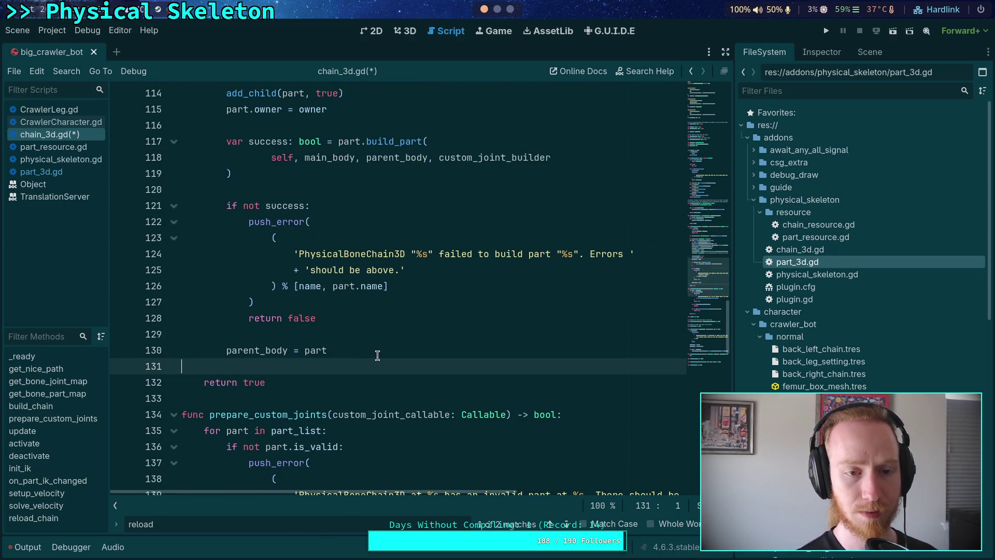
pyautogui.scroll(4, 373, 355)
pyautogui.scroll(-5, 374, 356)
pyautogui.press('Return')
pyautogui.write('rel')
pyautogui.press('Return')
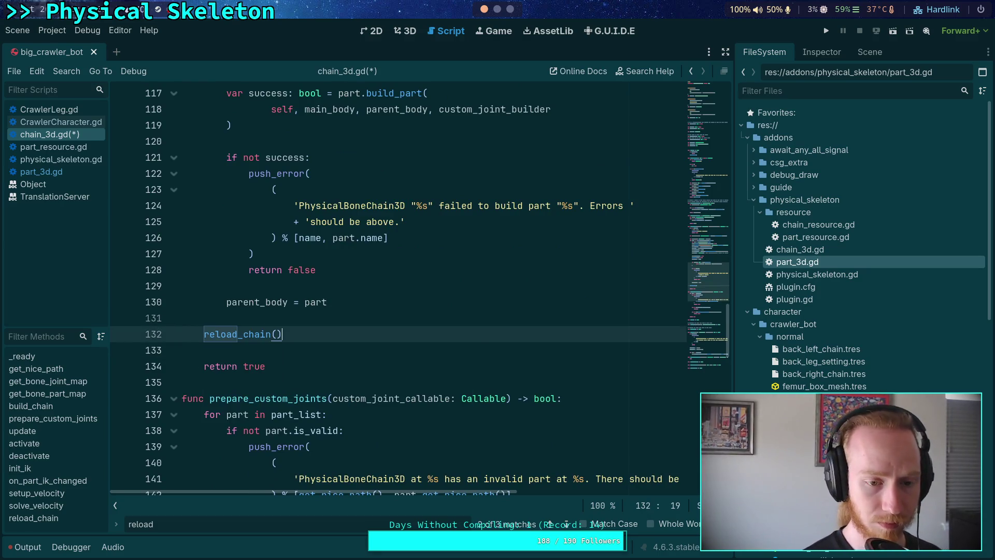
pyautogui.hotkey('ctrl', 's')
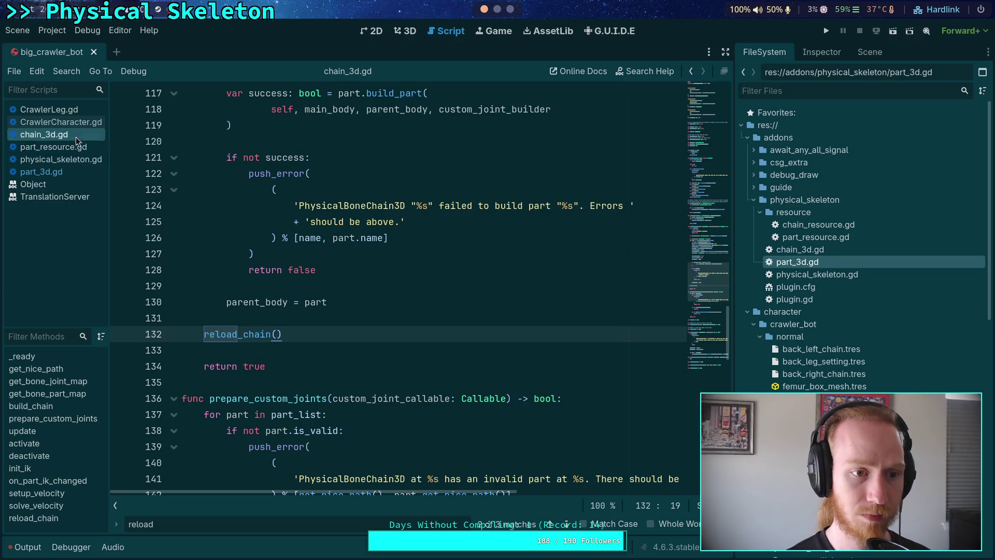
# Step: Check how physical_skeleton.gd uses build_chain, then return to chain_3d.gd
pyautogui.click(68, 160)
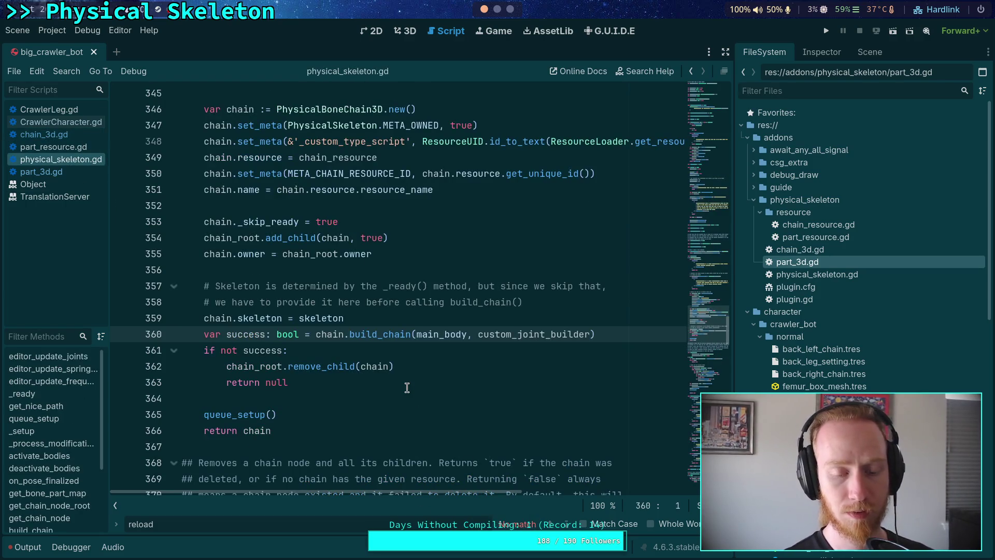
pyautogui.click(66, 135)
pyautogui.scroll(-1, 283, 363)
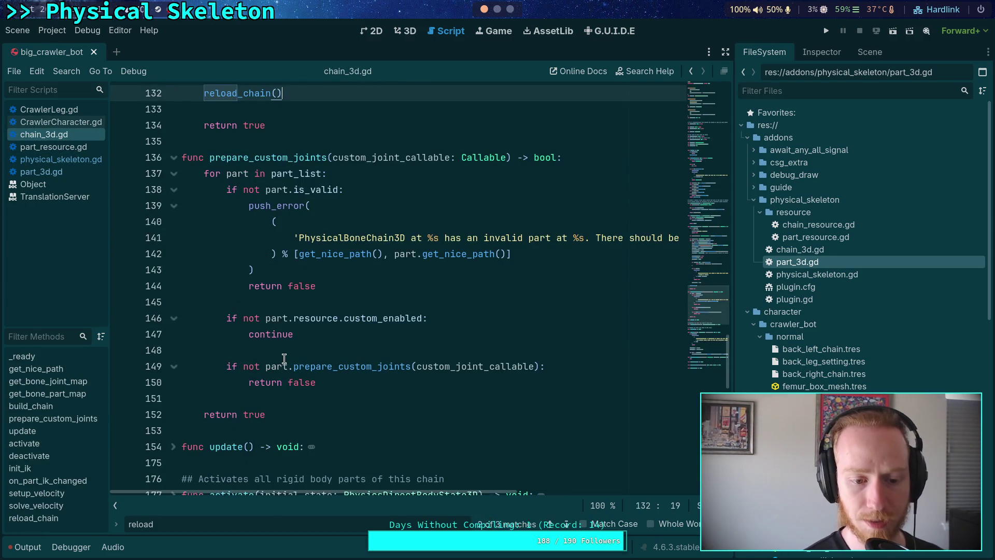
pyautogui.scroll(-9, 284, 359)
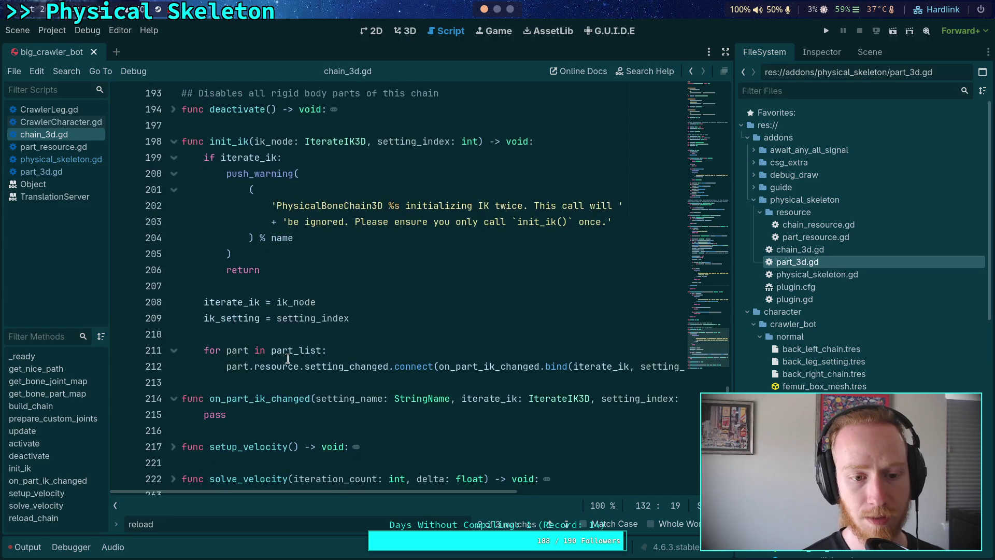
pyautogui.scroll(-3, 287, 359)
# Step: Unfold reload_chain and select the IK warning block at the end of the file
pyautogui.click(173, 366)
pyautogui.scroll(-10, 182, 362)
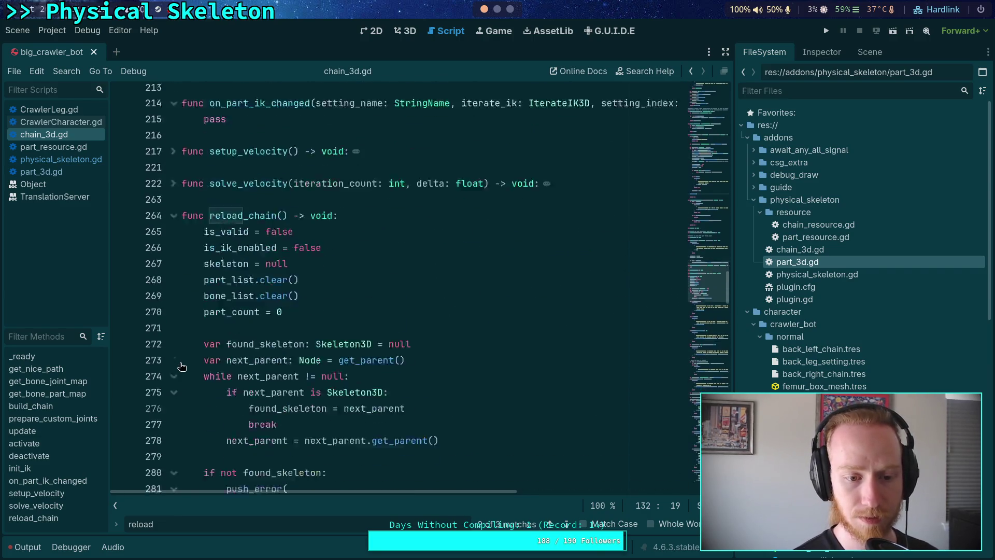
pyautogui.scroll(3, 181, 363)
pyautogui.scroll(-20, 183, 363)
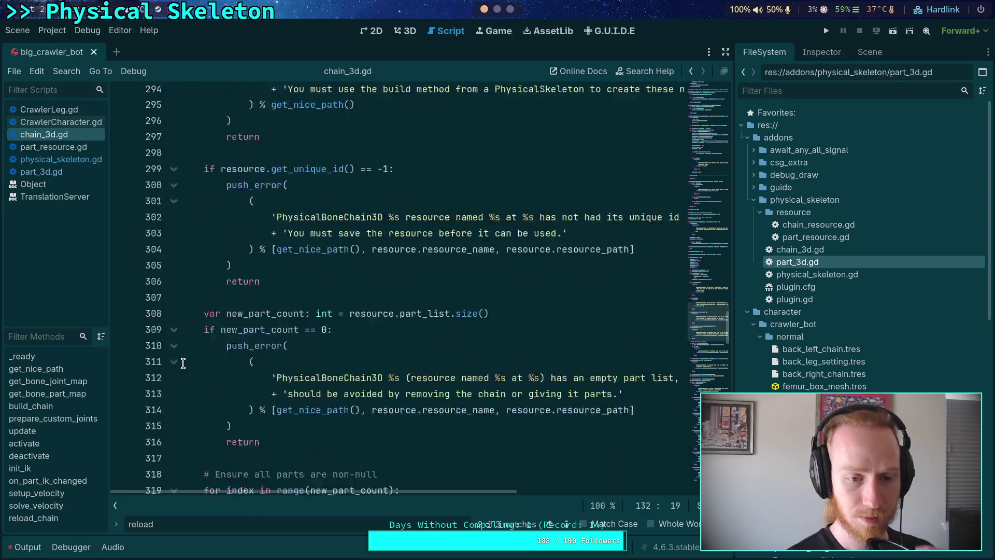
pyautogui.scroll(-18, 183, 363)
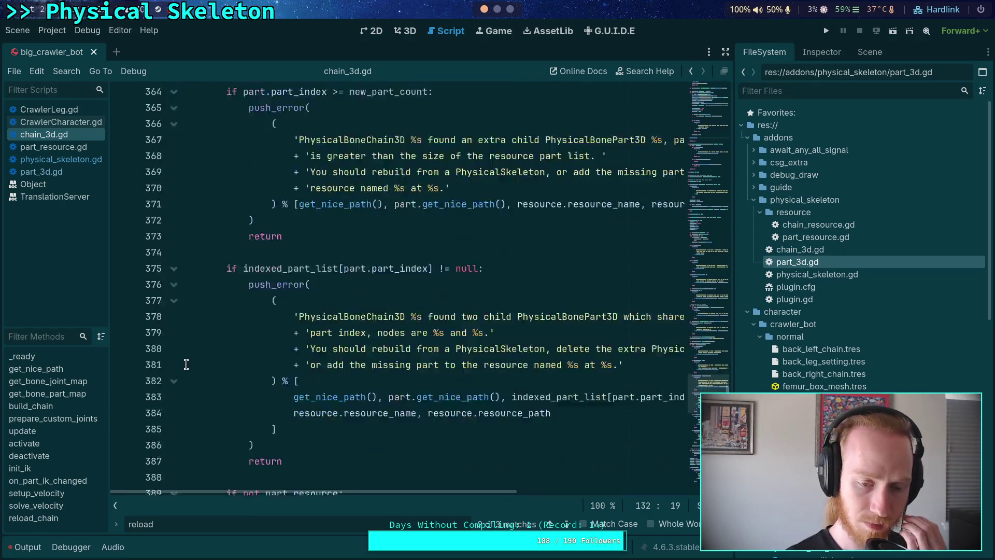
pyautogui.scroll(-8, 188, 365)
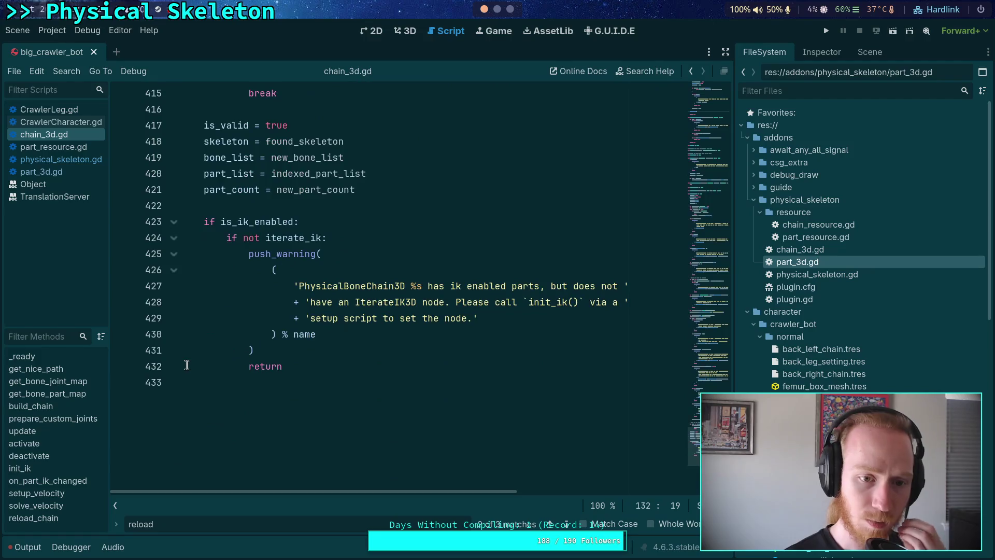
pyautogui.moveTo(306, 365); pyautogui.dragTo(147, 201)
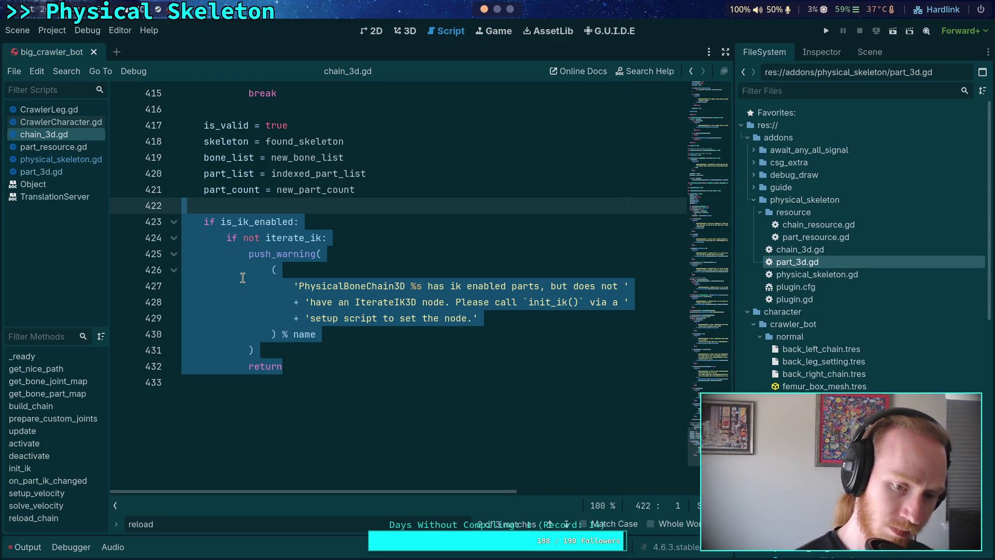
# Step: Delete the IK warning block and add blank lines below reload_chain() in _ready
pyautogui.press('BackSpace')
pyautogui.press('BackSpace')
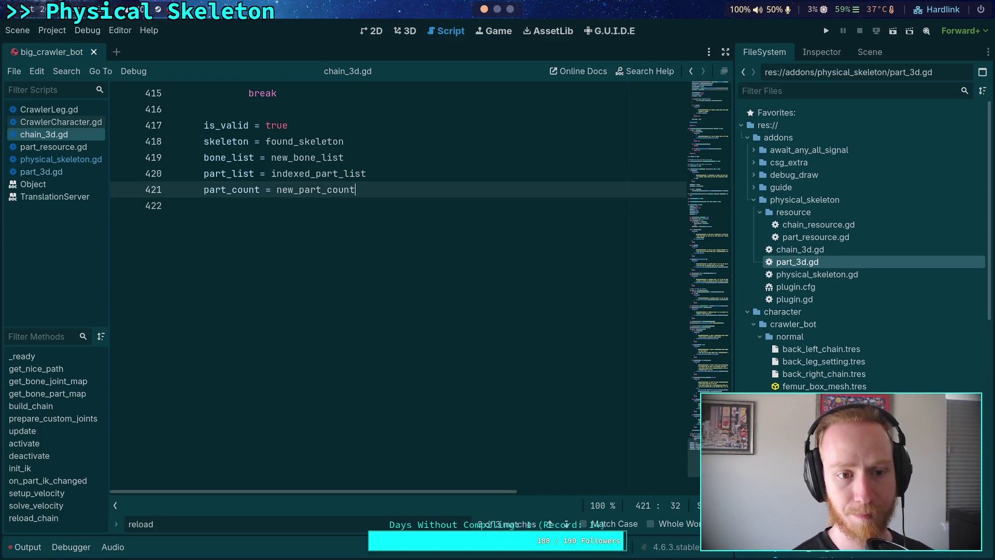
pyautogui.moveTo(708, 456)
pyautogui.mouseDown()
pyautogui.moveTo(709, 145)
pyautogui.moveTo(685, 129)
pyautogui.mouseUp()
pyautogui.click(276, 195)
pyautogui.press('Return')
pyautogui.click(344, 222)
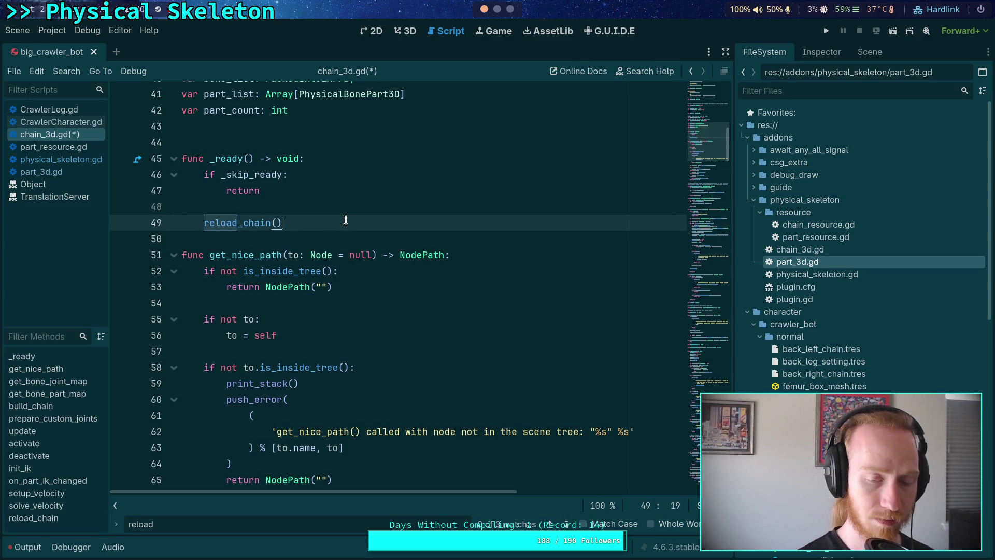
pyautogui.press('Return')
pyautogui.press('Return')
pyautogui.press('Up')
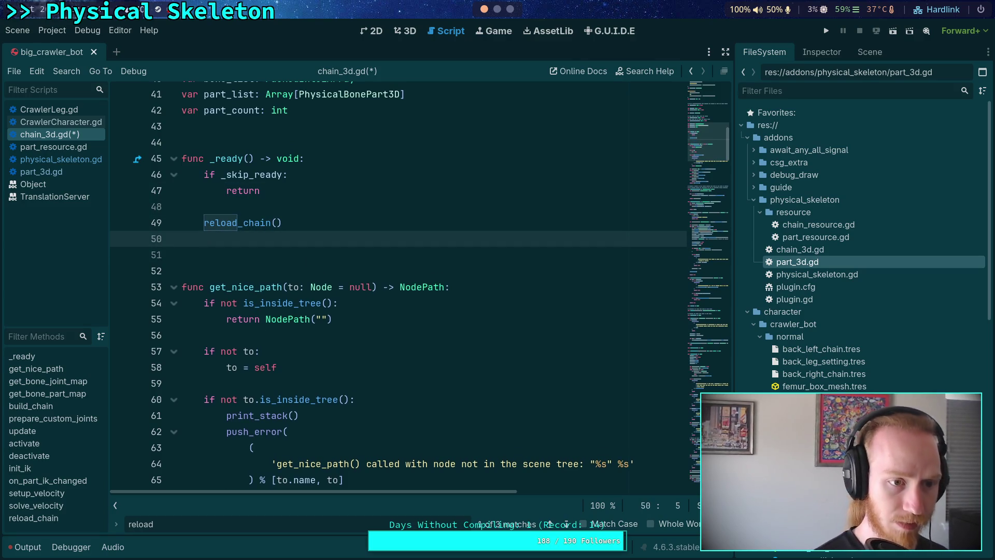
# Step: Compare with the connect_resource call in part_3d.gd's _ready, then return to chain_3d.gd
pyautogui.click(61, 159)
pyautogui.click(41, 172)
pyautogui.moveTo(697, 351)
pyautogui.mouseDown()
pyautogui.moveTo(707, 108)
pyautogui.moveTo(707, 164)
pyautogui.mouseUp()
pyautogui.doubleClick(288, 272)
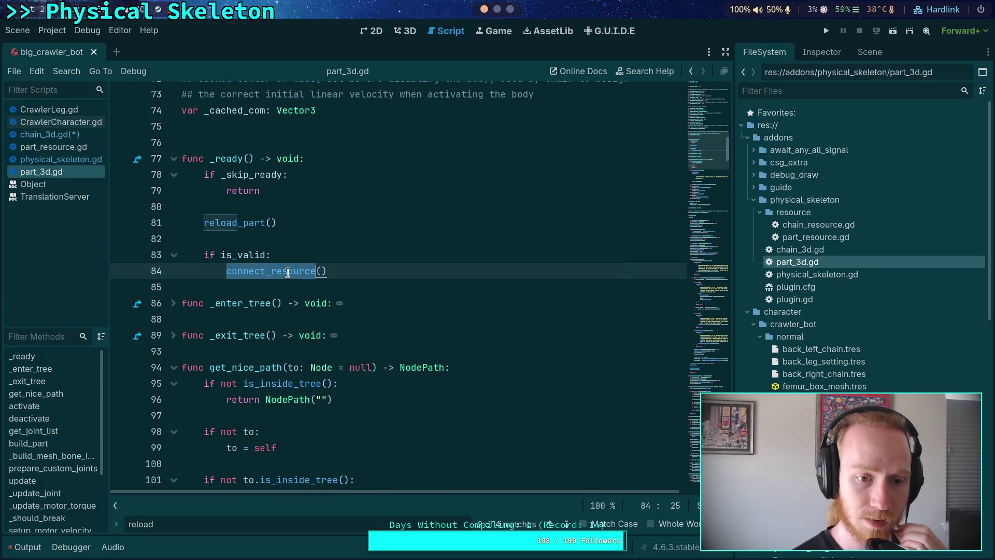
pyautogui.click(61, 159)
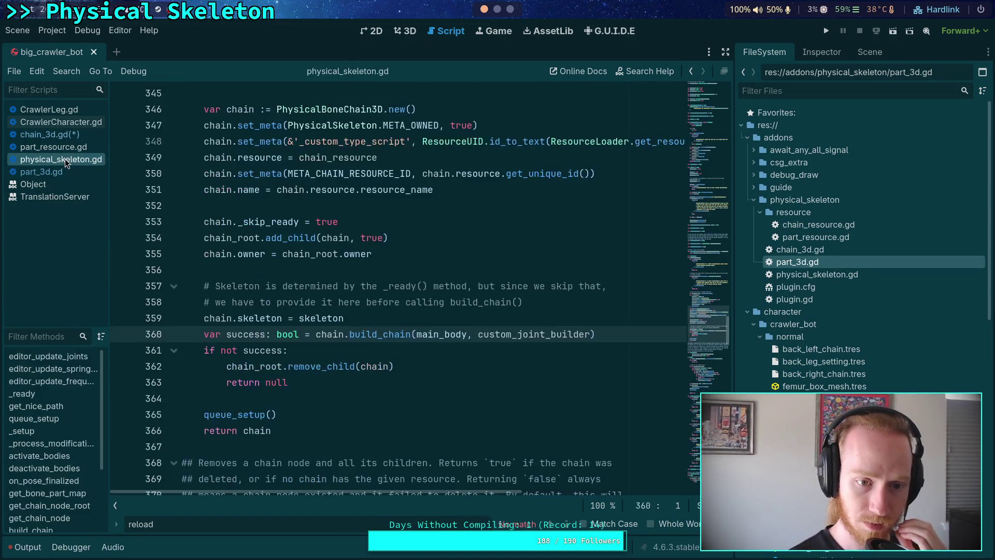
pyautogui.click(54, 136)
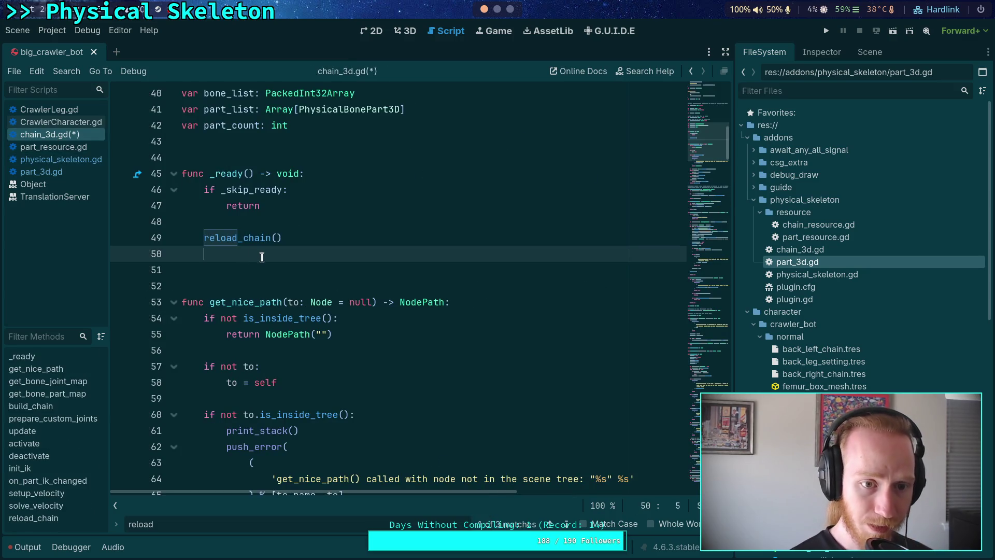
# Step: Under reload_chain() in _ready, add 'if is_valid:' with a connect_ik() call inside
pyautogui.press('Down')
pyautogui.press('Down')
pyautogui.press('Up')
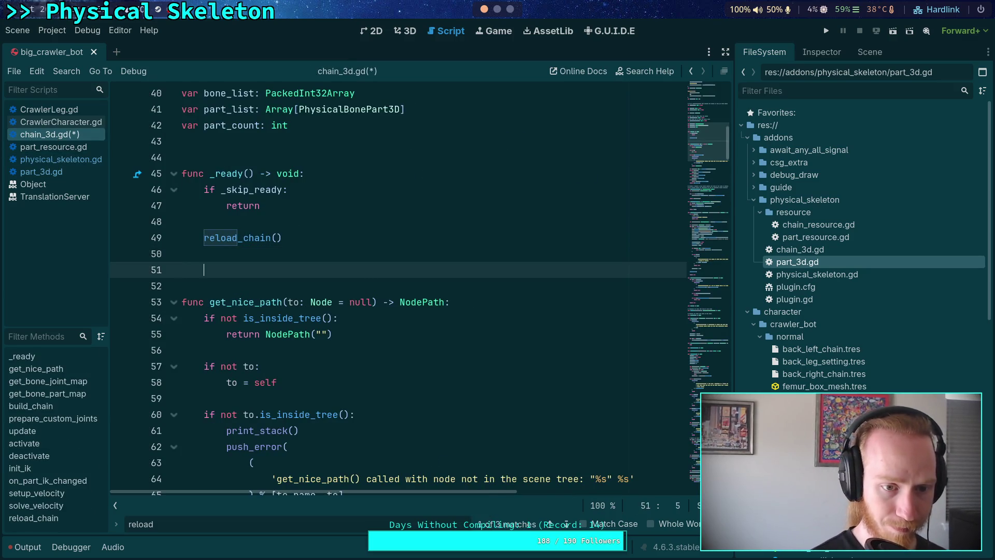
pyautogui.press('BackSpace')
pyautogui.write('if is_')
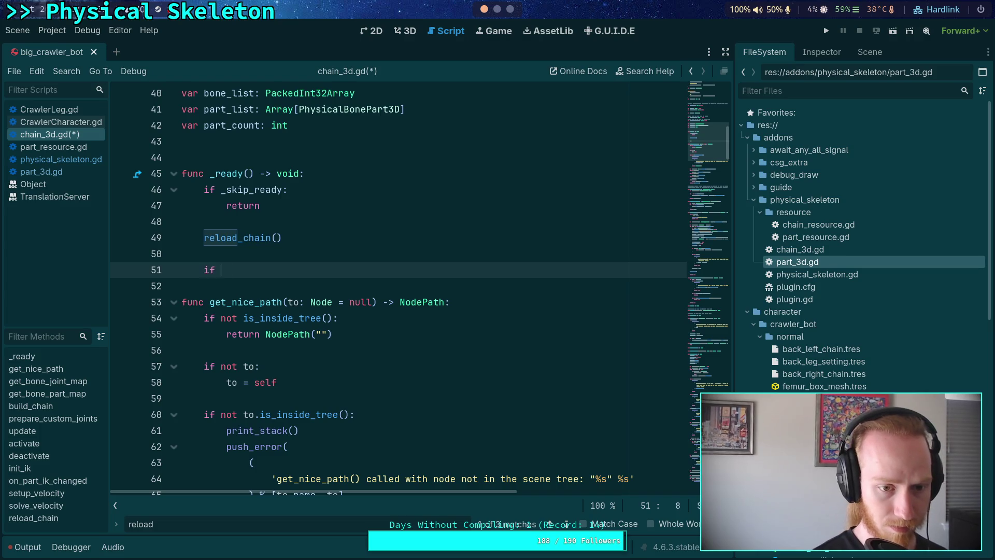
pyautogui.press('Return')
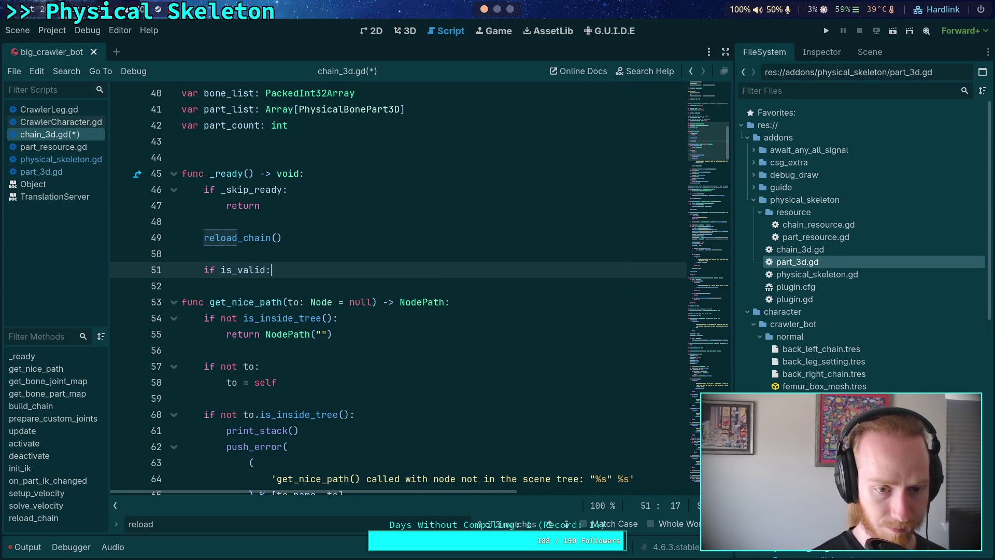
pyautogui.press('Return')
pyautogui.write('connect_')
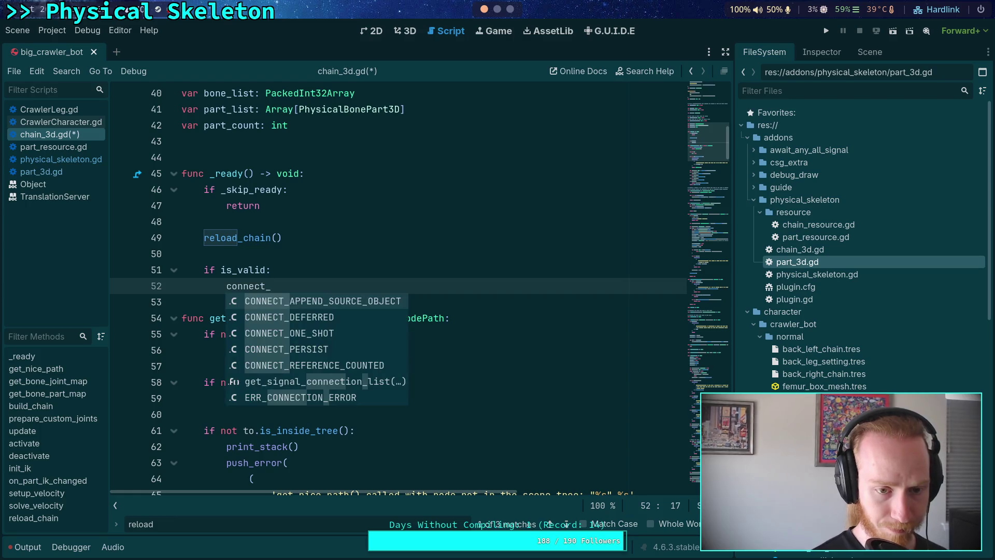
pyautogui.write('ik')
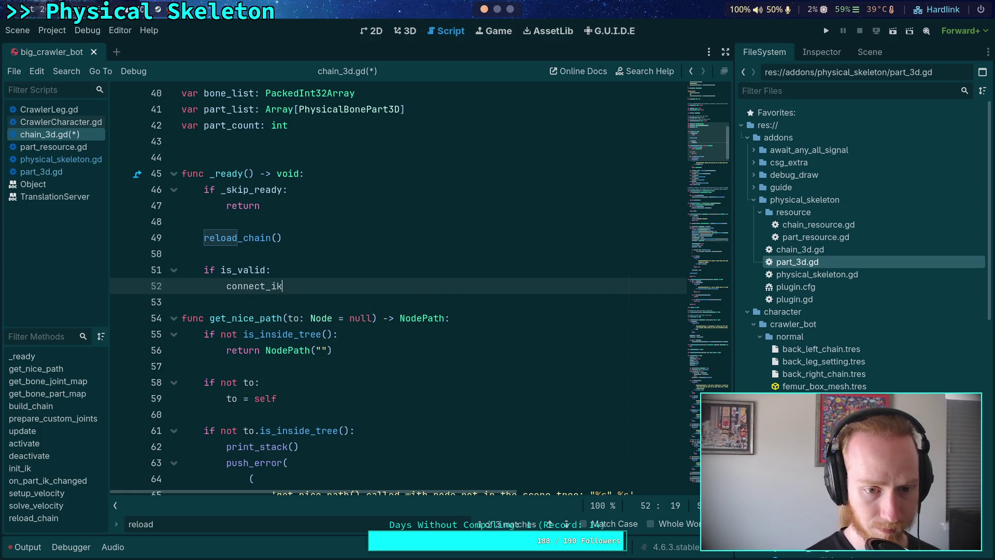
pyautogui.write('()')
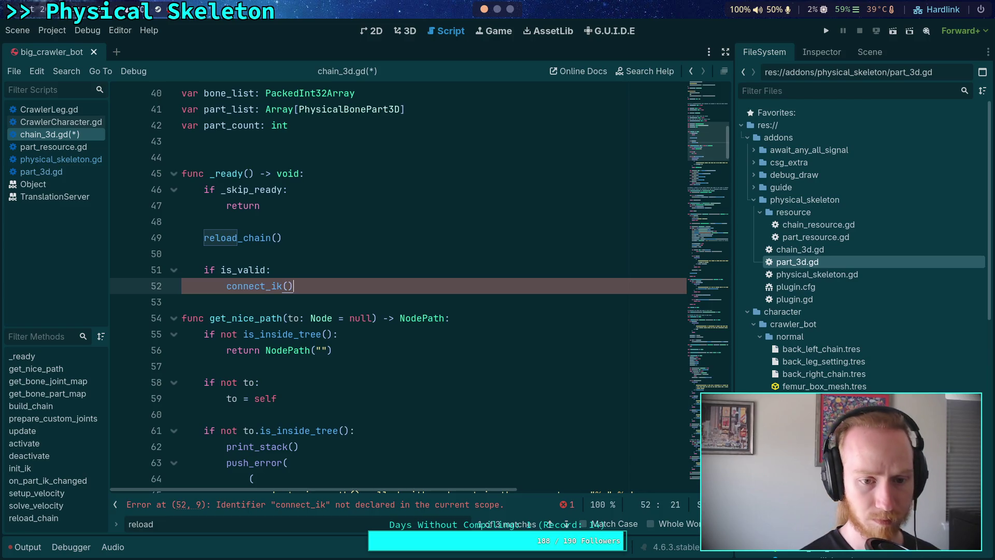
pyautogui.moveTo(701, 152)
pyautogui.mouseDown()
pyautogui.moveTo(696, 392)
pyautogui.moveTo(689, 272)
pyautogui.mouseUp()
pyautogui.click(176, 441)
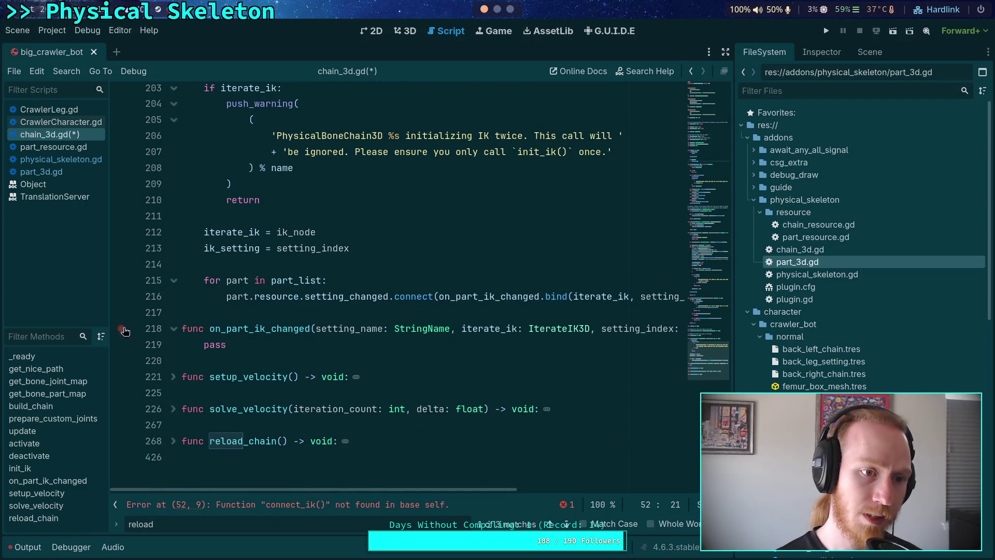
# Step: In part_3d.gd, fold get_nice_path, activate, build_part, reload_part, _configure_joint and the other functions
pyautogui.click(57, 172)
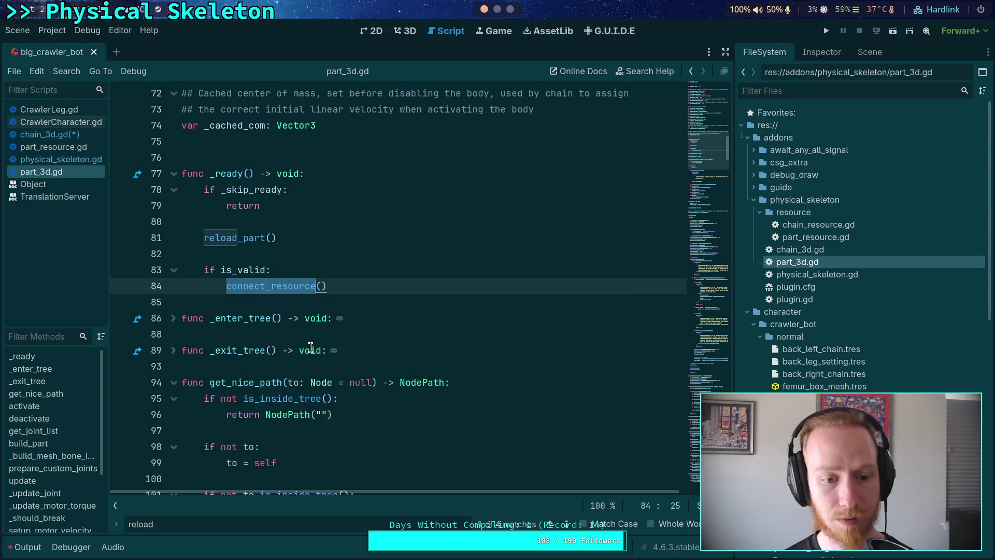
pyautogui.scroll(-5, 310, 347)
pyautogui.scroll(3, 186, 207)
pyautogui.click(174, 189)
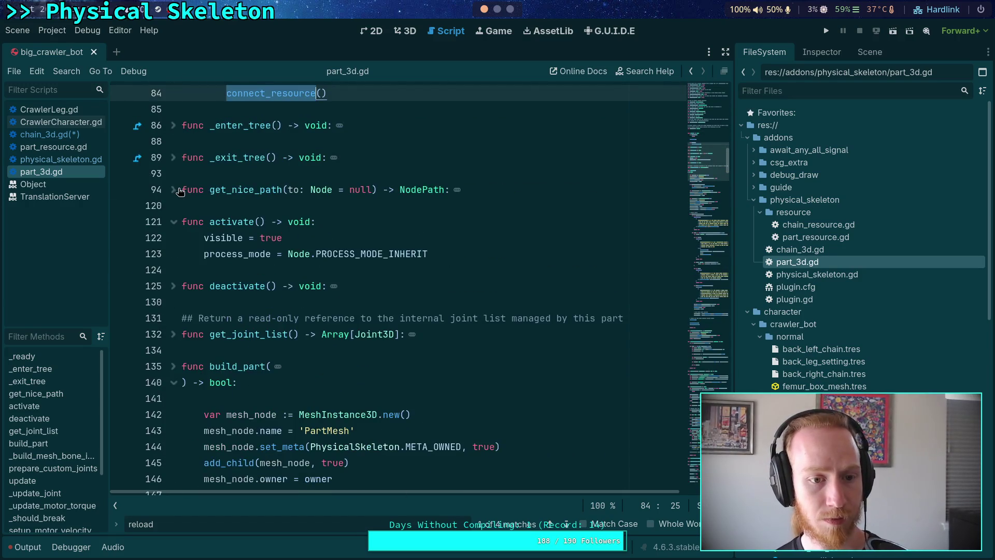
pyautogui.click(174, 223)
pyautogui.click(174, 351)
pyautogui.scroll(-1, 171, 326)
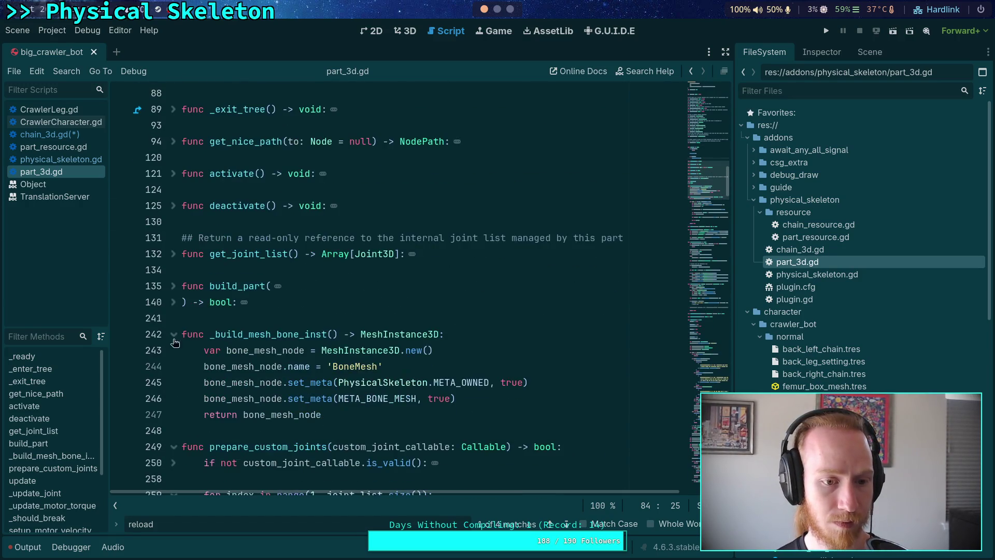
pyautogui.click(175, 336)
pyautogui.click(174, 366)
pyautogui.scroll(-2, 174, 358)
pyautogui.click(174, 335)
pyautogui.click(174, 366)
pyautogui.scroll(-1, 175, 358)
pyautogui.click(174, 349)
pyautogui.scroll(-2, 170, 385)
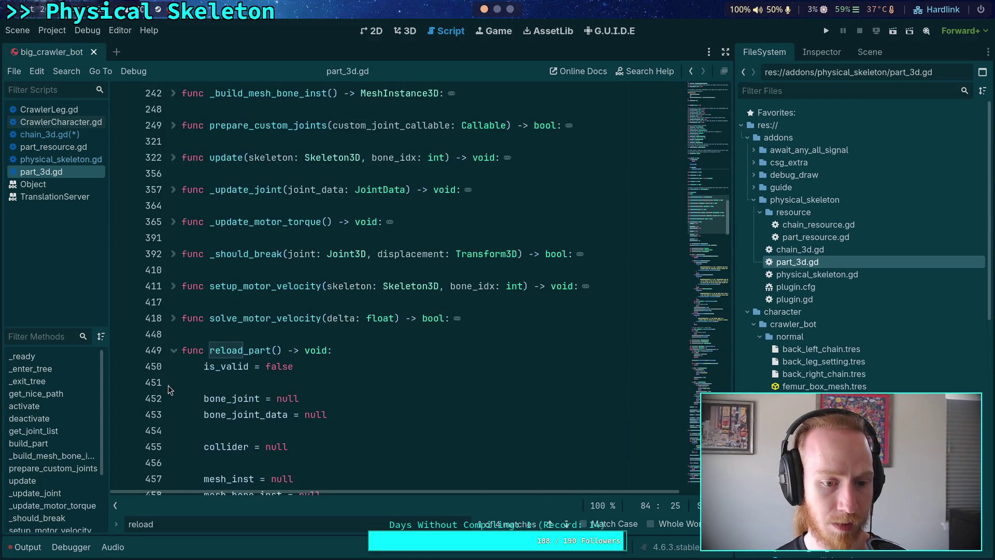
pyautogui.click(173, 351)
pyautogui.click(174, 383)
pyautogui.scroll(-1, 175, 375)
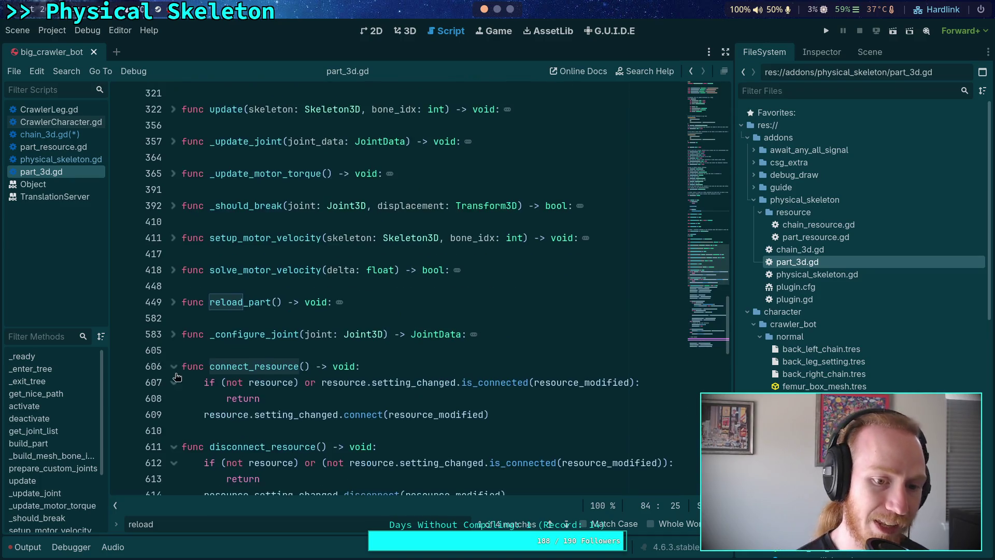
# Step: Back in chain_3d.gd, start a new line at the end of the script
pyautogui.click(47, 138)
pyautogui.click(303, 464)
pyautogui.press('Return')
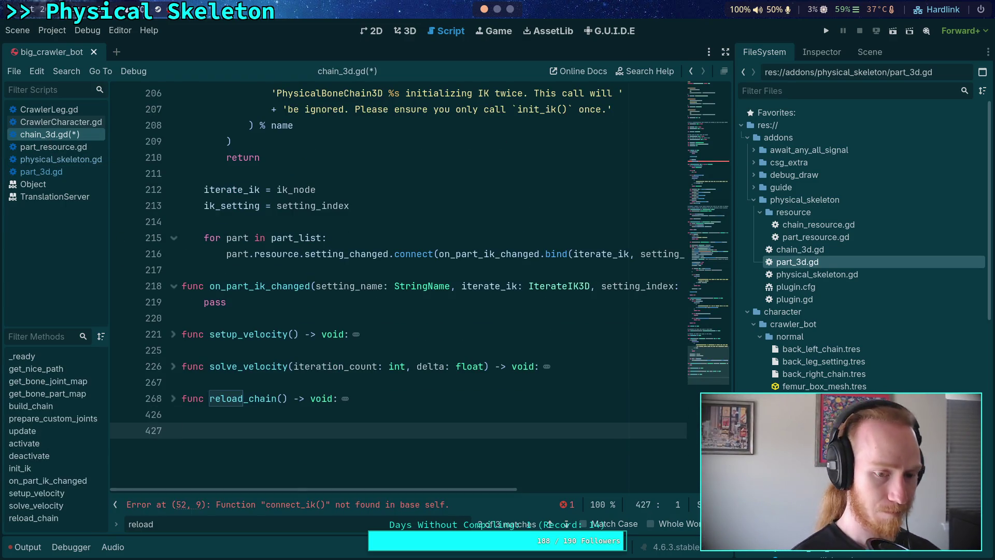
# Step: Write 'func connect_ik() -> void:' and undo the accidentally pasted URL in its body
pyautogui.write('func ')
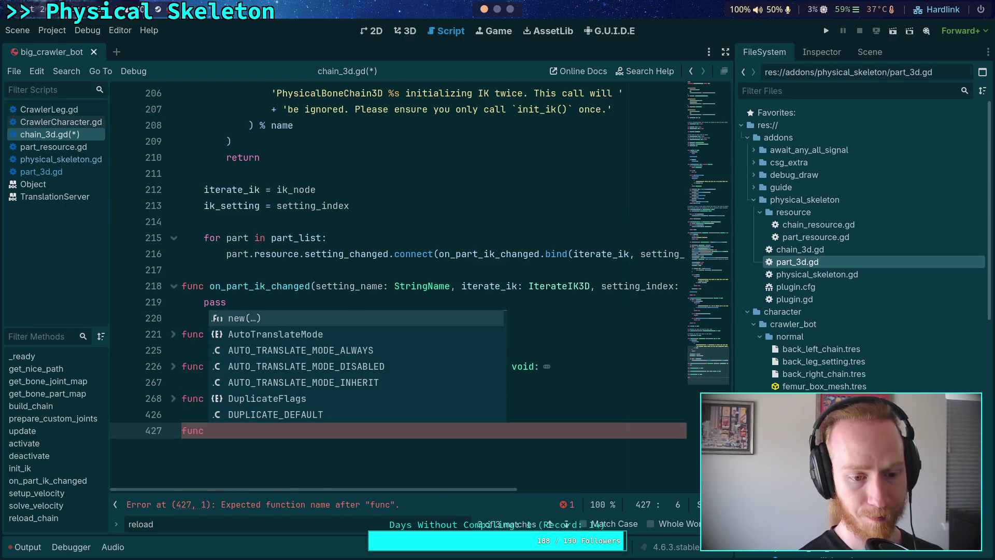
pyautogui.write('connect_ik() -> void:')
pyautogui.press('Return')
pyautogui.write('https://pbs.twimg.com/media/HLQjhWAbcAAxRO0?format=jpg&name=large')
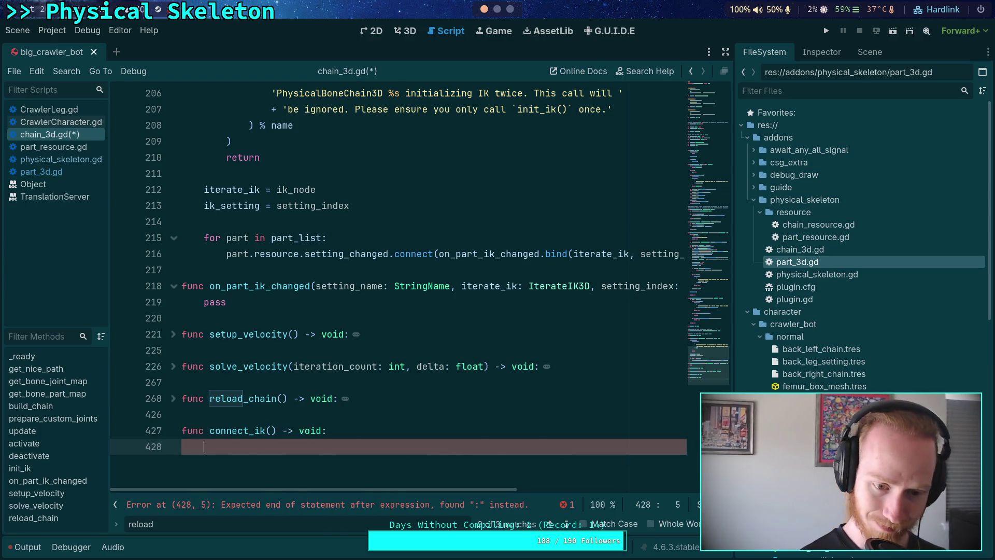
pyautogui.hotkey('ctrl', 'z')
# Step: Fold get_nice_path, get_bone_joint_map, get_bone_part_map and prepare_custom_joints in chain_3d.gd
pyautogui.moveTo(702, 293); pyautogui.dragTo(708, 189)
pyautogui.click(173, 179)
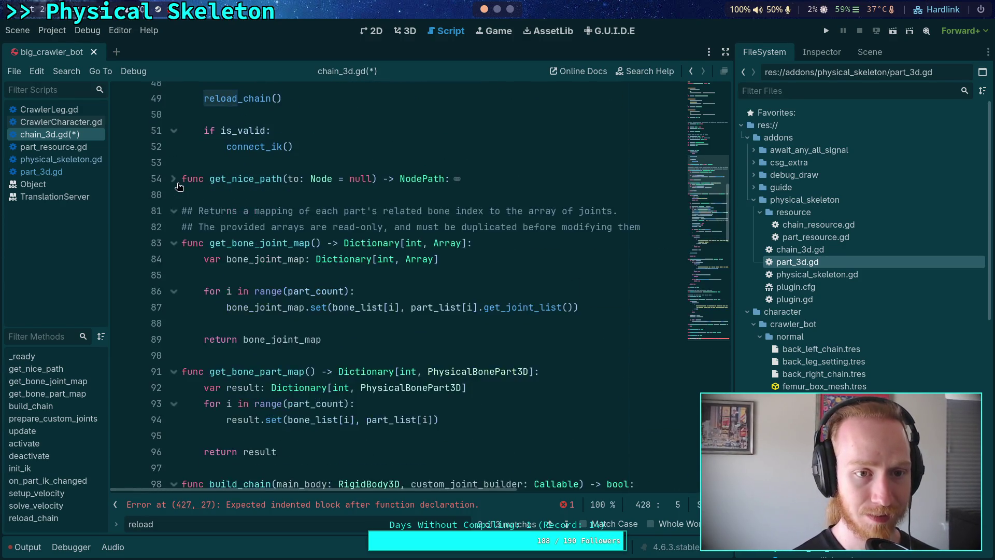
pyautogui.scroll(5, 241, 237)
pyautogui.scroll(-8, 241, 237)
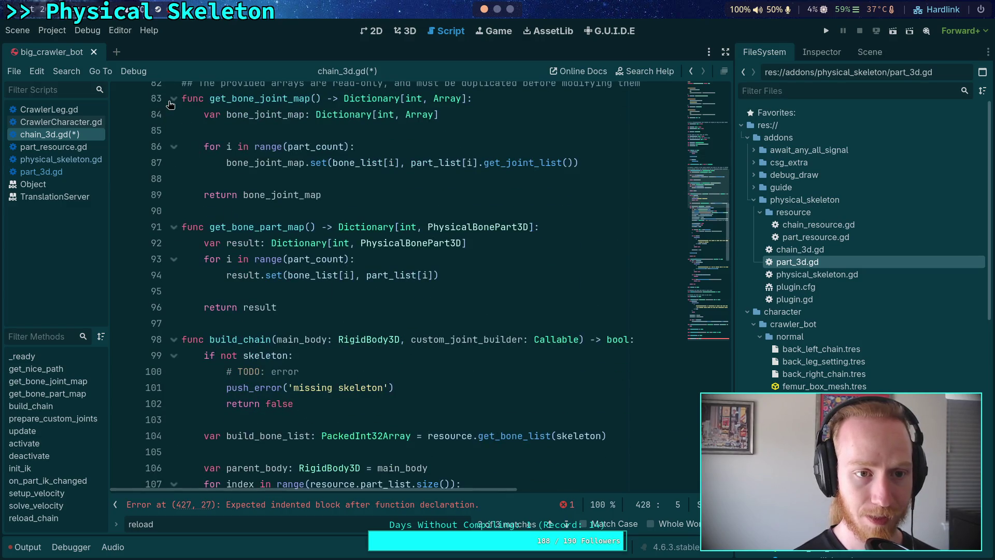
pyautogui.click(173, 98)
pyautogui.click(174, 130)
pyautogui.scroll(-10, 262, 265)
pyautogui.scroll(4, 262, 265)
pyautogui.scroll(-6, 255, 258)
pyautogui.click(174, 211)
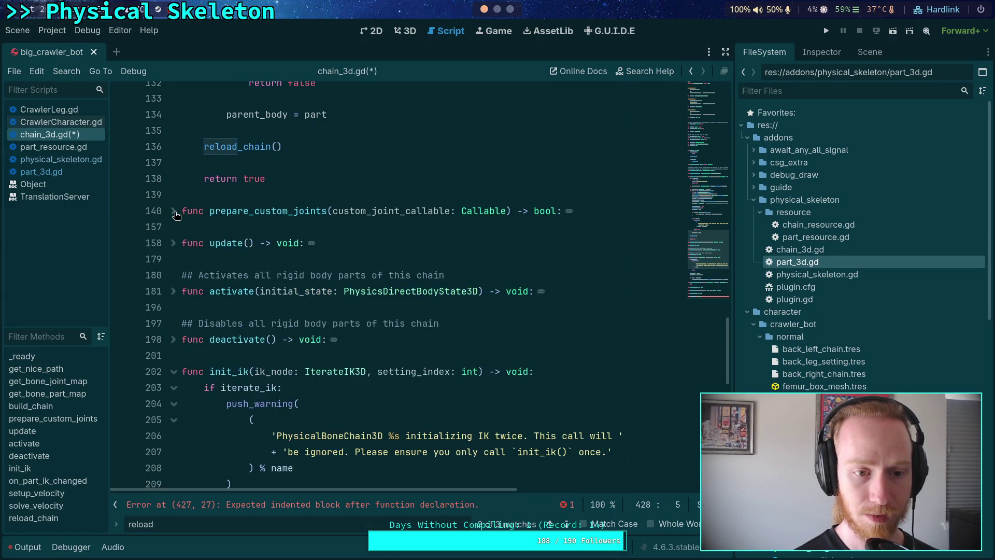
pyautogui.scroll(-4, 175, 215)
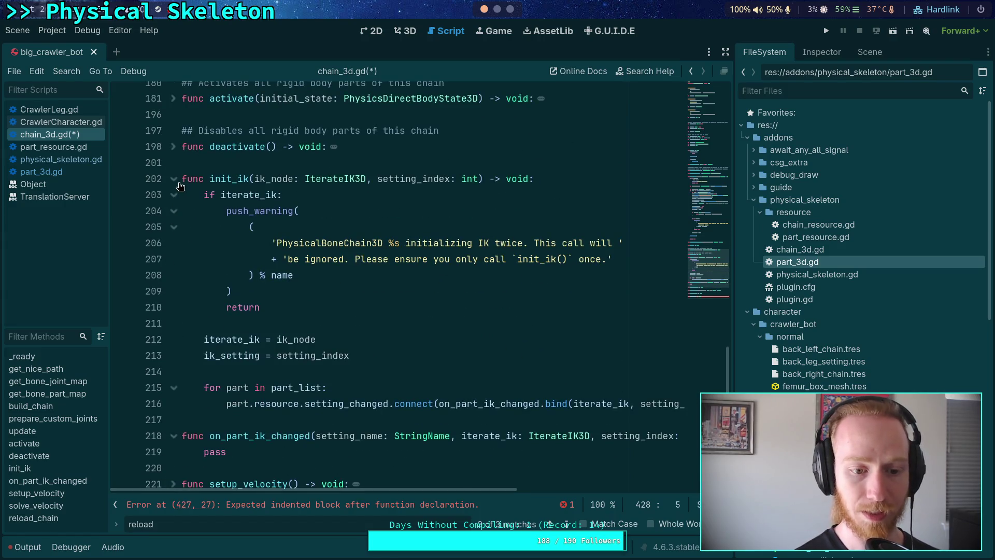
# Step: Review init_ik's part_list loop and reload_chain, then locate connect_ik's empty body
pyautogui.moveTo(203, 388); pyautogui.dragTo(208, 420)
pyautogui.click(302, 358)
pyautogui.scroll(-5, 311, 353)
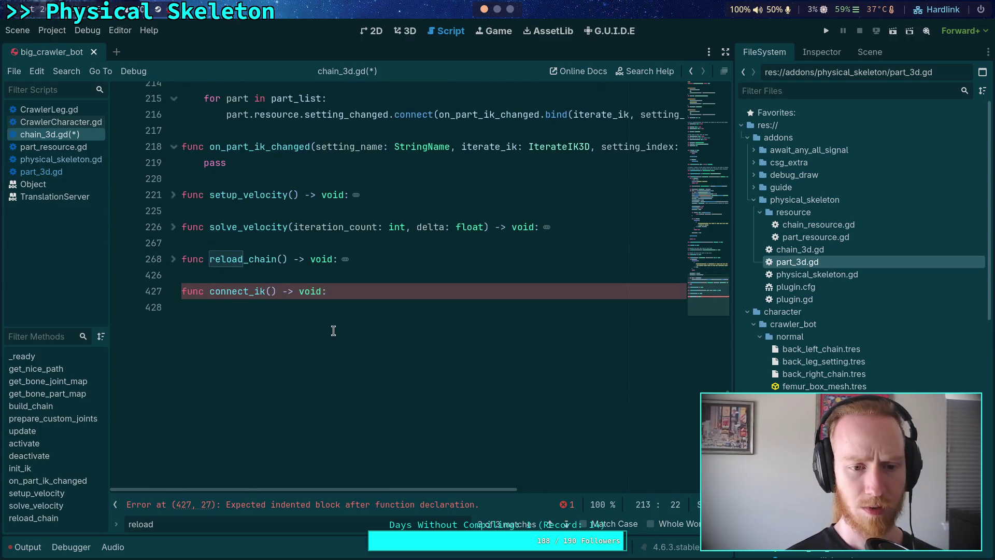
pyautogui.click(175, 264)
pyautogui.click(716, 372)
pyautogui.moveTo(717, 372); pyautogui.dragTo(716, 446)
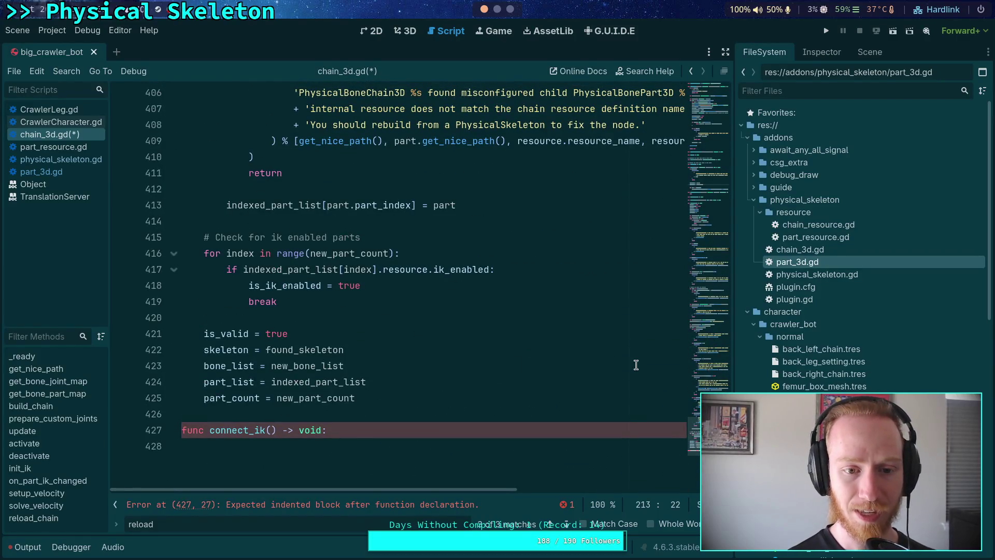
pyautogui.moveTo(694, 438); pyautogui.dragTo(697, 267)
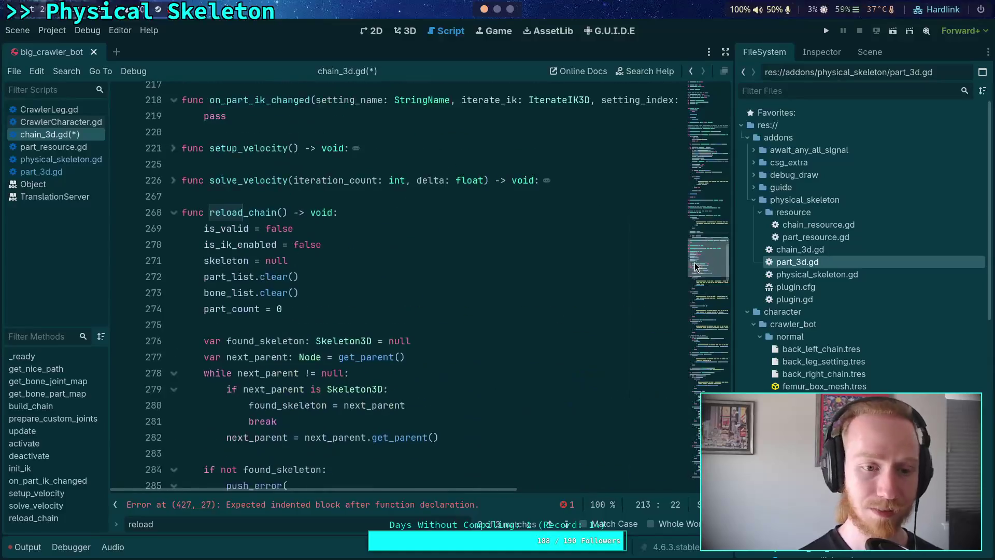
pyautogui.click(173, 217)
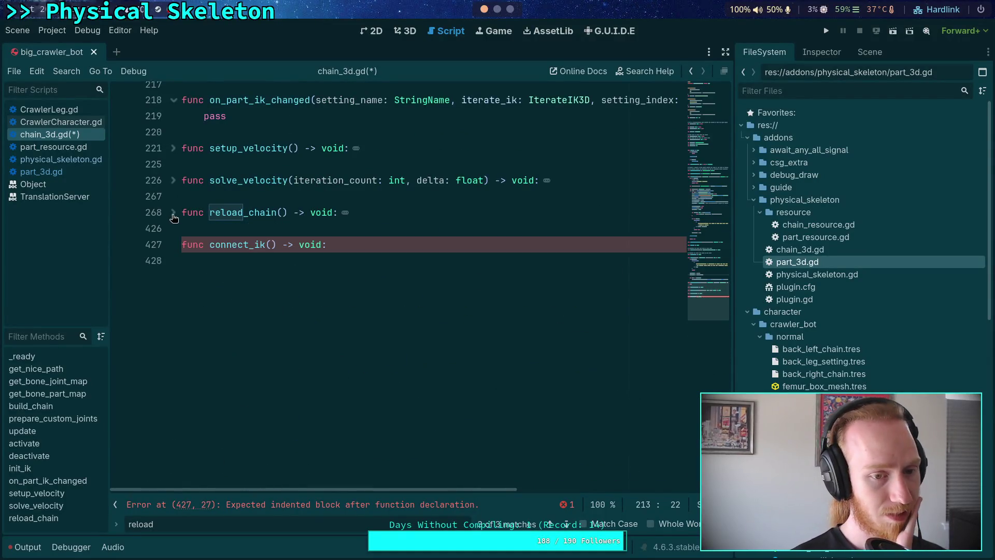
pyautogui.click(334, 265)
pyautogui.scroll(2, 335, 283)
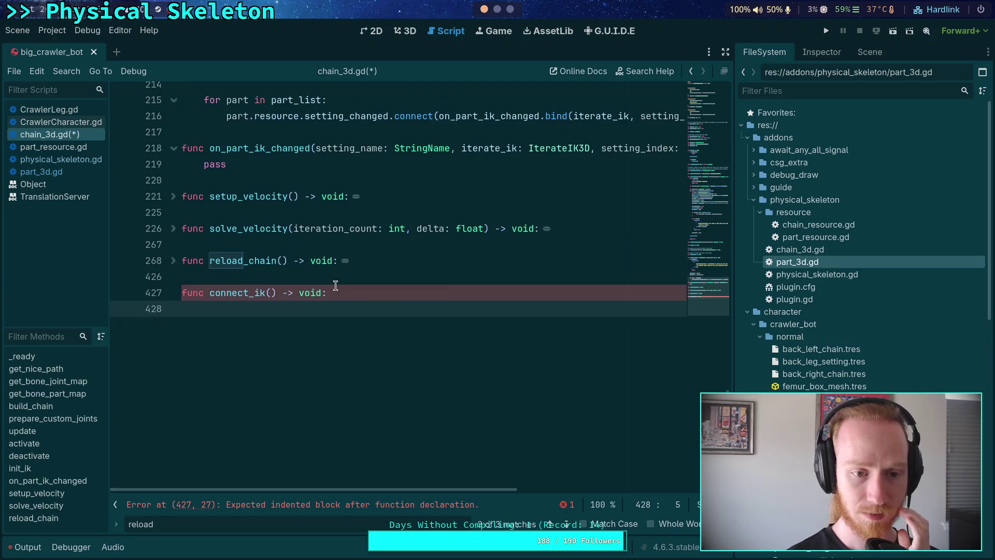
pyautogui.moveTo(708, 294); pyautogui.dragTo(706, 167)
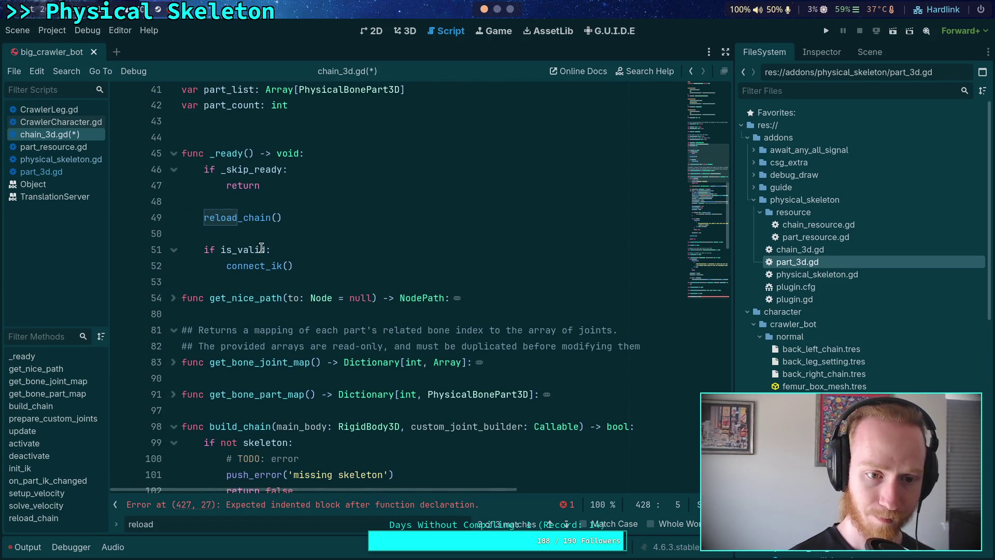
# Step: Extend the _ready condition to 'if is_valid and is_ik_enabled:'
pyautogui.click(262, 248)
pyautogui.write('and is_i')
pyautogui.press('Return')
pyautogui.click(349, 265)
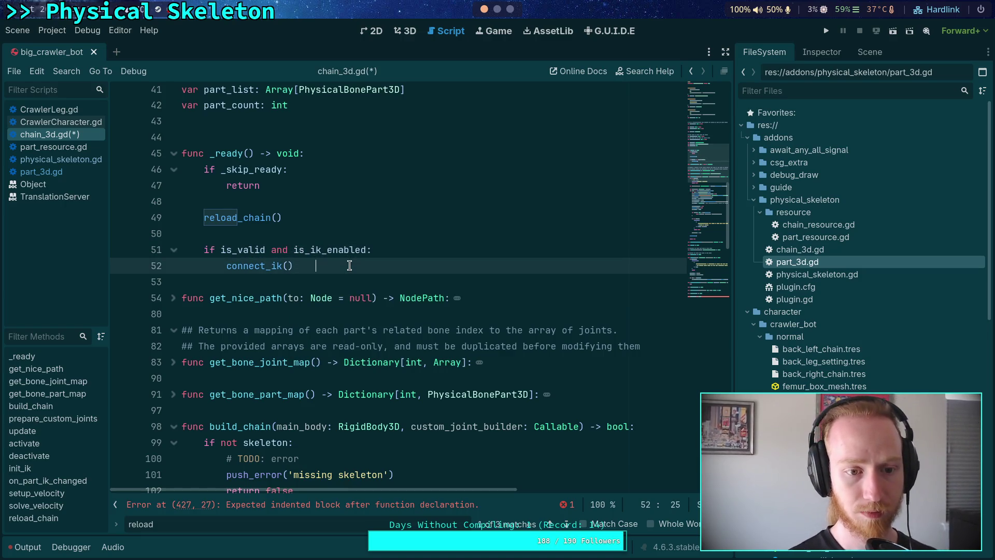
pyautogui.moveTo(293, 249); pyautogui.dragTo(221, 250)
pyautogui.scroll(-3, 326, 295)
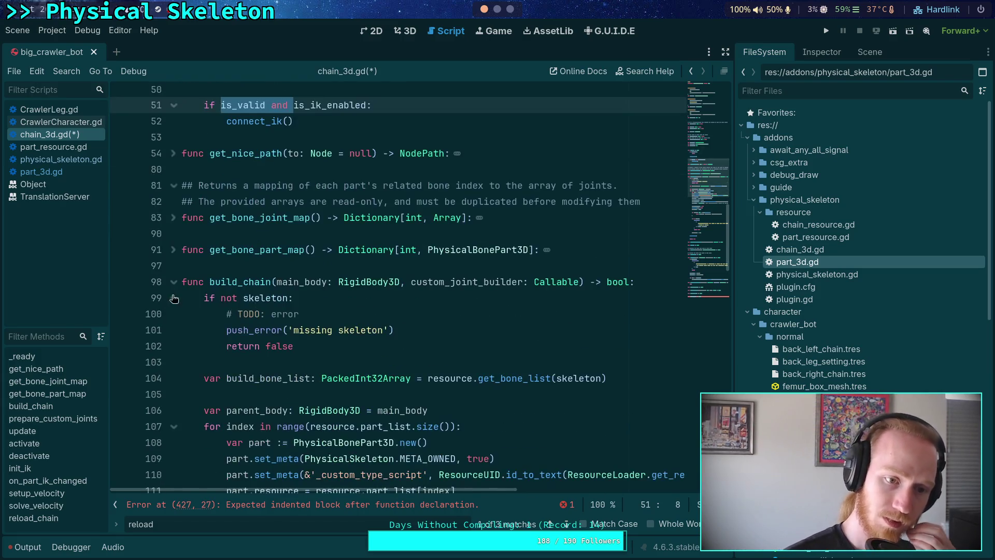
# Step: Fold build_chain and expand reload_chain to read through its body
pyautogui.click(174, 281)
pyautogui.scroll(-10, 184, 345)
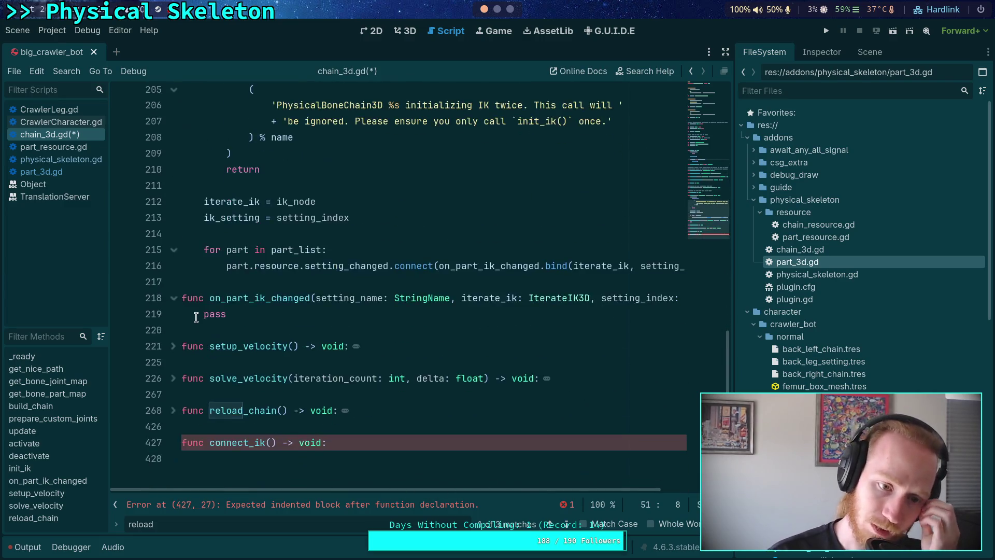
pyautogui.click(174, 362)
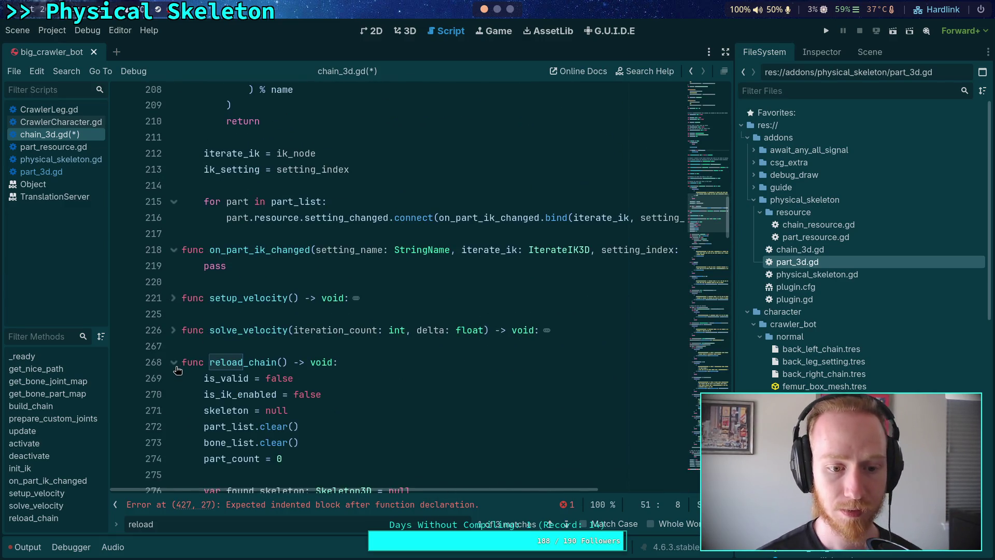
pyautogui.click(175, 363)
pyautogui.scroll(10, 234, 344)
pyautogui.scroll(-10, 234, 344)
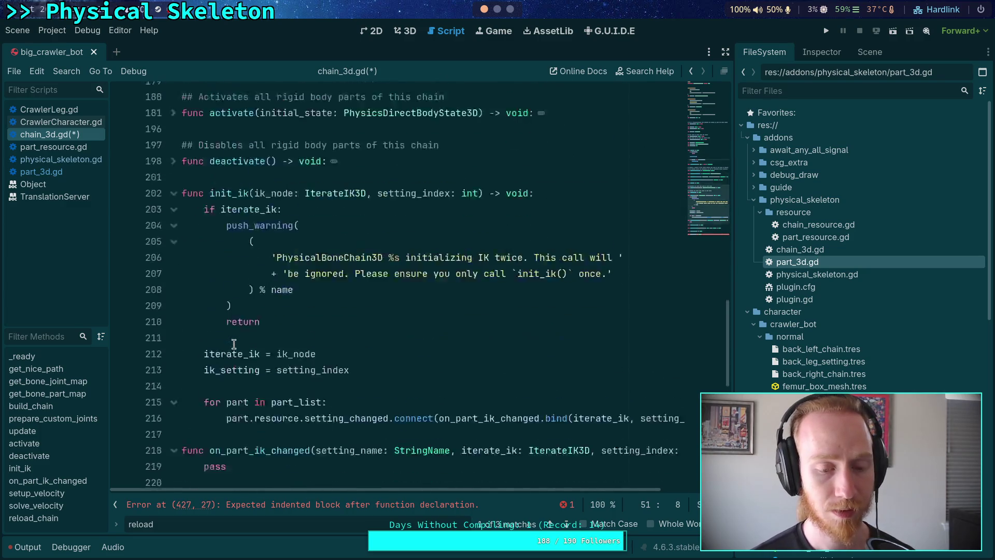
pyautogui.scroll(-5, 234, 344)
pyautogui.click(174, 355)
pyautogui.scroll(-20, 361, 365)
pyautogui.scroll(-20, 361, 365)
pyautogui.scroll(-9, 361, 365)
pyautogui.scroll(3, 334, 353)
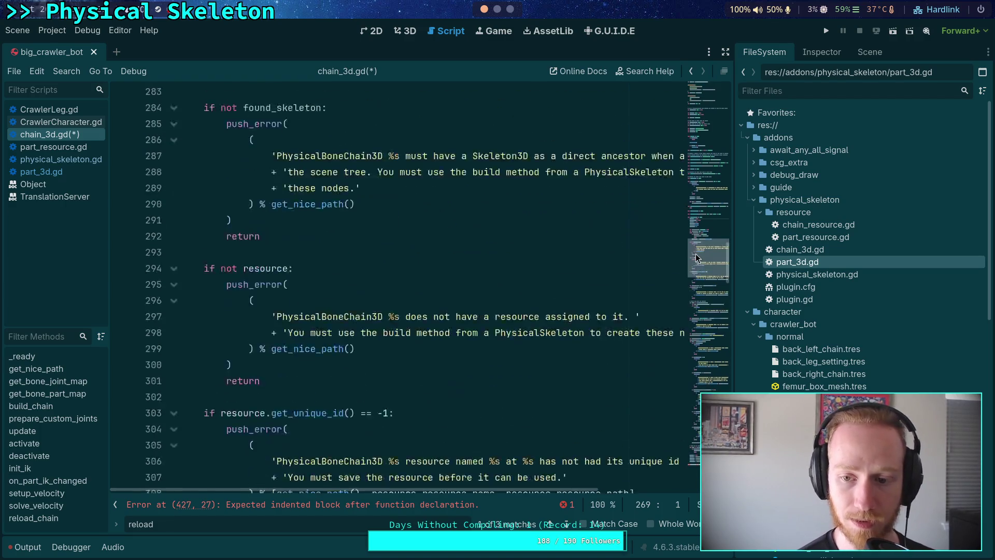
# Step: Place the caret in connect_ik's body and paste, which inserts a stray image URL
pyautogui.press('Left')
pyautogui.scroll(20, 244, 372)
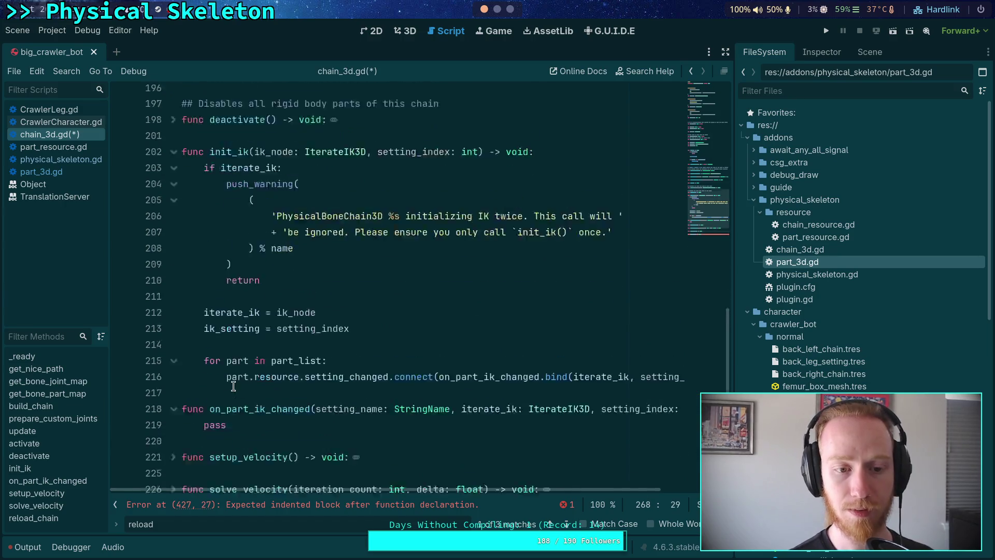
pyautogui.scroll(-20, 238, 371)
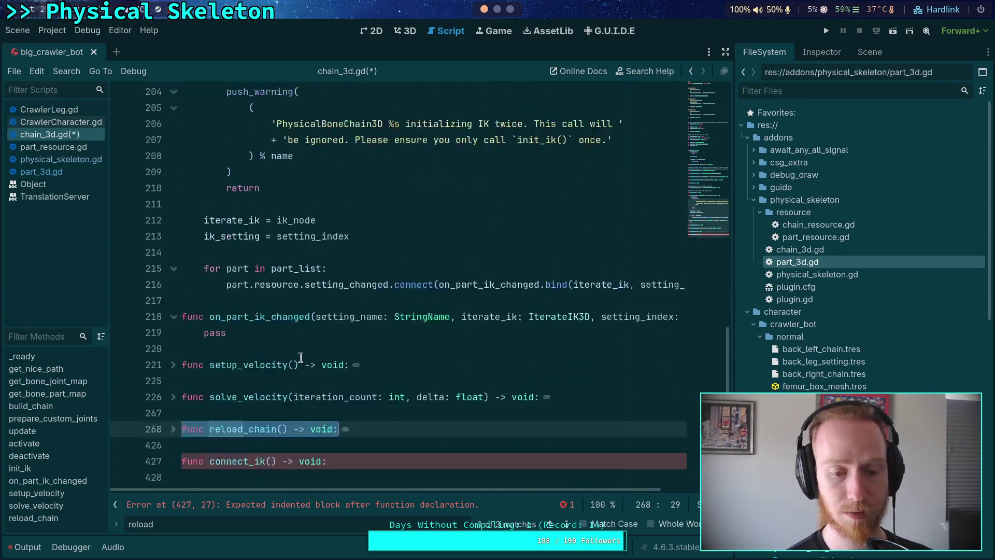
pyautogui.click(379, 284)
pyautogui.write('https://pbs.twimg.com/media/HLQjhWAbcAAxRO0?format=jpg&name=large')
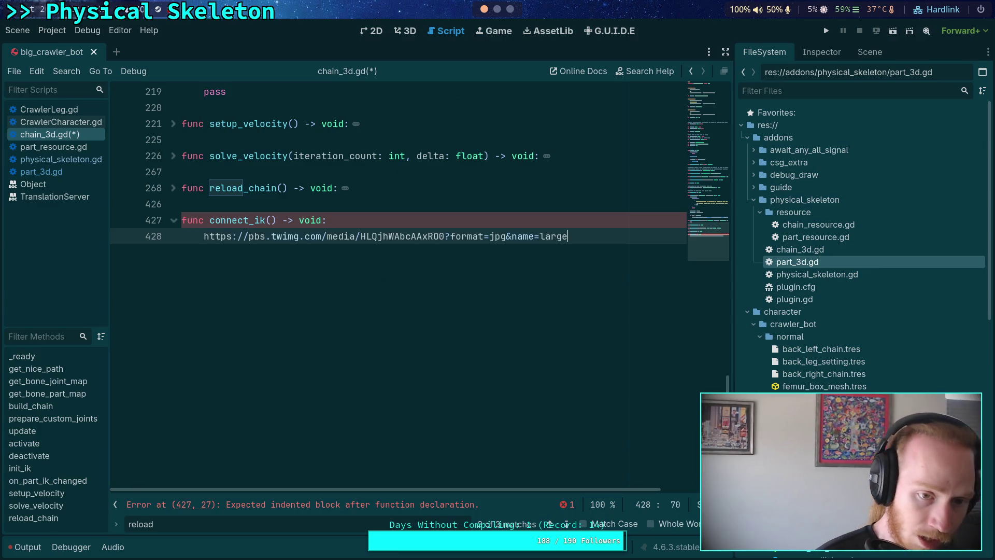
# Step: Replace the pasted link with a 'for part in part_list:' loop in connect_ik
pyautogui.hotkey('shift', 'Home')
pyautogui.press('BackSpace')
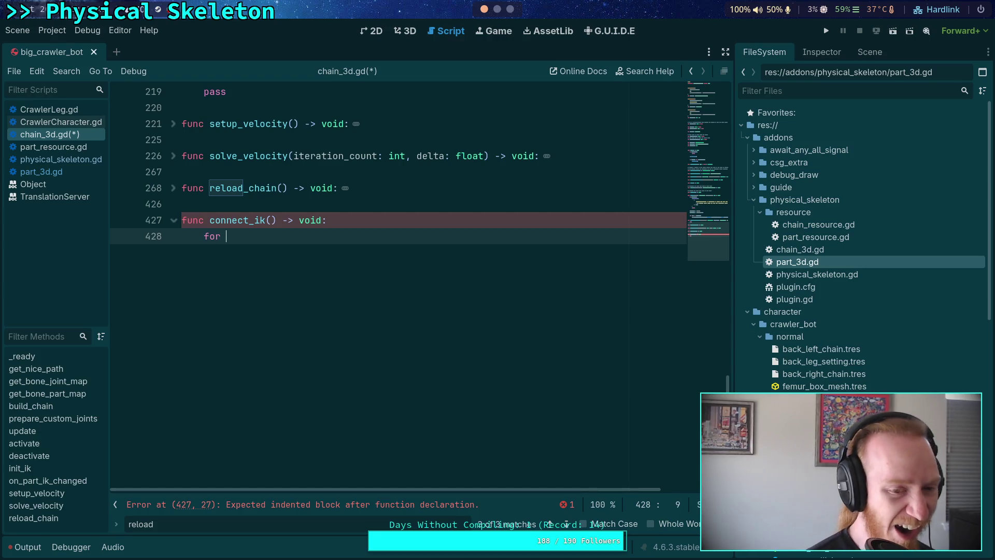
pyautogui.write('pairt')
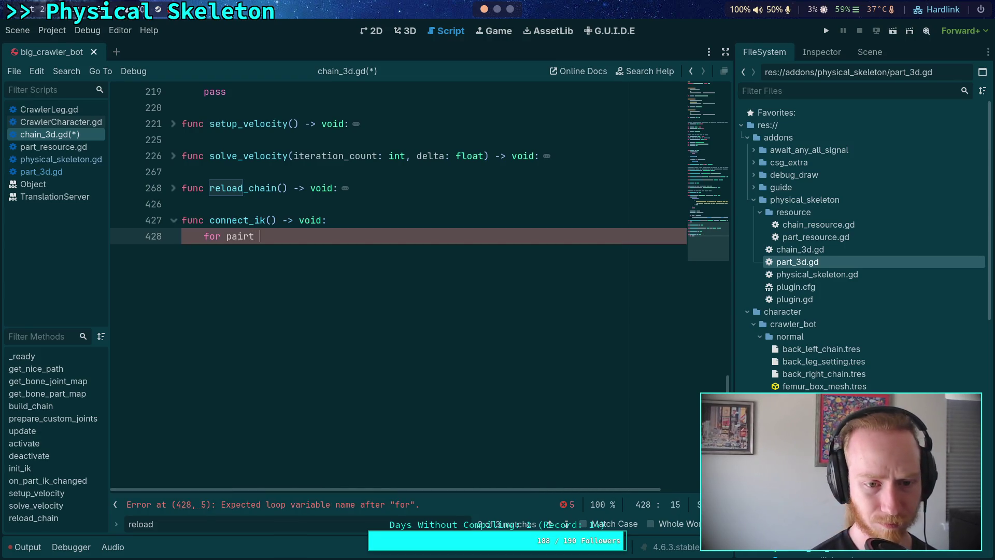
pyautogui.press('BackSpace')
pyautogui.write('rt in part_list')
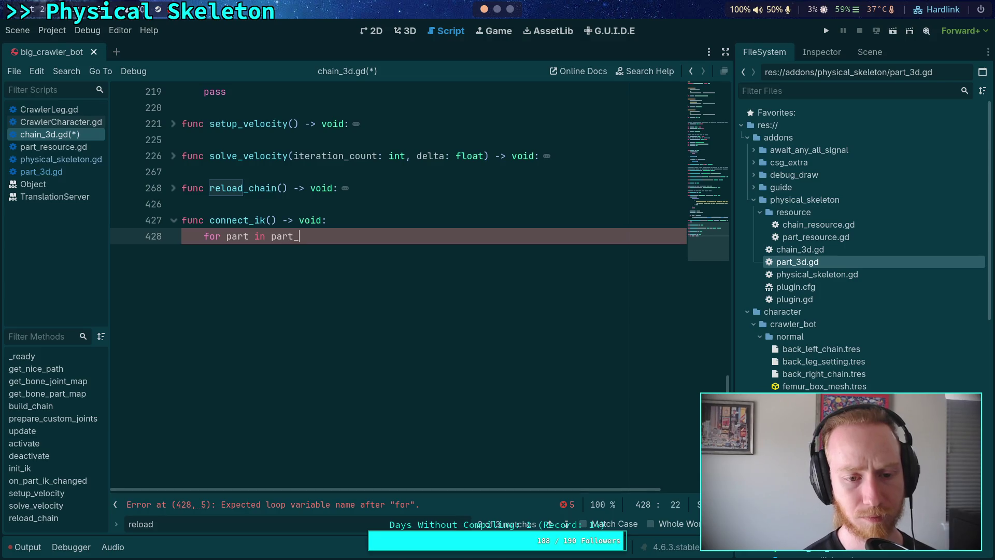
pyautogui.write(':')
pyautogui.press('Return')
# Step: In the loop body, write part.resource.setting_changed.connect(on_part_ik_changed)
pyautogui.write('part.')
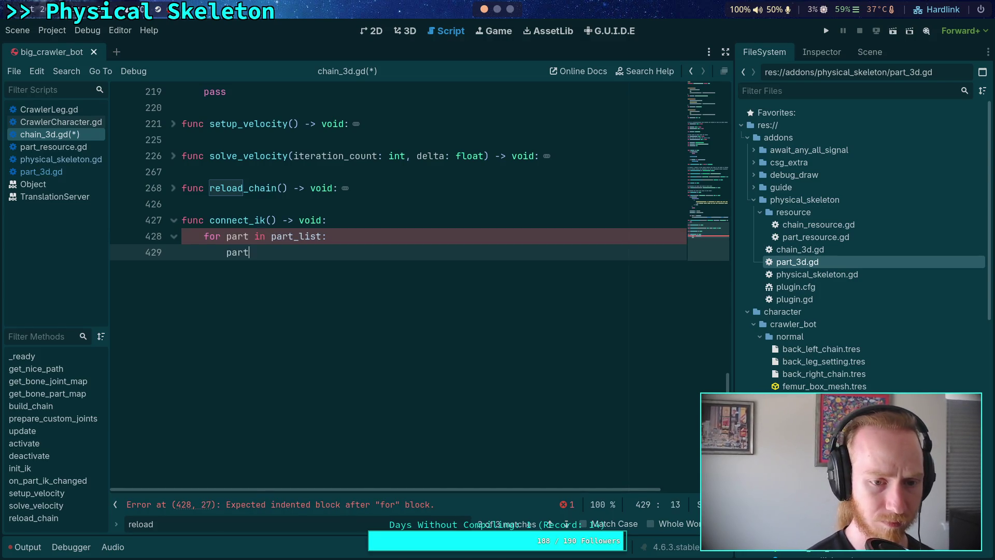
pyautogui.write('res')
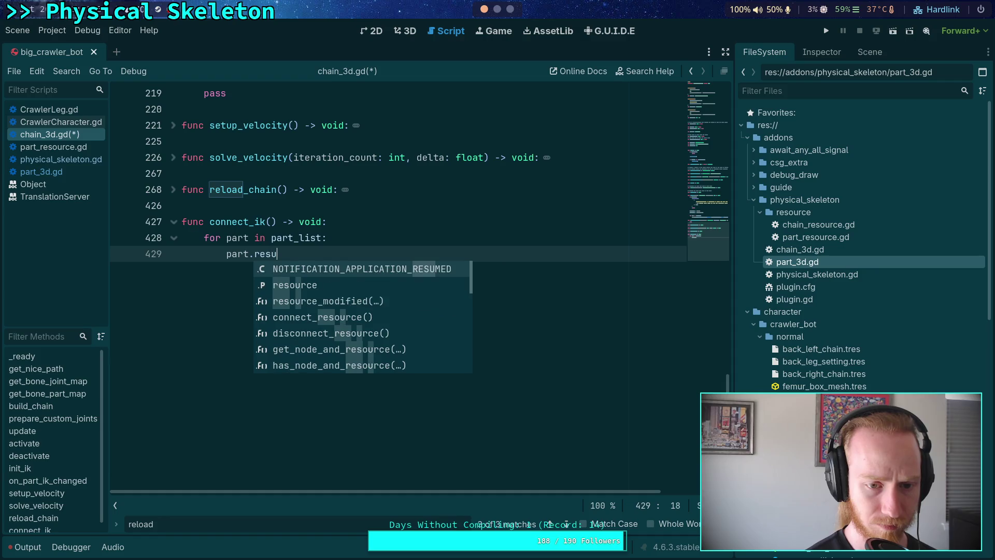
pyautogui.press('Return')
pyautogui.write('.conn')
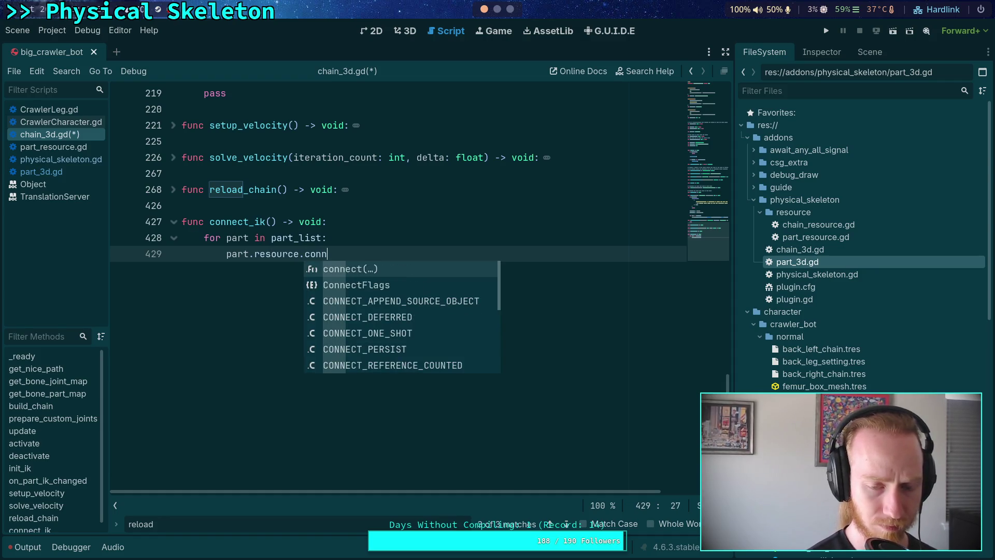
pyautogui.press('BackSpace')
pyautogui.press('BackSpace')
pyautogui.press('BackSpace')
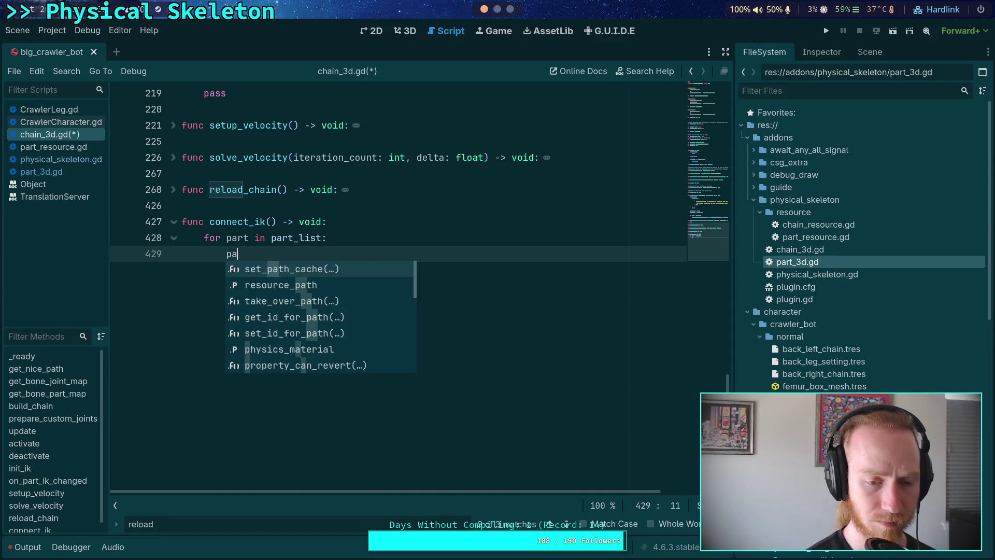
pyautogui.press('BackSpace')
pyautogui.press('BackSpace')
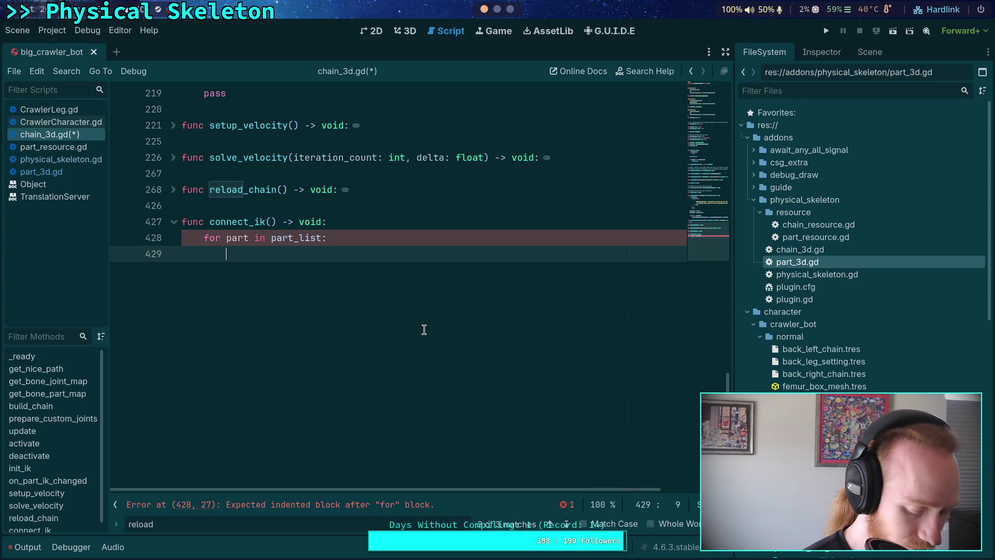
pyautogui.write('pach.')
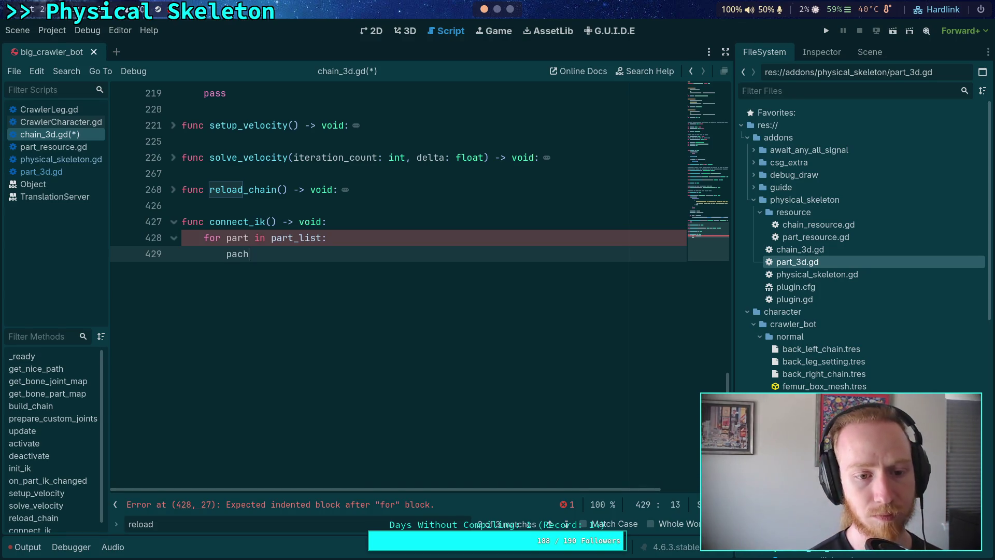
pyautogui.write('.')
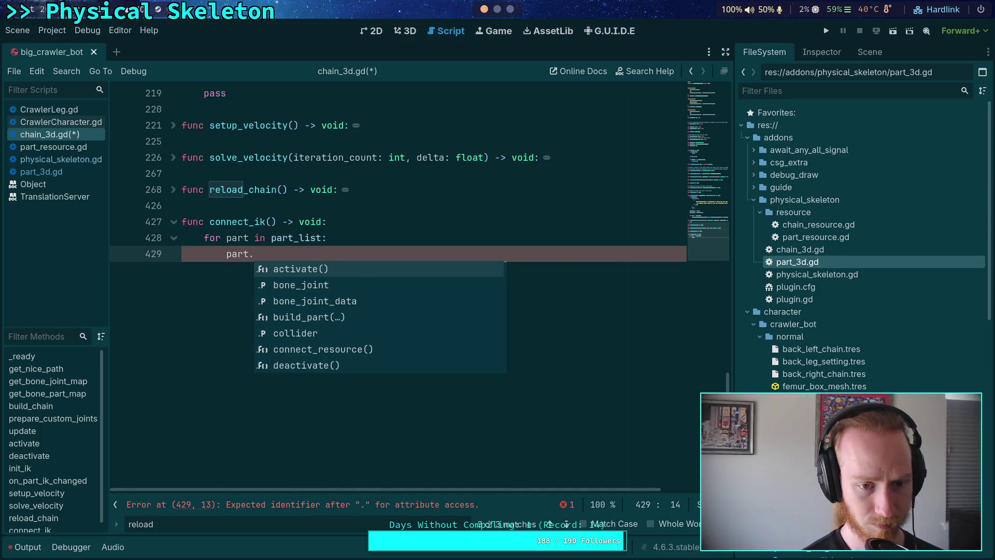
pyautogui.write('conn')
pyautogui.press('BackSpace')
pyautogui.press('BackSpace')
pyautogui.press('BackSpace')
pyautogui.write('res')
pyautogui.press('Return')
pyautogui.write('set')
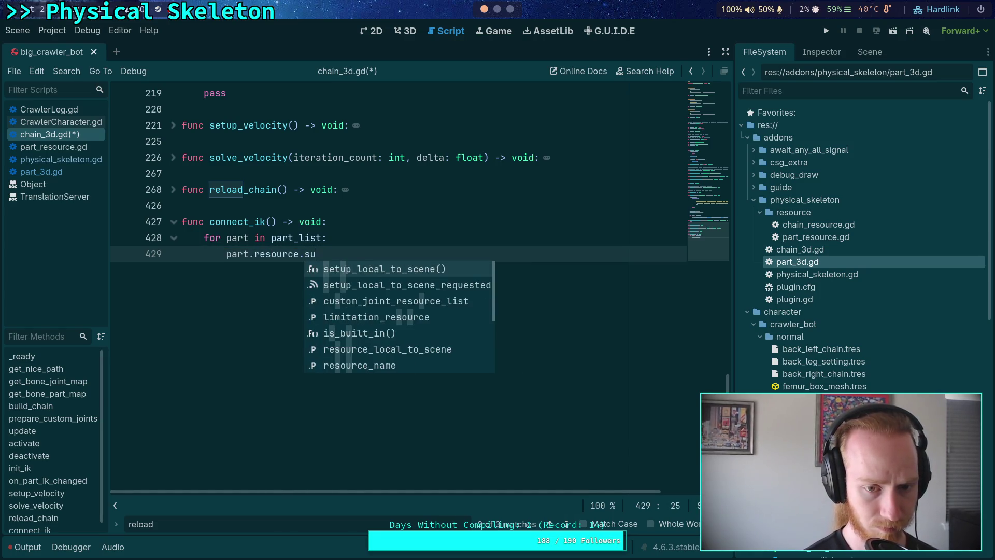
pyautogui.press('Return')
pyautogui.write('.con')
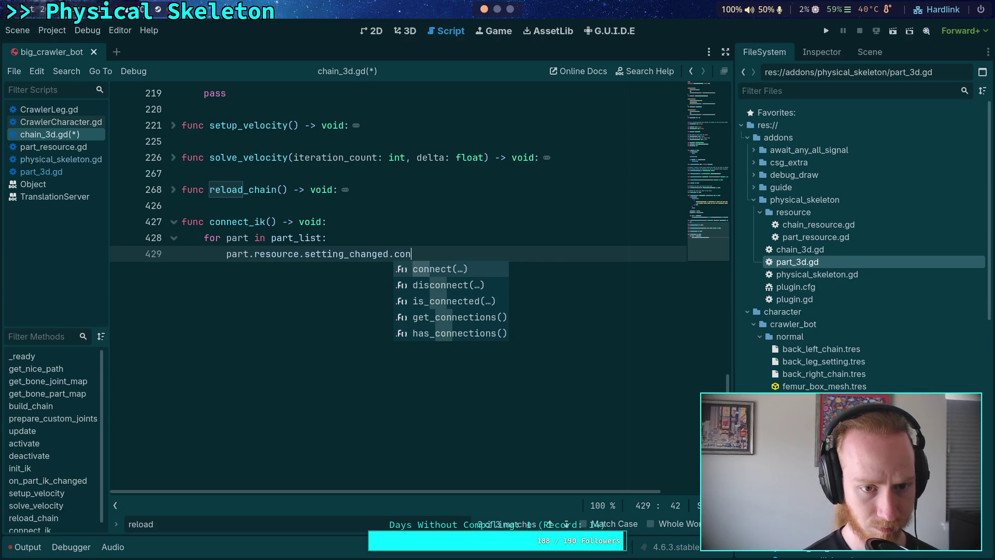
pyautogui.press('Return')
pyautogui.scroll(5, 379, 332)
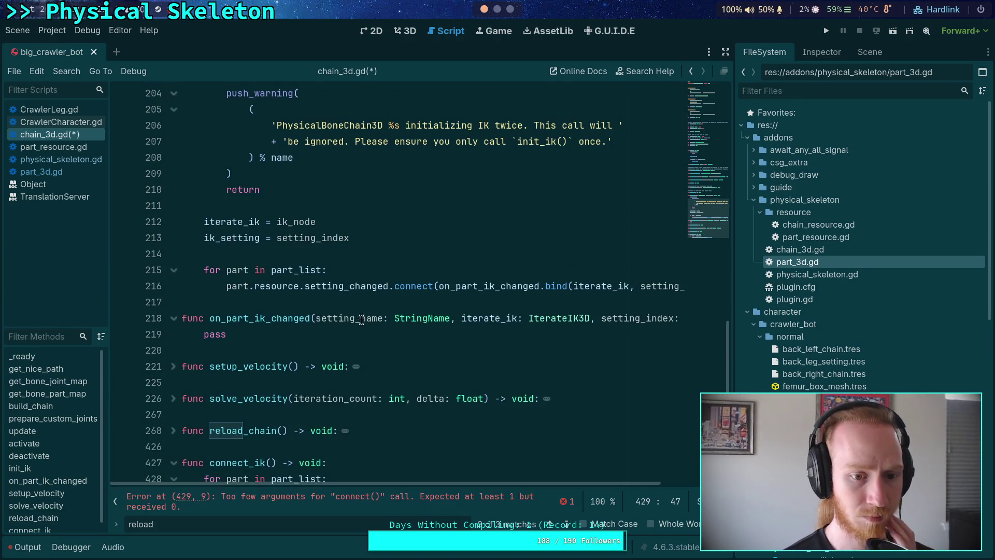
pyautogui.scroll(-4, 379, 331)
pyautogui.moveTo(393, 309)
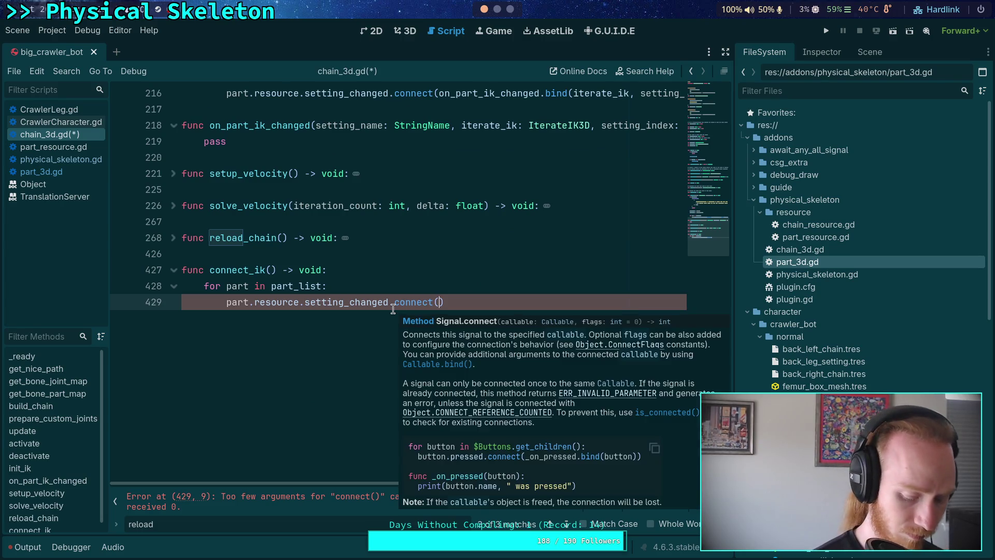
pyautogui.write('on_part_ik_changed')
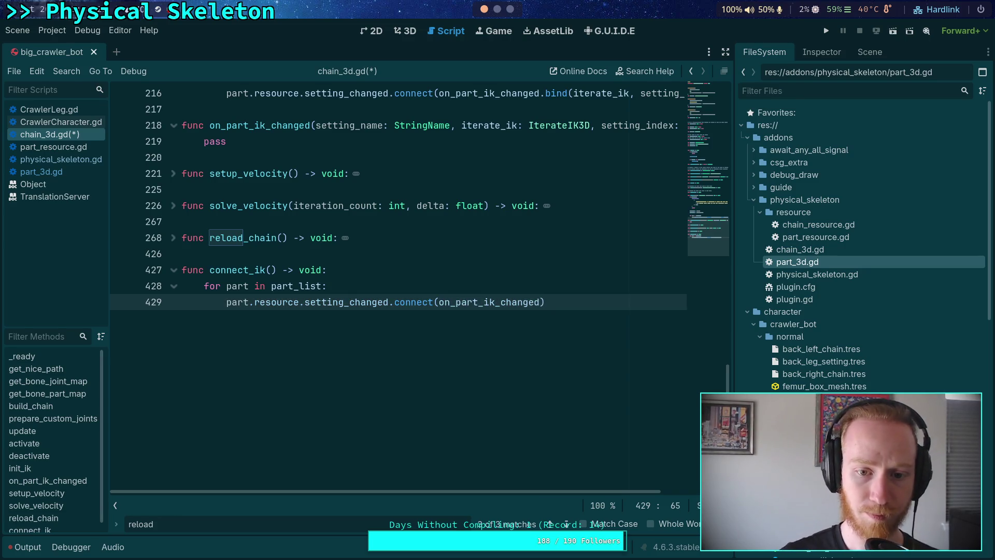
pyautogui.scroll(1, 332, 170)
# Step: Delete the extra parameters from on_part_ik_changed on line 218, leaving only setting_name: StringName
pyautogui.moveTo(451, 174)
pyautogui.mouseDown()
pyautogui.moveTo(667, 173)
pyautogui.moveTo(631, 173)
pyautogui.mouseUp()
pyautogui.press('BackSpace')
pyautogui.press('Down')
pyautogui.press('Down')
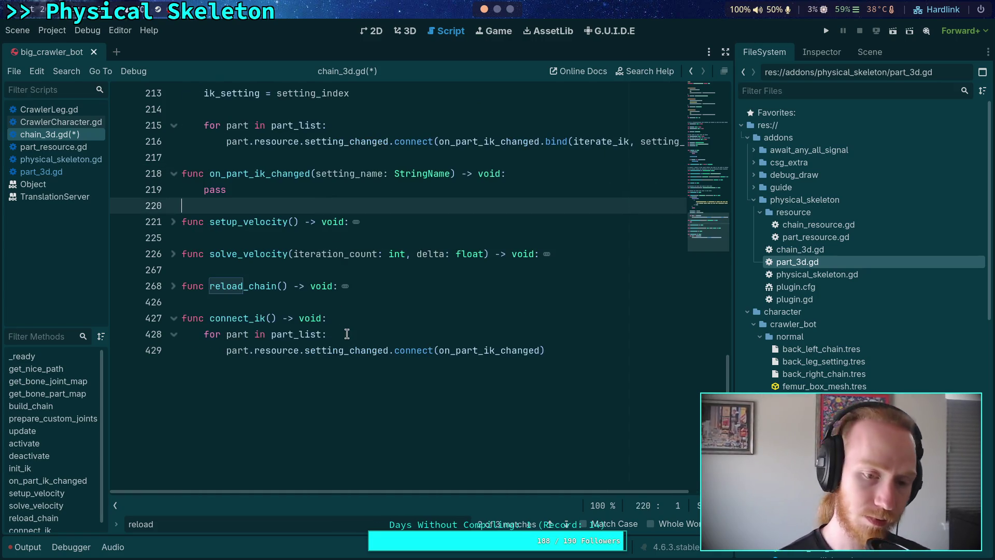
# Step: Save chain_3d.gd and place the caret on the blank line above connect_ik
pyautogui.hotkey('ctrl', 'End')
pyautogui.hotkey('ctrl', 's')
pyautogui.click(404, 318)
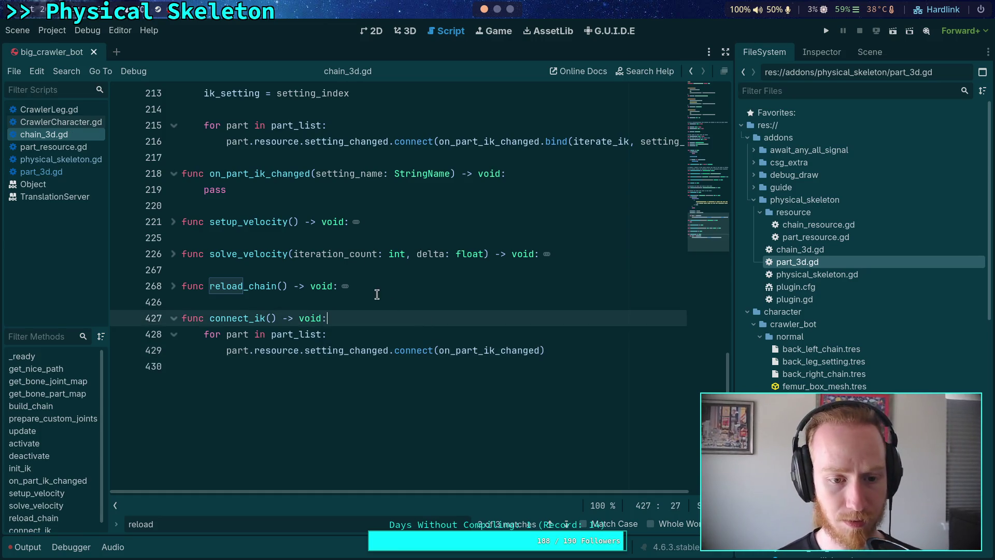
pyautogui.click(379, 304)
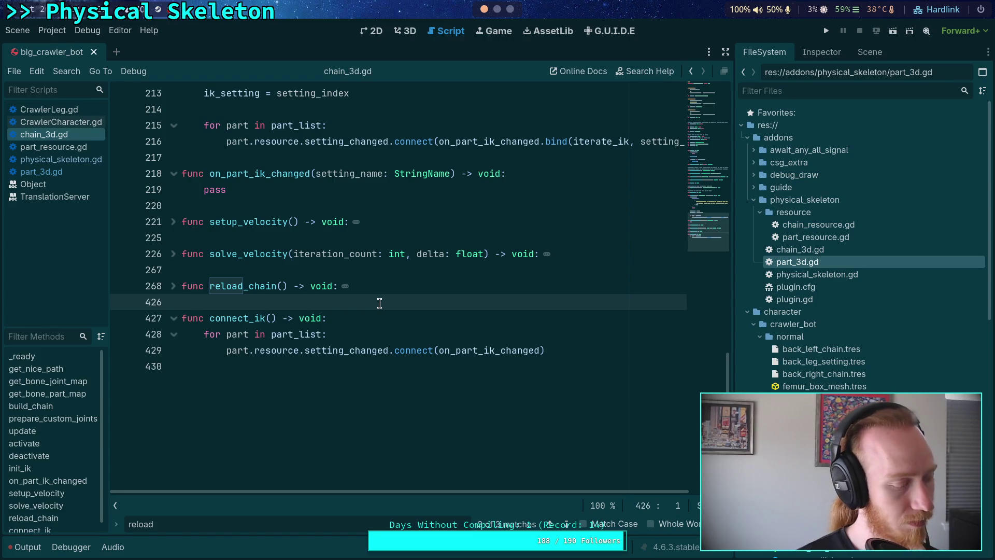
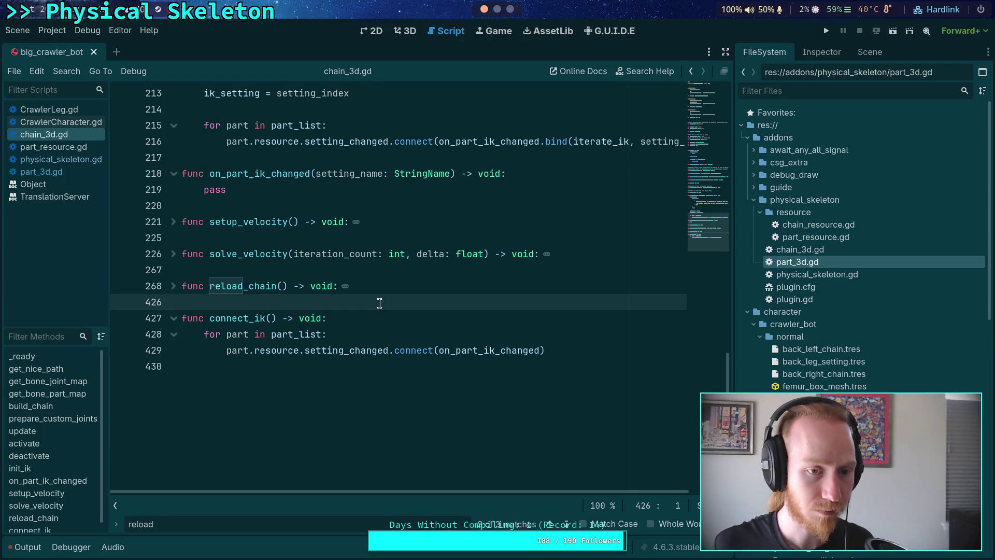
# Step: Change chain.init_ik to chain.set_ik on line 302 of CrawlerCharacter.gd, save, and reopen chain_3d.gd
pyautogui.scroll(15, 381, 308)
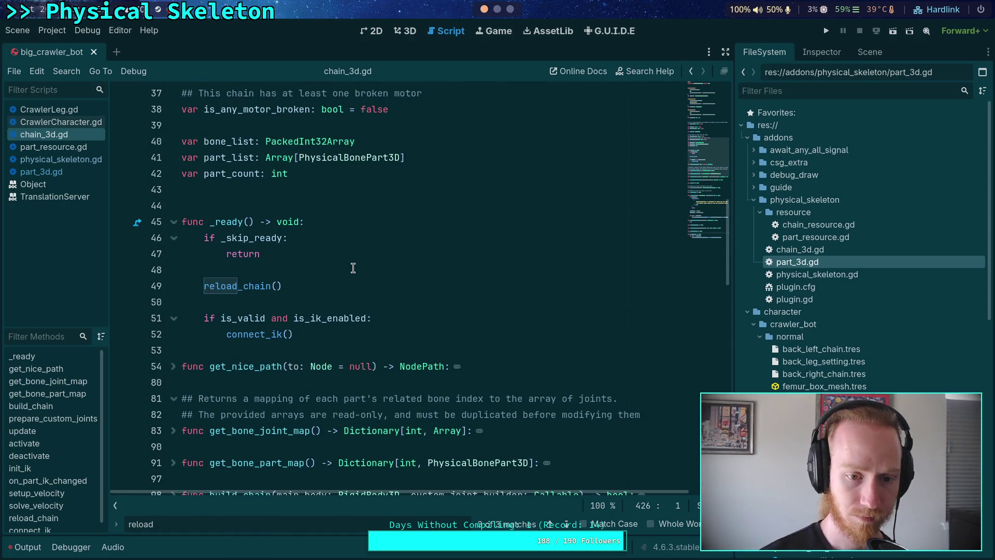
pyautogui.scroll(-4, 378, 323)
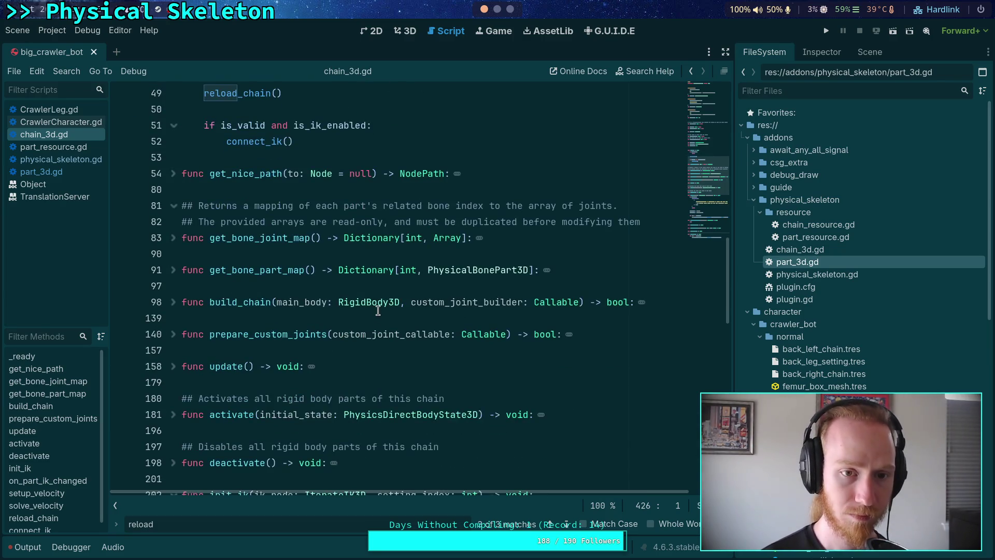
pyautogui.scroll(2, 378, 311)
pyautogui.scroll(-17, 378, 310)
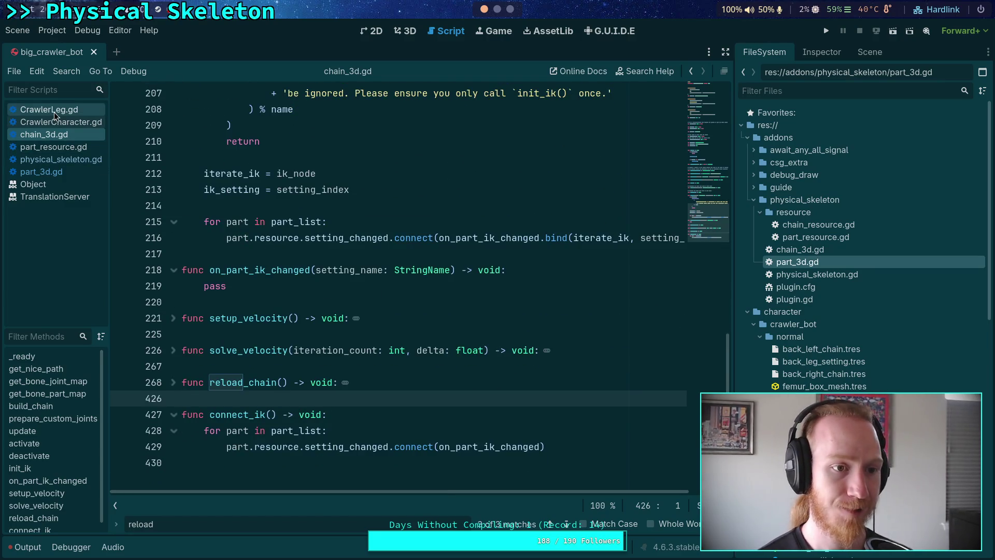
pyautogui.click(67, 120)
pyautogui.scroll(2, 305, 279)
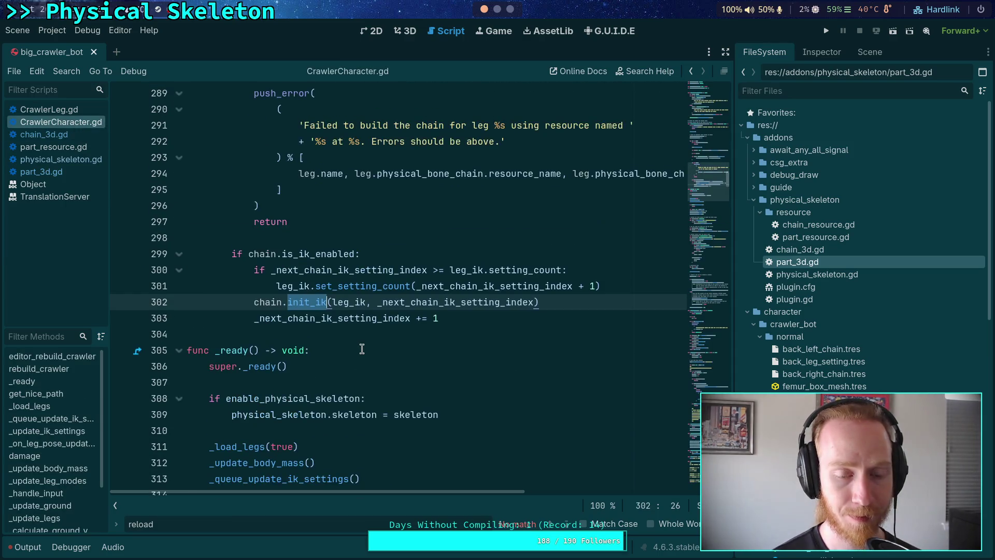
pyautogui.moveTo(310, 302); pyautogui.dragTo(288, 302)
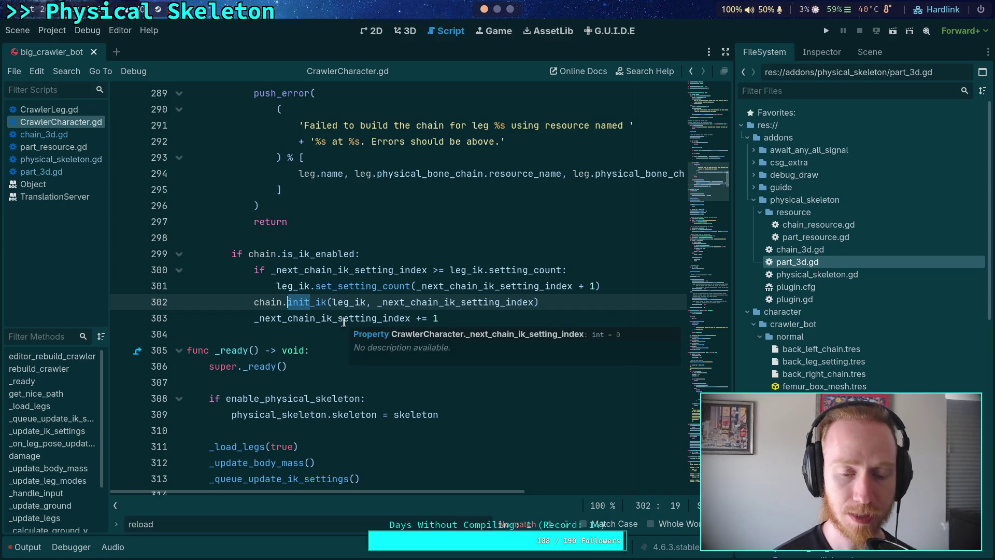
pyautogui.write('set')
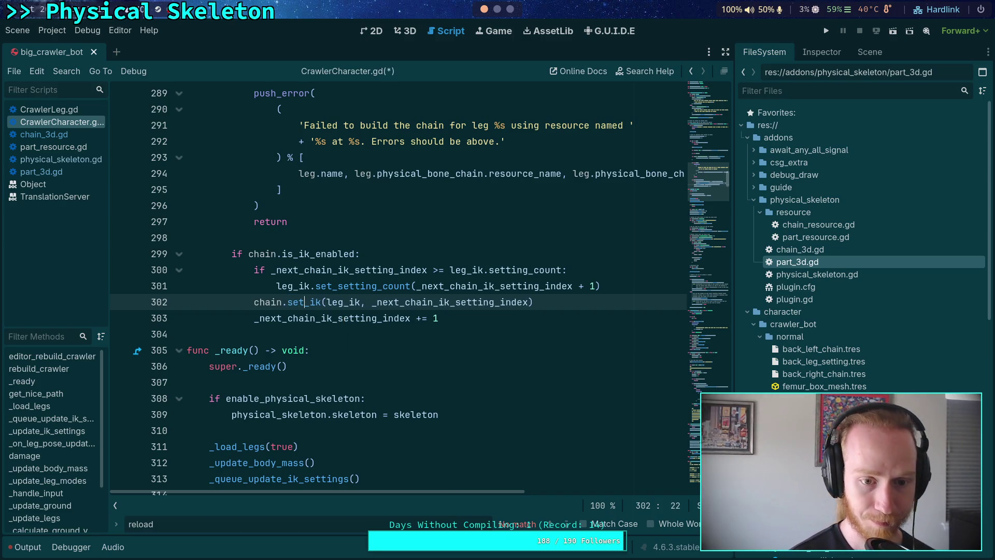
pyautogui.click(358, 270)
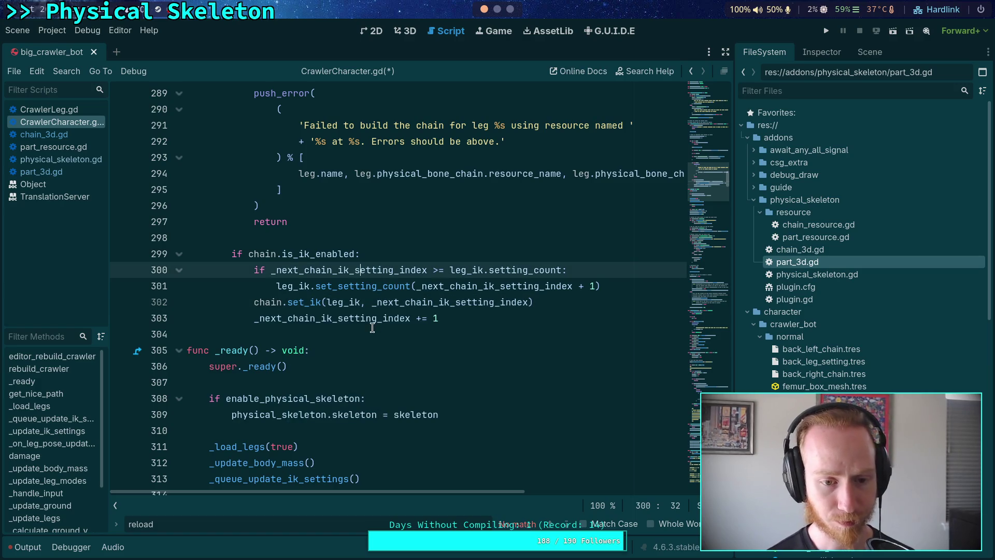
pyautogui.hotkey('ctrl', 's')
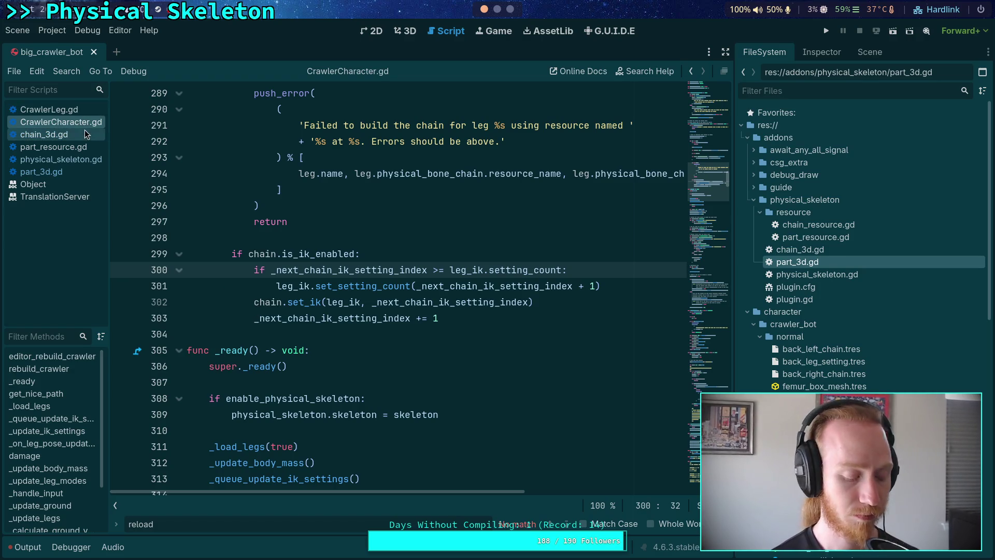
pyautogui.click(62, 134)
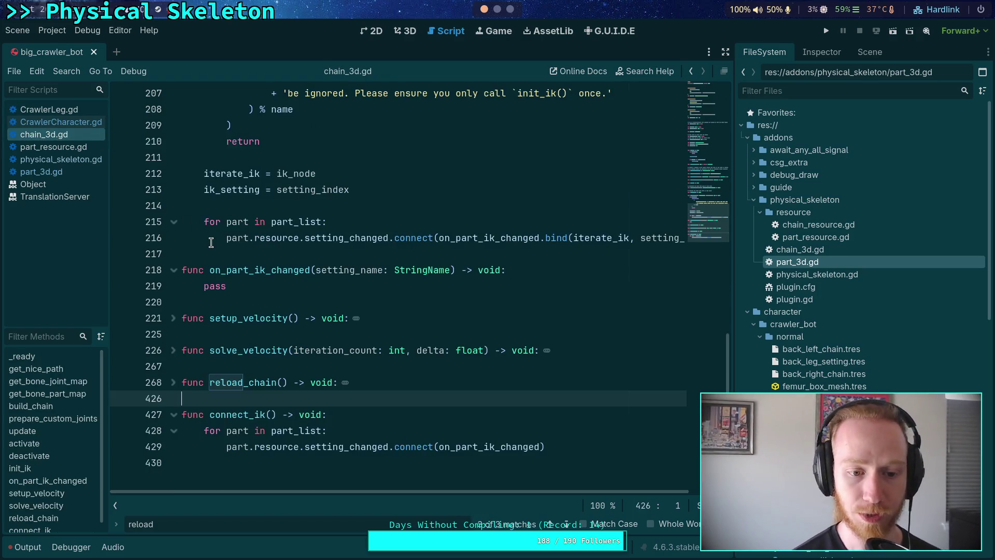
# Step: Rename the init_ik function in chain_3d.gd to set_ik
pyautogui.scroll(7, 376, 282)
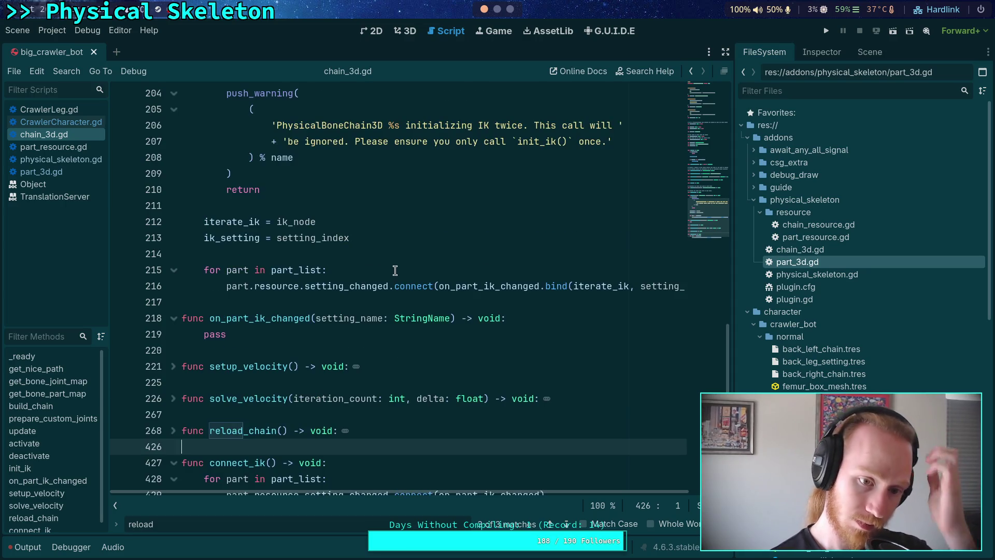
pyautogui.scroll(-3, 397, 263)
pyautogui.moveTo(210, 205); pyautogui.dragTo(234, 204)
pyautogui.write('set')
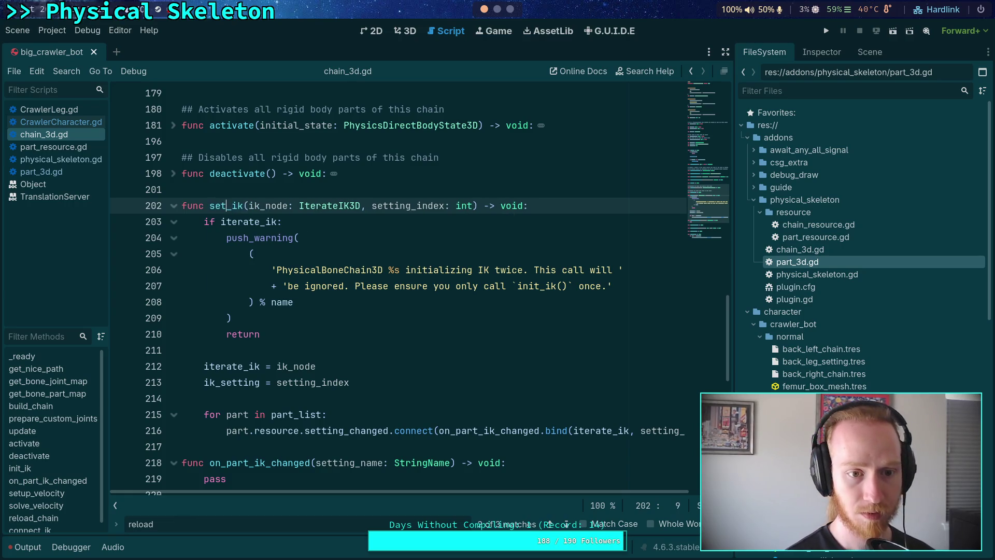
pyautogui.press('Escape')
pyautogui.click(311, 226)
pyautogui.press('Return')
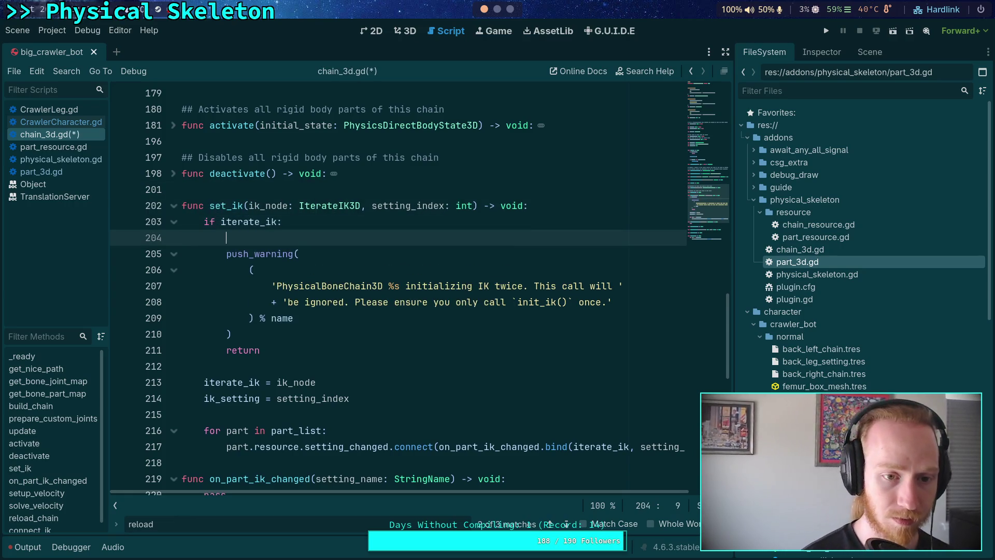
# Step: Delete the if iterate_ik double-init guard block from set_ik
pyautogui.scroll(-1, 320, 241)
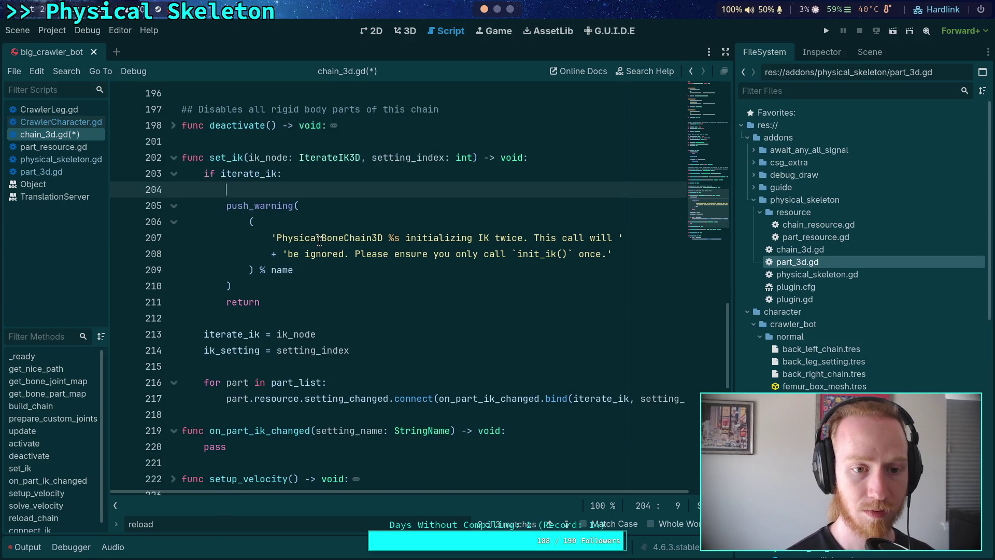
pyautogui.scroll(-4, 378, 256)
pyautogui.scroll(1, 394, 257)
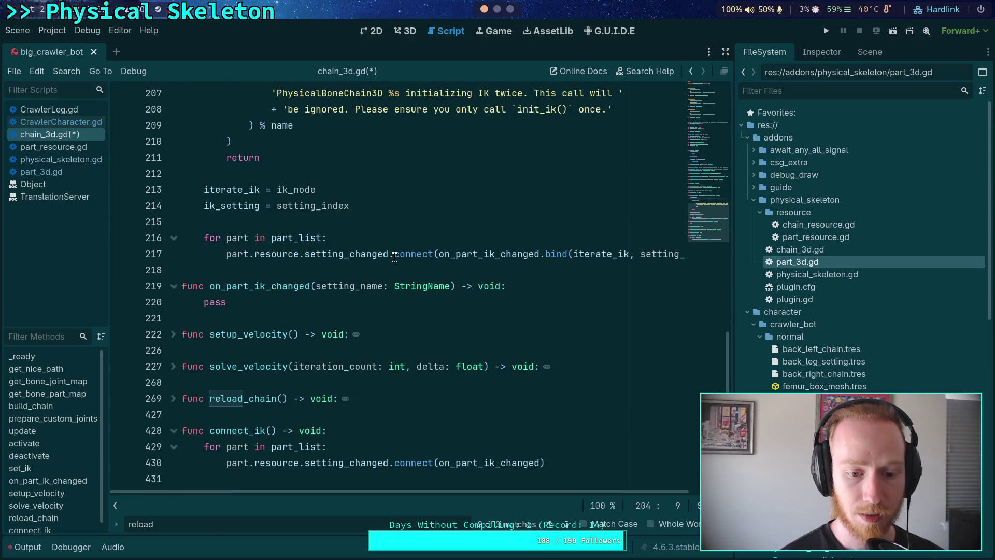
pyautogui.scroll(3, 394, 257)
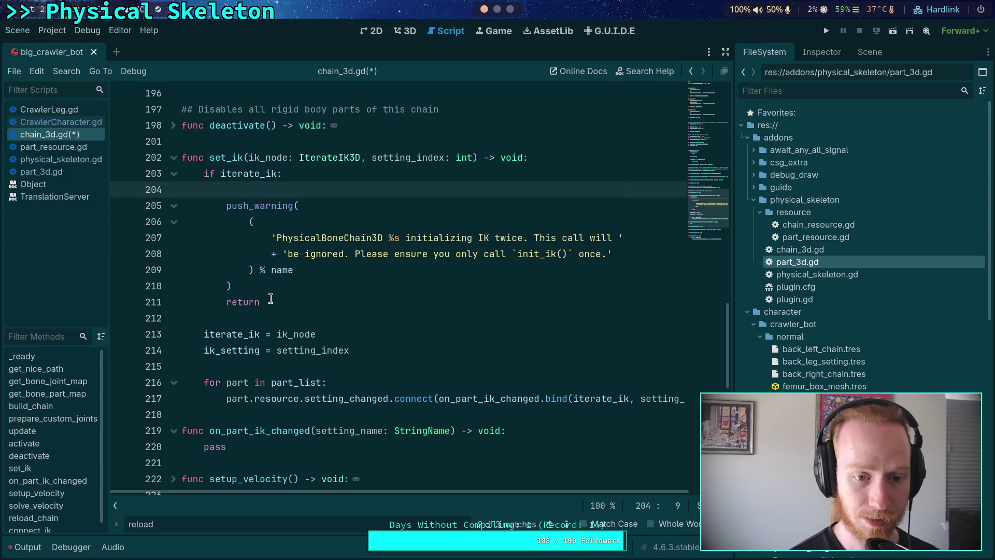
pyautogui.moveTo(271, 300); pyautogui.dragTo(252, 286)
pyautogui.hotkey('shift', 'Up')
pyautogui.hotkey('shift', 'Up')
pyautogui.hotkey('shift', 'Up')
pyautogui.press('BackSpace')
pyautogui.press('Delete')
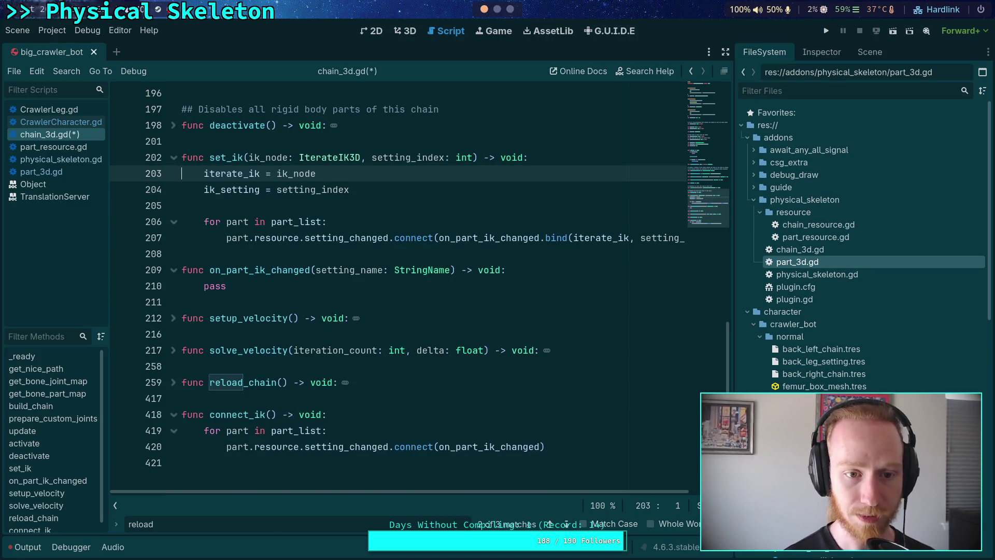
# Step: Delete the signal-connecting for loop and the connect_ik() call from set_ik
pyautogui.moveTo(182, 252); pyautogui.dragTo(184, 222)
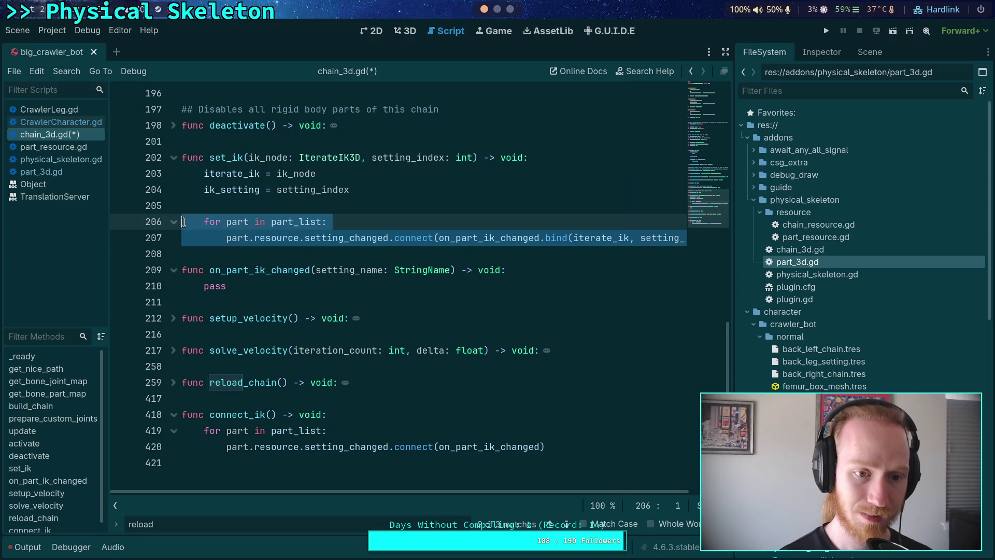
pyautogui.click(356, 206)
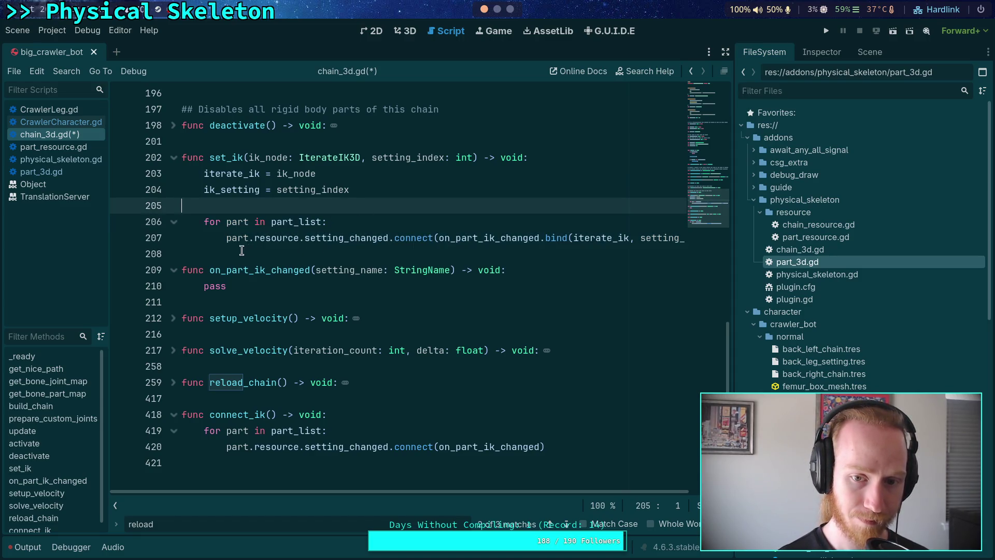
pyautogui.moveTo(183, 253); pyautogui.dragTo(171, 228)
pyautogui.press('Delete')
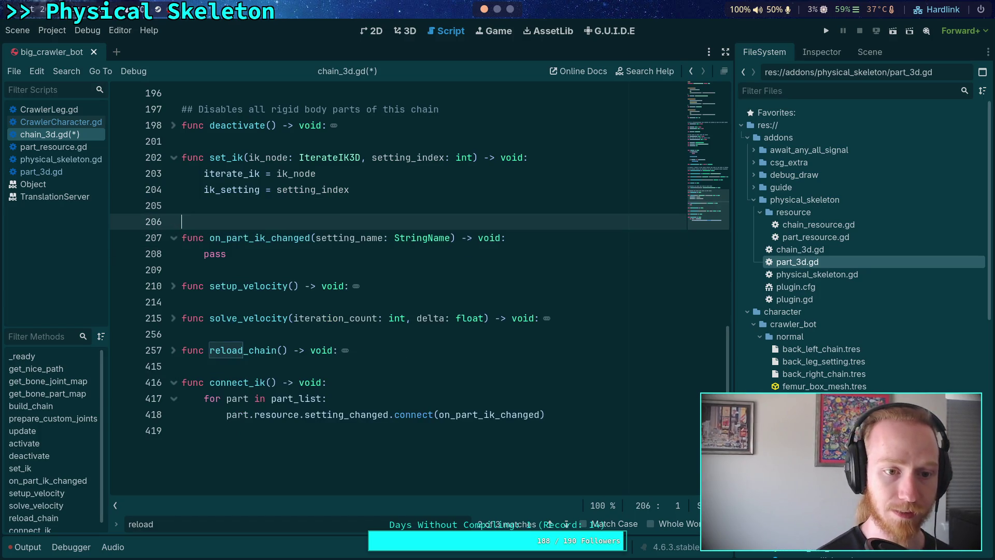
pyautogui.hotkey('ctrl', 'shift', 'Return')
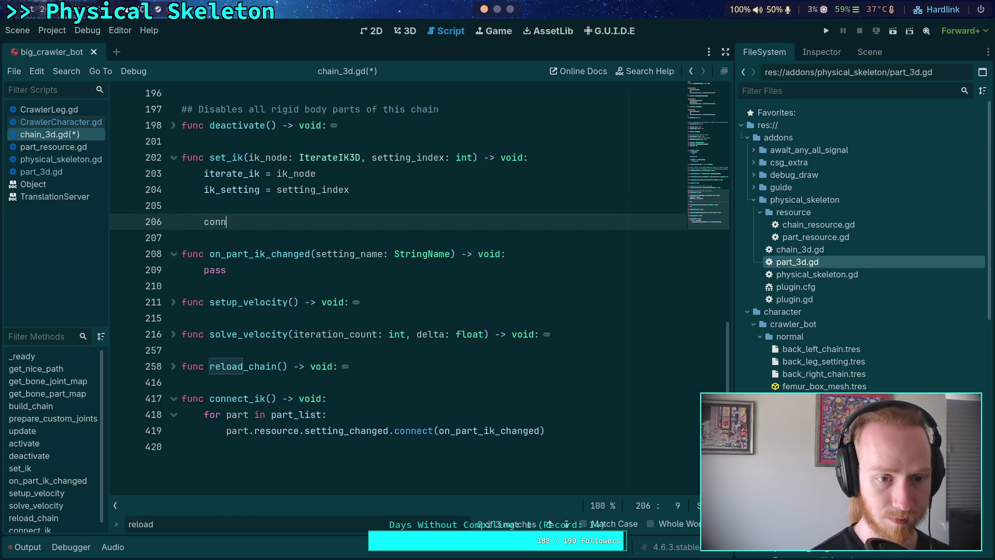
pyautogui.press('Return')
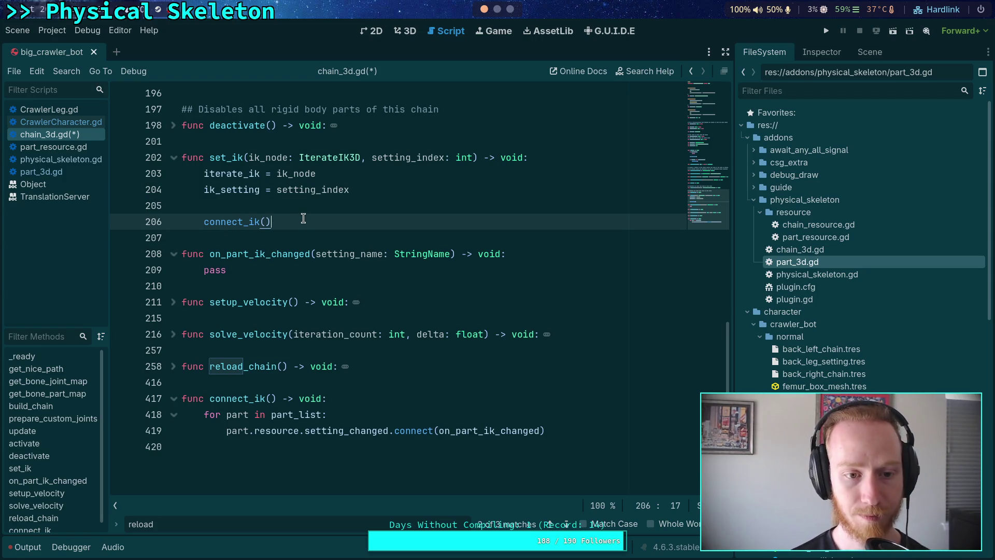
pyautogui.hotkey('shift', 'Home')
pyautogui.press('BackSpace')
pyautogui.press('BackSpace')
pyautogui.press('BackSpace')
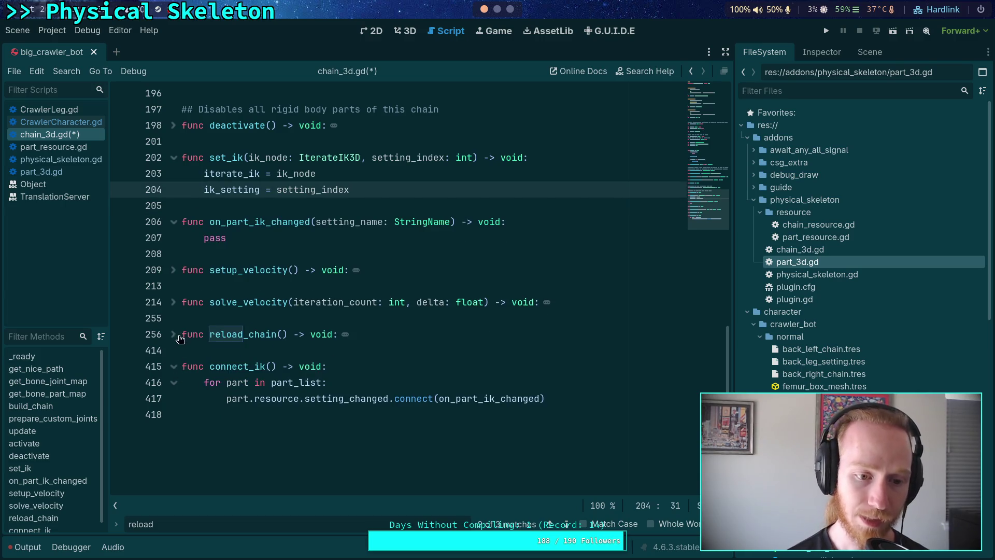
# Step: Delete the func connect_ik() header line and unfold reload_chain
pyautogui.moveTo(328, 367); pyautogui.dragTo(152, 366)
pyautogui.press('BackSpace')
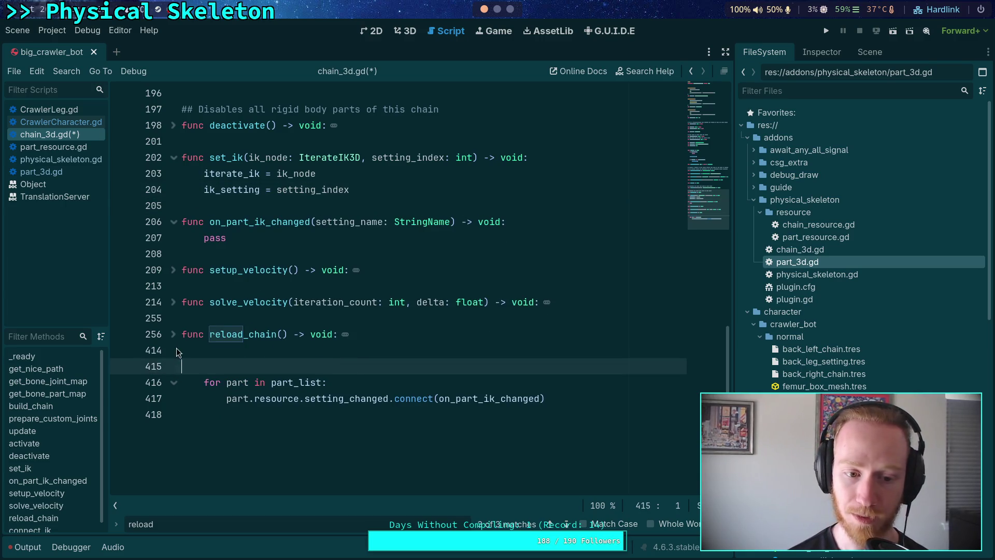
pyautogui.click(173, 334)
# Step: Remove the leftover empty line and open a new line inside the for part loop
pyautogui.scroll(-15, 406, 384)
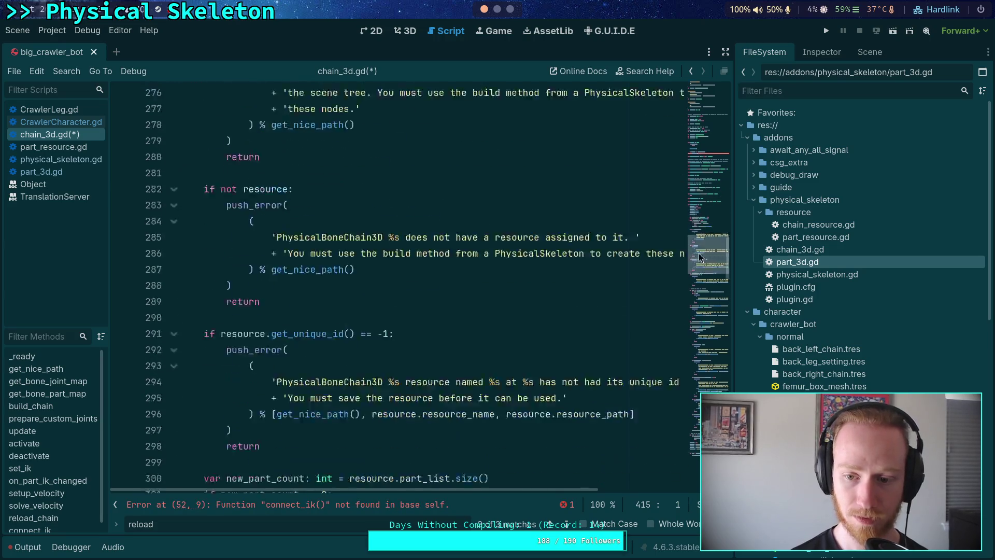
pyautogui.press('BackSpace')
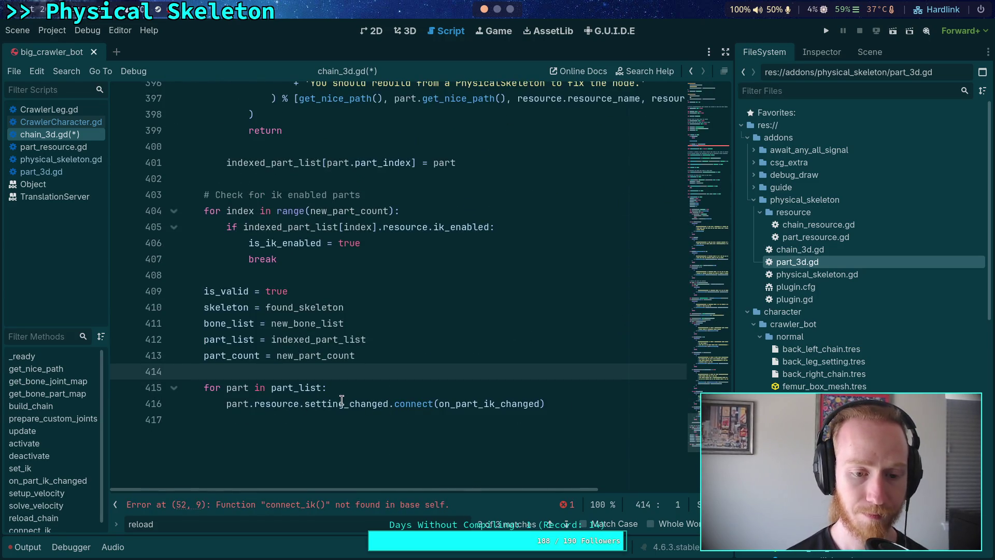
pyautogui.click(610, 400)
pyautogui.scroll(1, 610, 400)
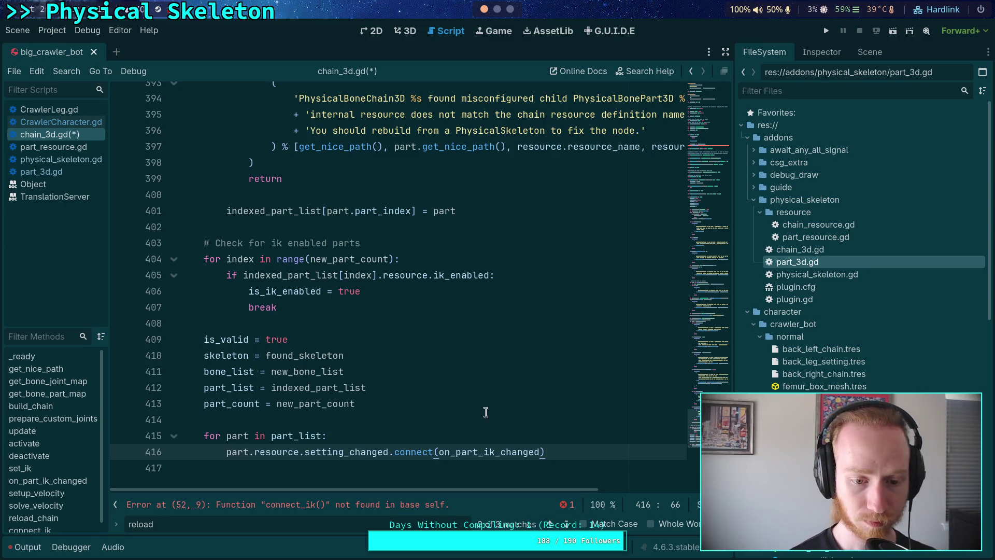
pyautogui.click(407, 433)
pyautogui.scroll(-1, 433, 415)
pyautogui.press('Return')
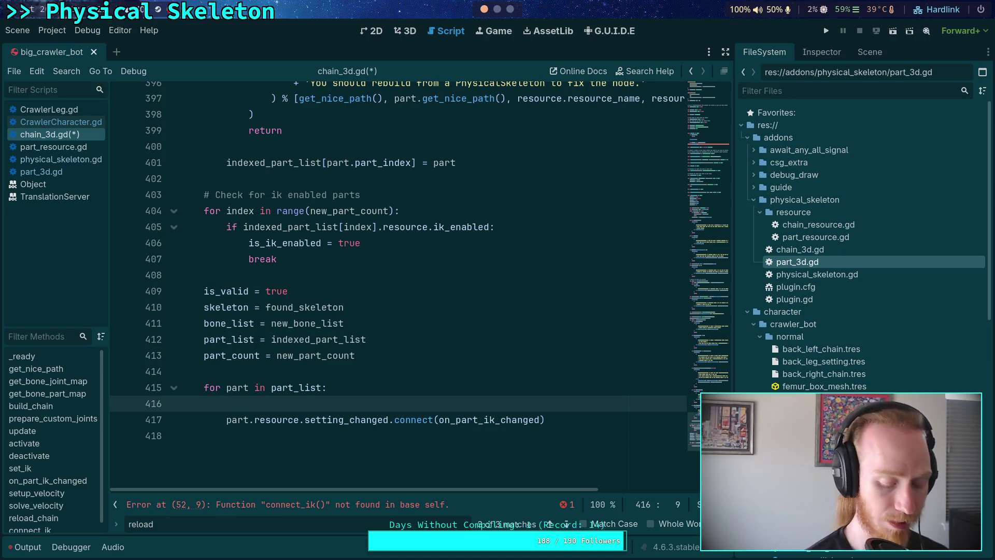
# Step: Write 'if not part.resource.setting_changed.is_connected(on_part_ik_changed):' inside the loop
pyautogui.write('if not part.')
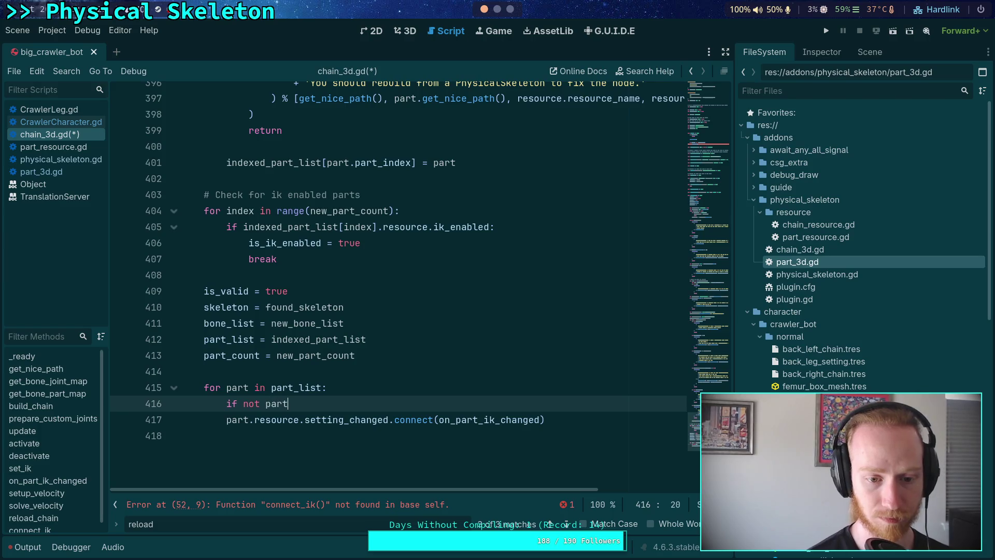
pyautogui.write('resource.settin')
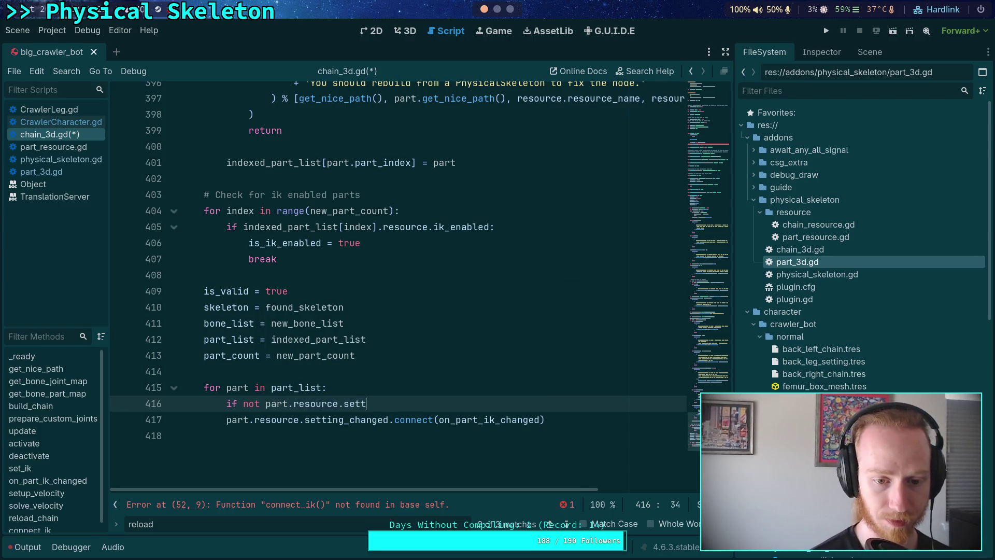
pyautogui.press('Return')
pyautogui.write('.is_con')
pyautogui.press('Return')
pyautogui.write('on')
pyautogui.press('Return')
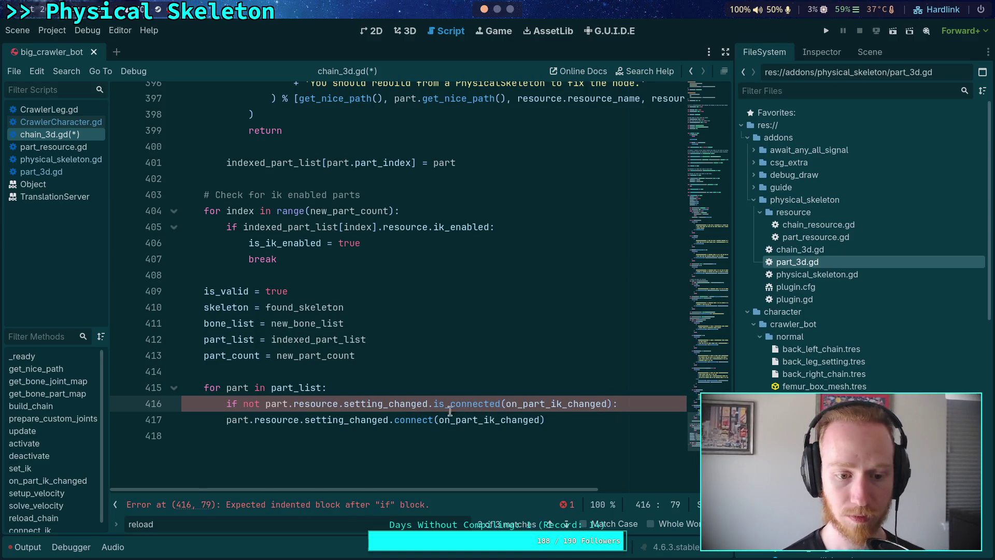
# Step: Try the condition without not plus a continue line, then restore not
pyautogui.click(225, 419)
pyautogui.doubleClick(244, 405)
pyautogui.press('BackSpace')
pyautogui.press('BackSpace')
pyautogui.click(650, 402)
pyautogui.press('Return')
pyautogui.write('continue')
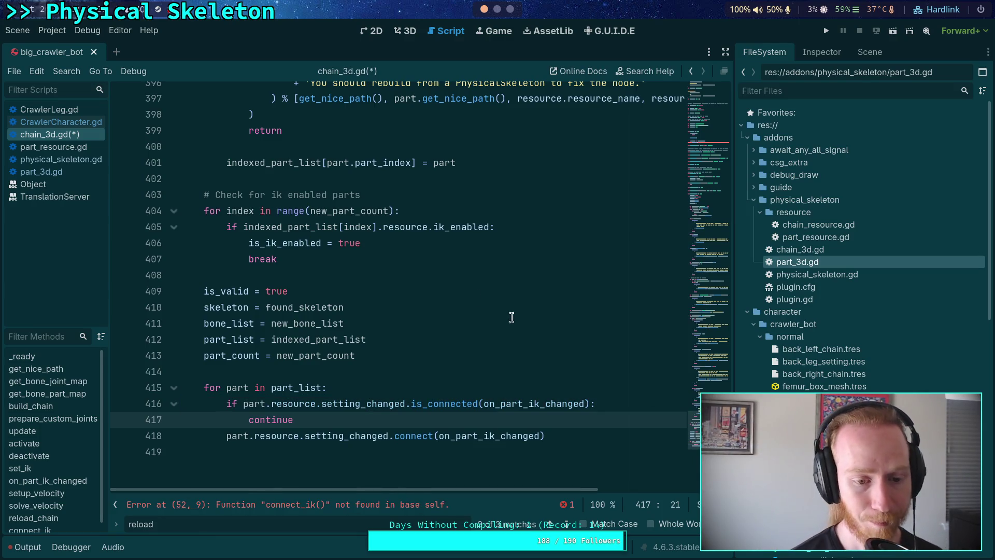
pyautogui.click(242, 405)
pyautogui.write('not')
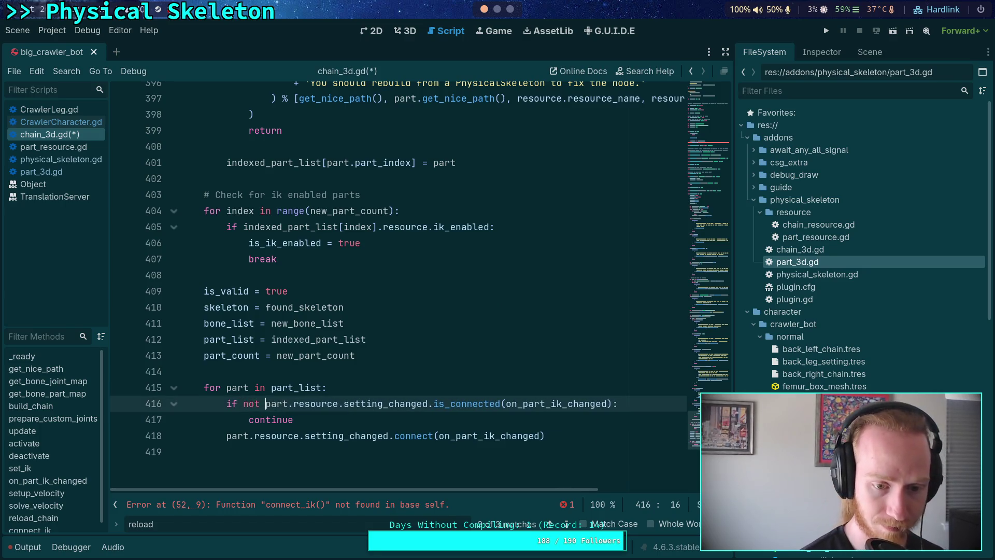
# Step: Remove the continue line, keep the connect call indented under the if, and save chain_3d.gd
pyautogui.click(225, 440)
pyautogui.hotkey('shift', 'Up')
pyautogui.press('BackSpace')
pyautogui.click(310, 388)
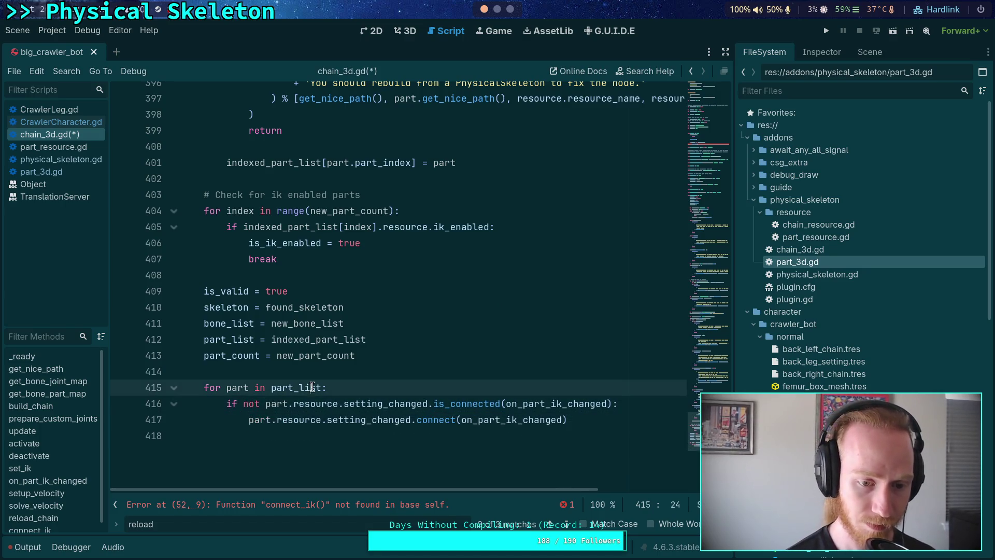
pyautogui.hotkey('ctrl', 's')
pyautogui.scroll(2, 322, 362)
pyautogui.scroll(-3, 323, 362)
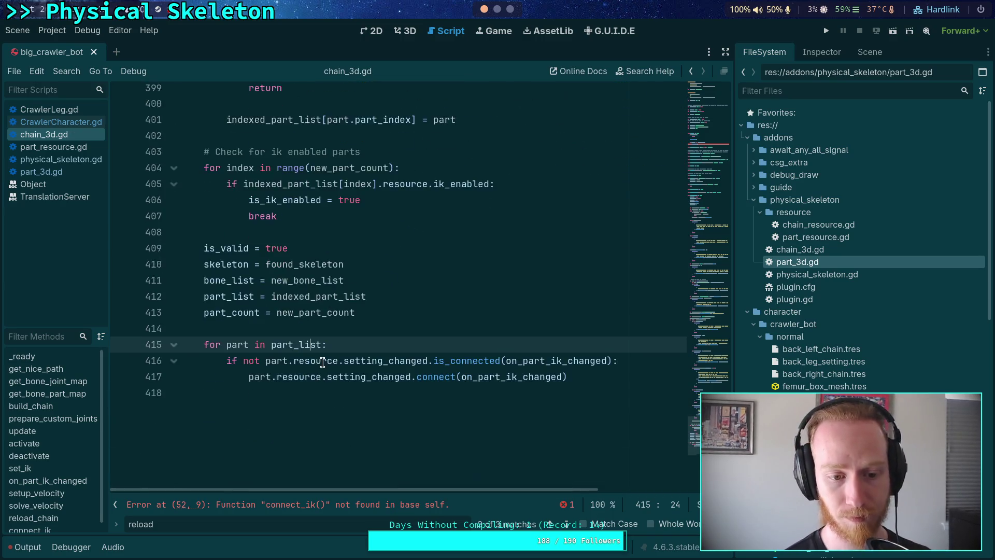
# Step: Add an 'if is_ik_enabled:' line after part_count, above the part loop
pyautogui.moveTo(356, 363)
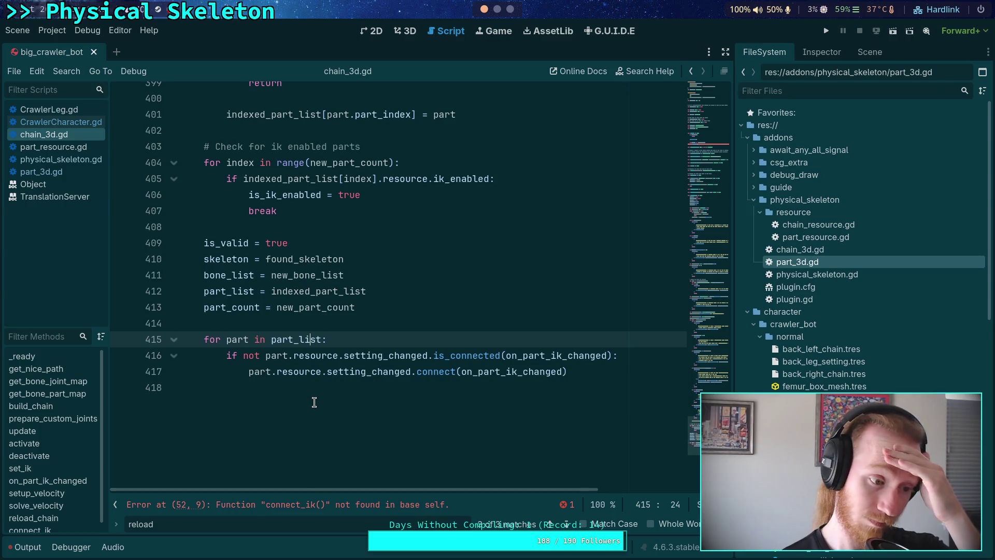
pyautogui.click(304, 307)
pyautogui.scroll(3, 367, 433)
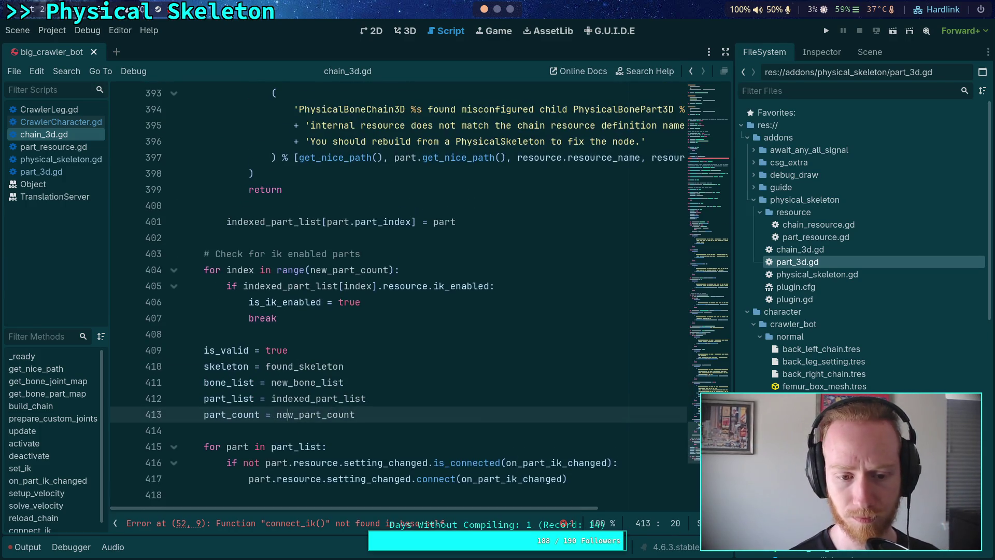
pyautogui.click(474, 410)
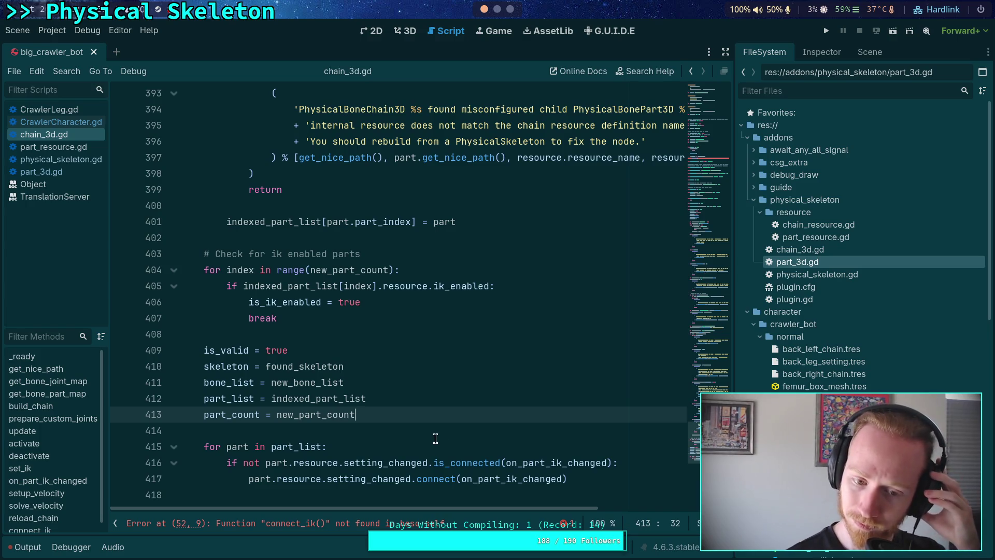
pyautogui.click(435, 438)
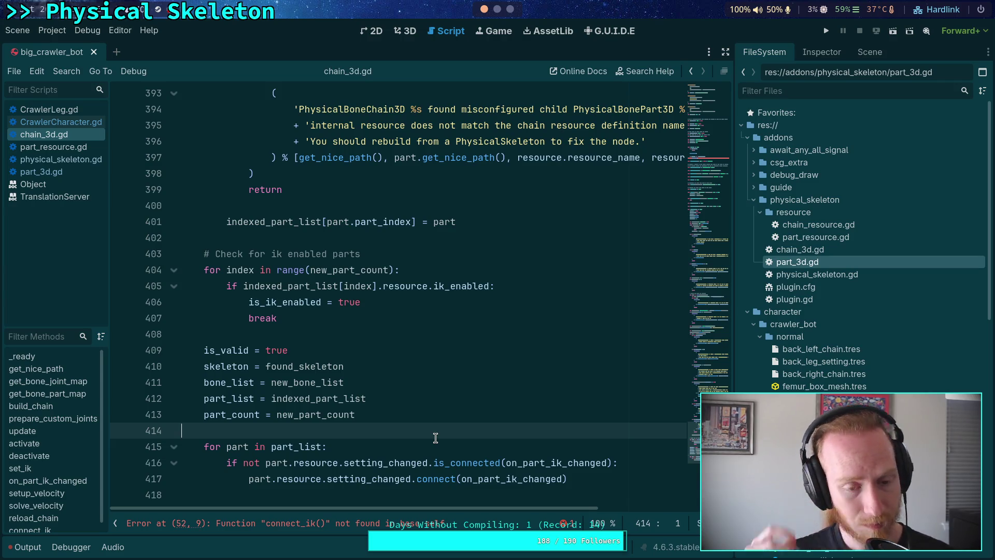
pyautogui.press('Return')
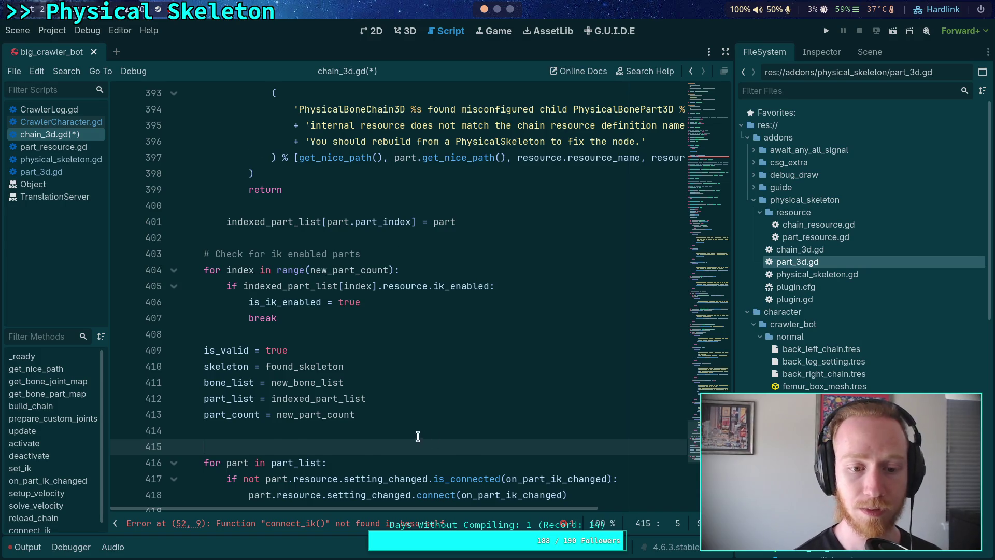
pyautogui.scroll(-1, 422, 437)
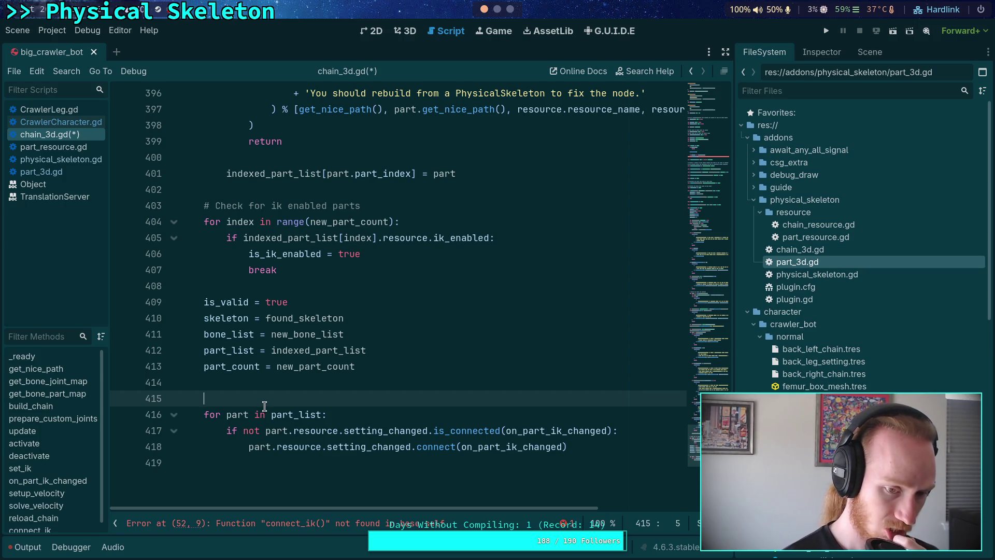
pyautogui.write('if is_ik')
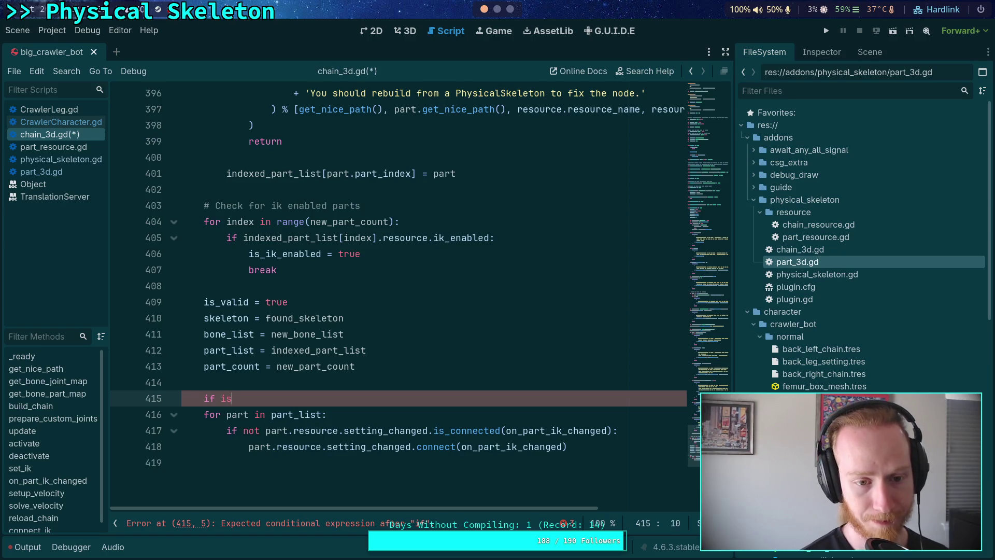
pyautogui.press('Return')
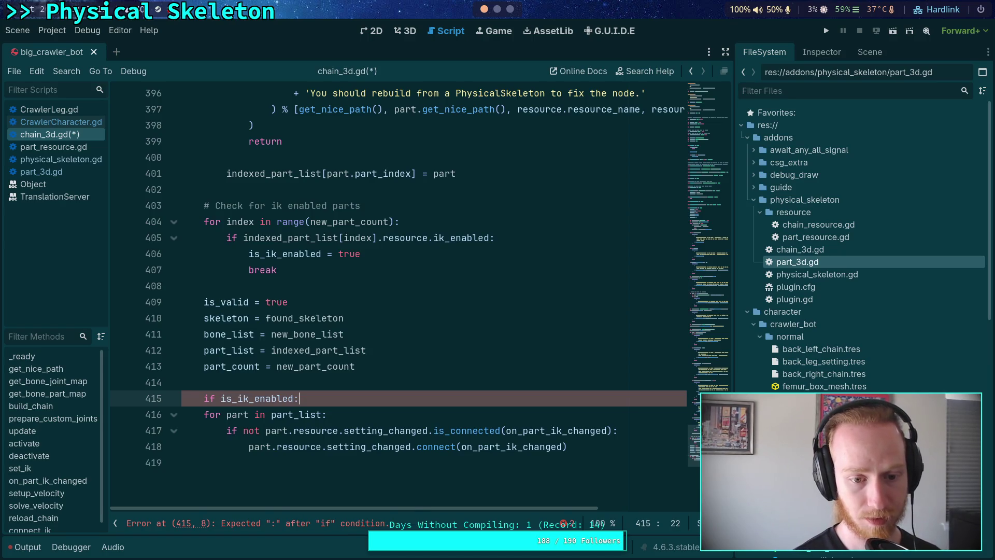
# Step: Indent the part loop under the is_ik_enabled check and save
pyautogui.click(257, 415)
pyautogui.keyDown('shift'); pyautogui.click(570, 447); pyautogui.keyUp('shift')
pyautogui.press('Tab')
pyautogui.click(357, 391)
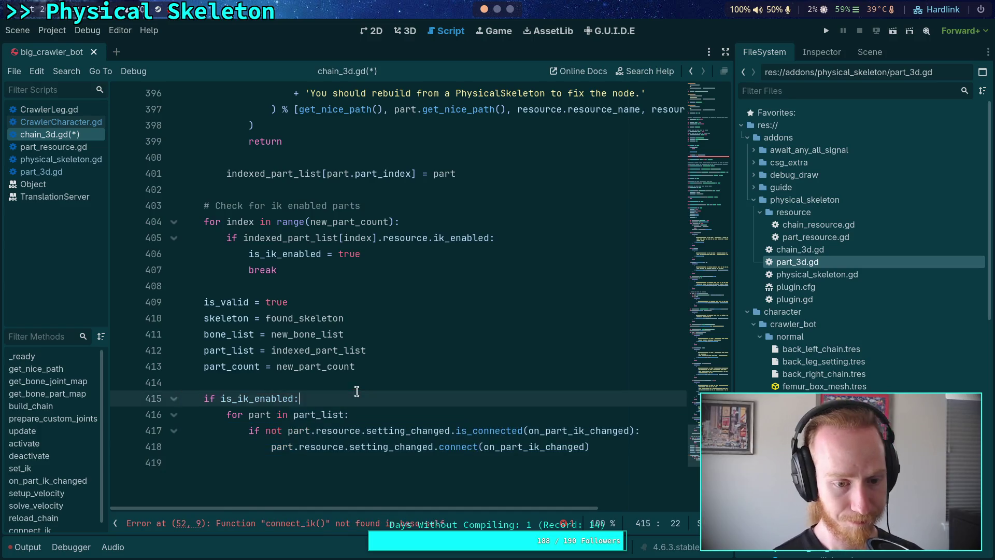
pyautogui.click(374, 373)
pyautogui.hotkey('ctrl', 's')
pyautogui.scroll(-1, 338, 368)
# Step: Put an indented return under the is_ik_enabled condition and dedent the loop back out
pyautogui.click(350, 355)
pyautogui.press('Return')
pyautogui.write('return')
pyautogui.press('Down')
pyautogui.hotkey('shift', 'Down')
pyautogui.hotkey('shift', 'Down')
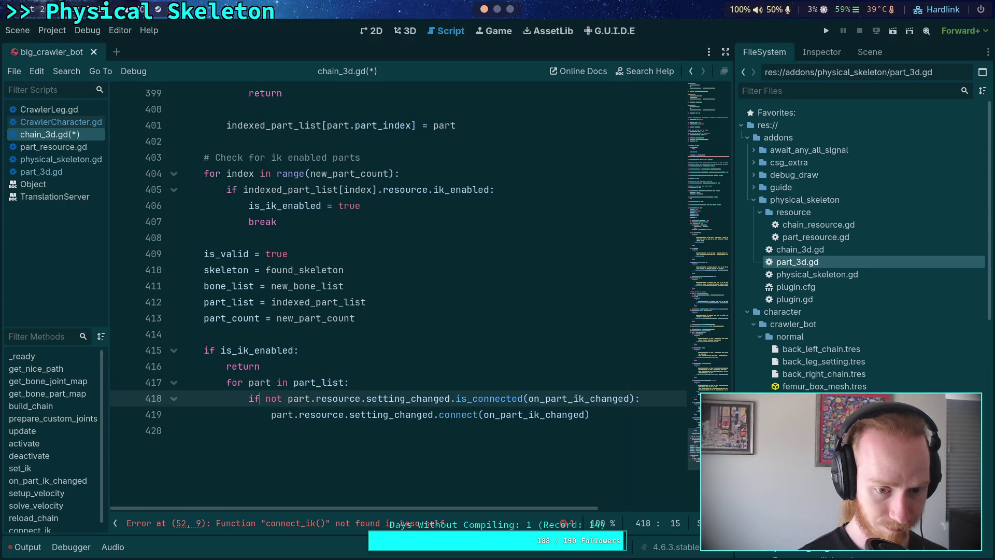
pyautogui.hotkey('shift', 'Tab')
pyautogui.click(389, 363)
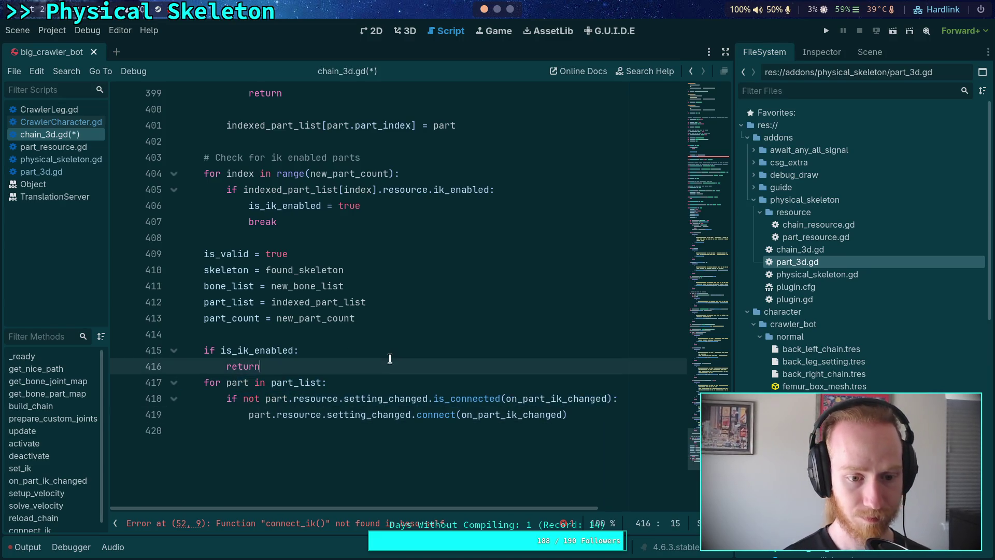
# Step: Add a blank line after return, save chain_3d.gd, and scroll up to _ready
pyautogui.click(435, 383)
pyautogui.click(414, 366)
pyautogui.press('Return')
pyautogui.hotkey('ctrl', 's')
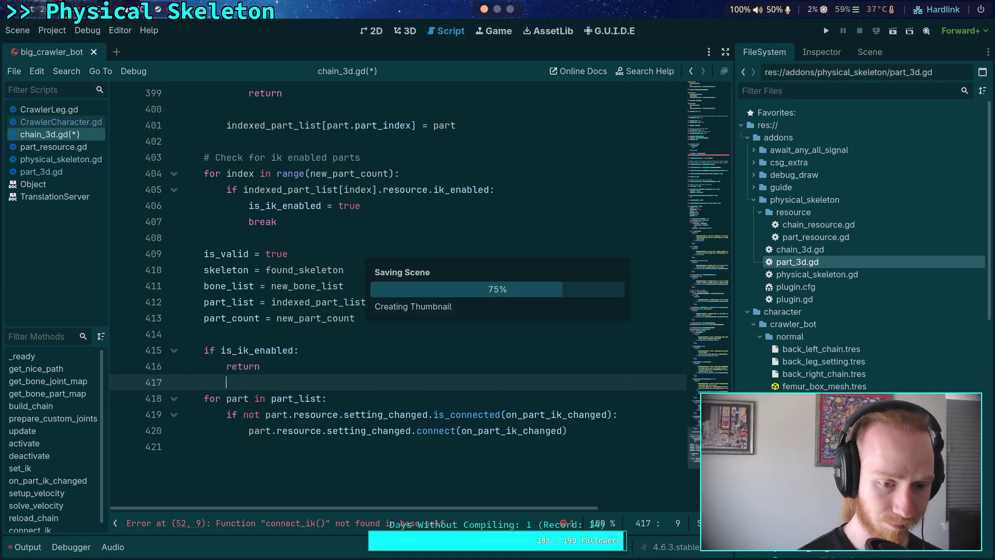
pyautogui.scroll(2, 291, 394)
pyautogui.click(283, 440)
pyautogui.scroll(20, 307, 426)
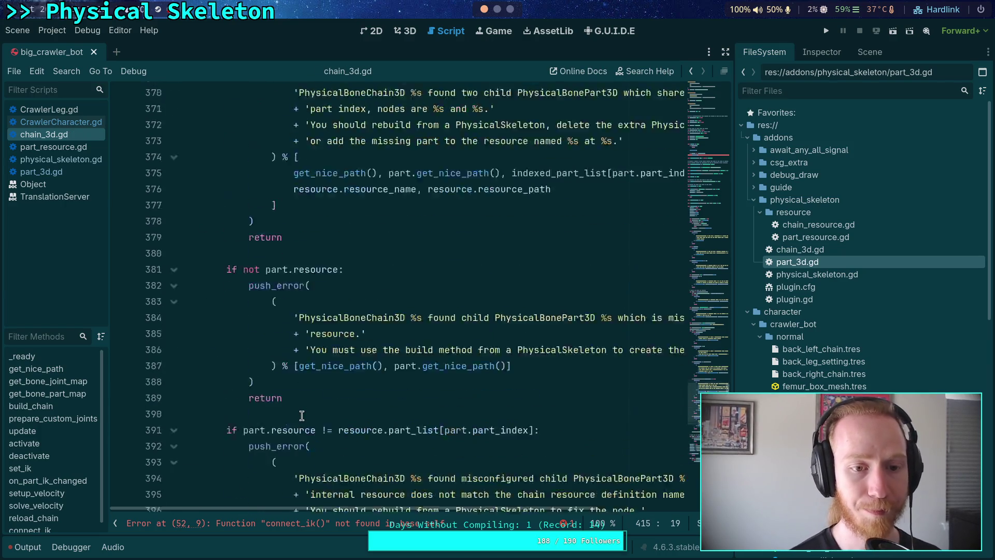
pyautogui.scroll(20, 301, 416)
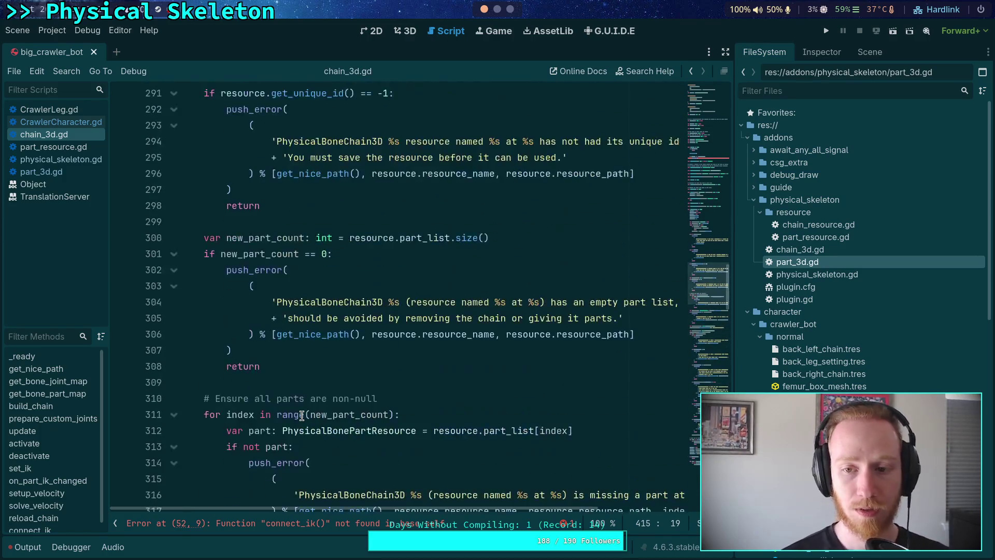
pyautogui.scroll(6, 301, 416)
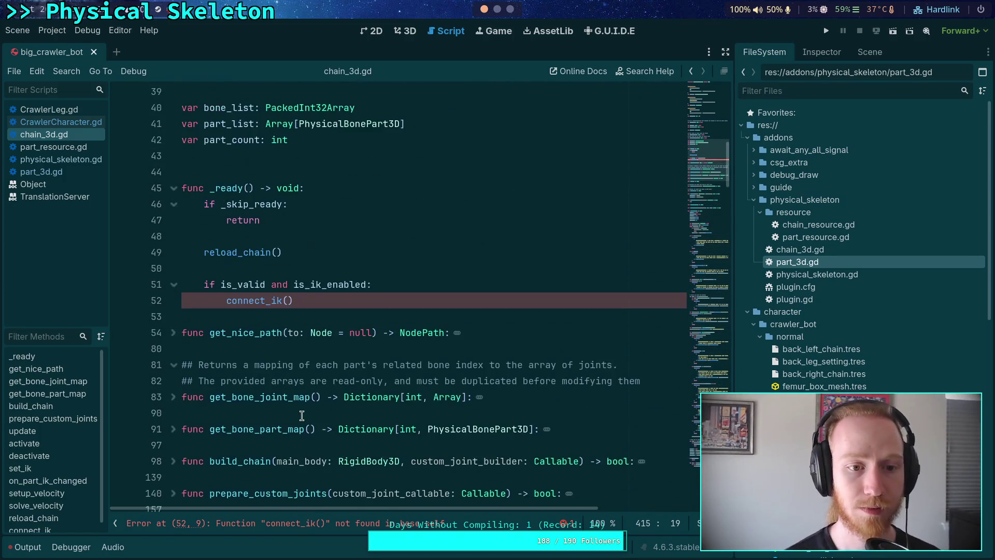
# Step: Delete the 'if is_valid and is_ik_enabled: connect_ik()' lines and the blank line from _ready
pyautogui.moveTo(316, 301); pyautogui.dragTo(329, 263)
pyautogui.press('BackSpace')
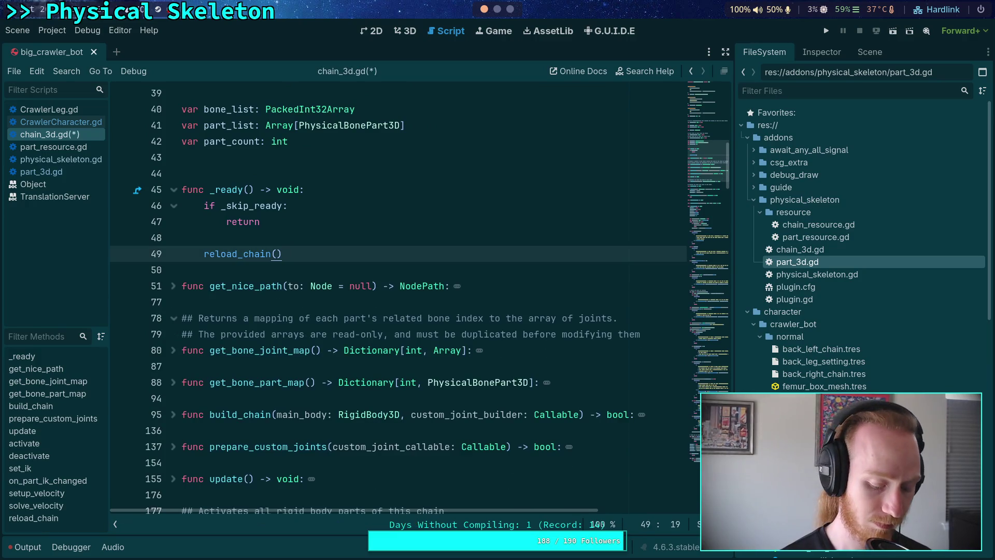
pyautogui.click(268, 235)
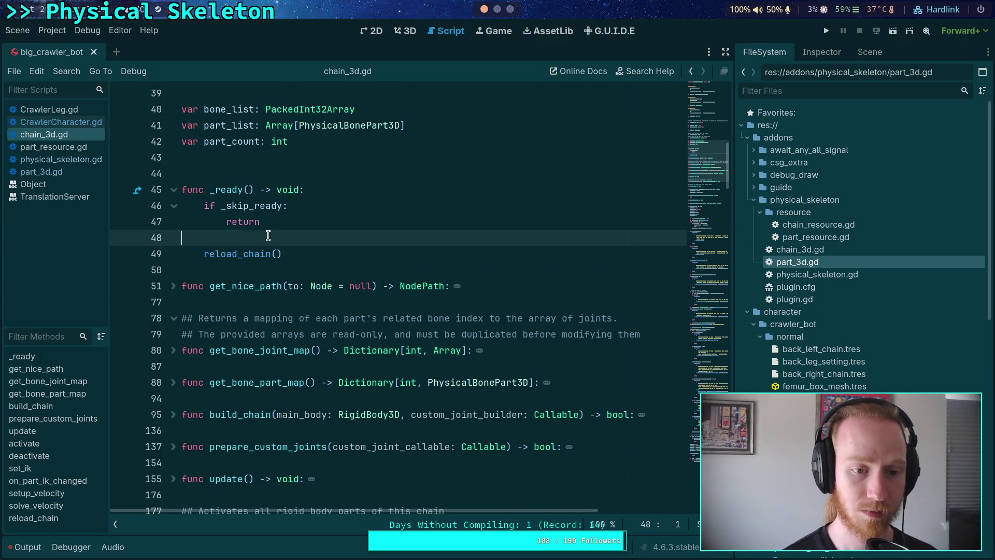
pyautogui.press('BackSpace')
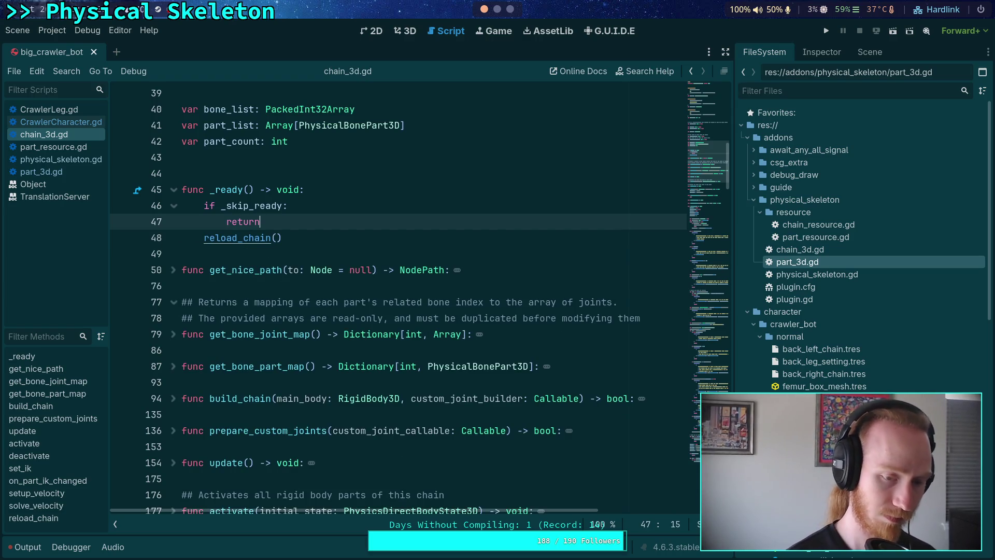
# Step: Scroll down to on_part_ik_changed and select its placeholder pass
pyautogui.scroll(-7, 268, 282)
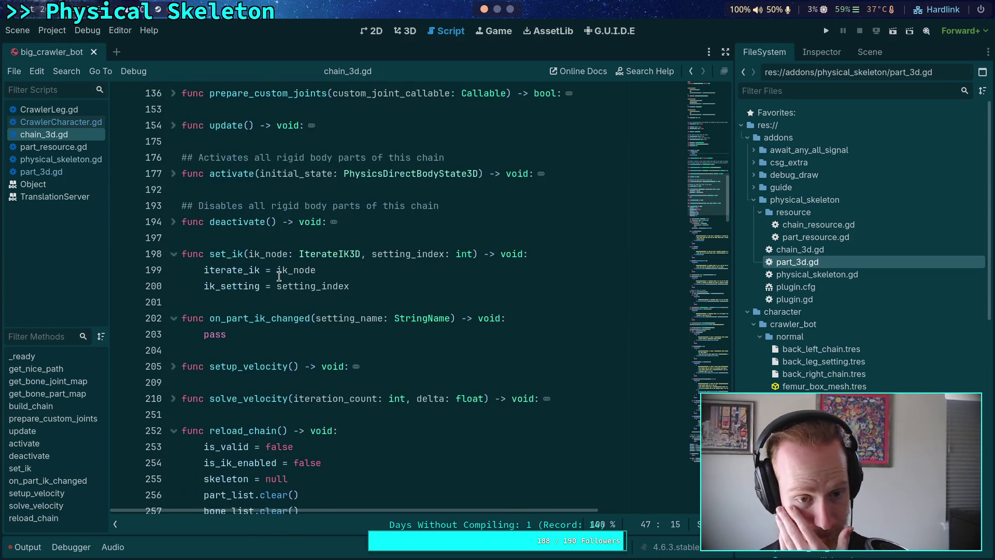
pyautogui.scroll(-1, 268, 282)
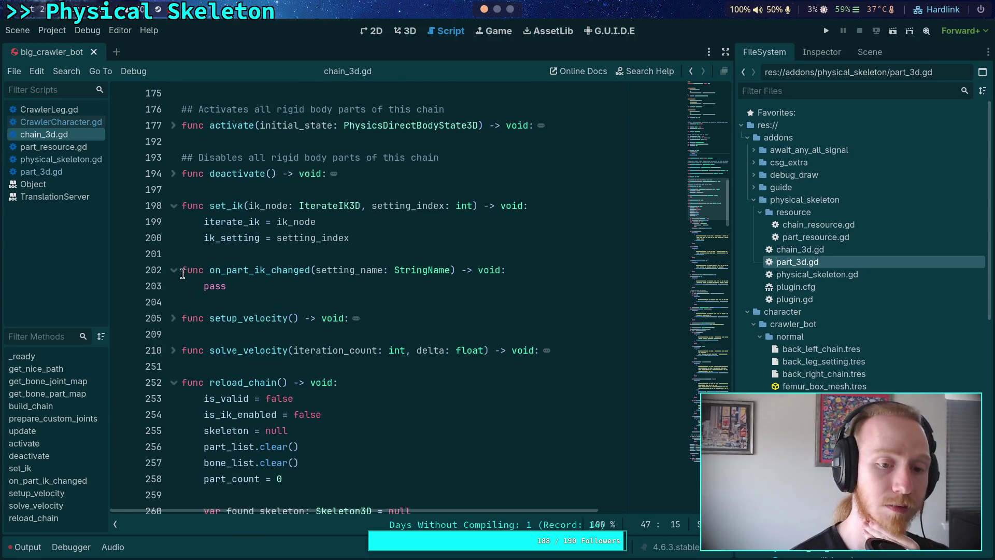
pyautogui.moveTo(250, 286); pyautogui.dragTo(203, 287)
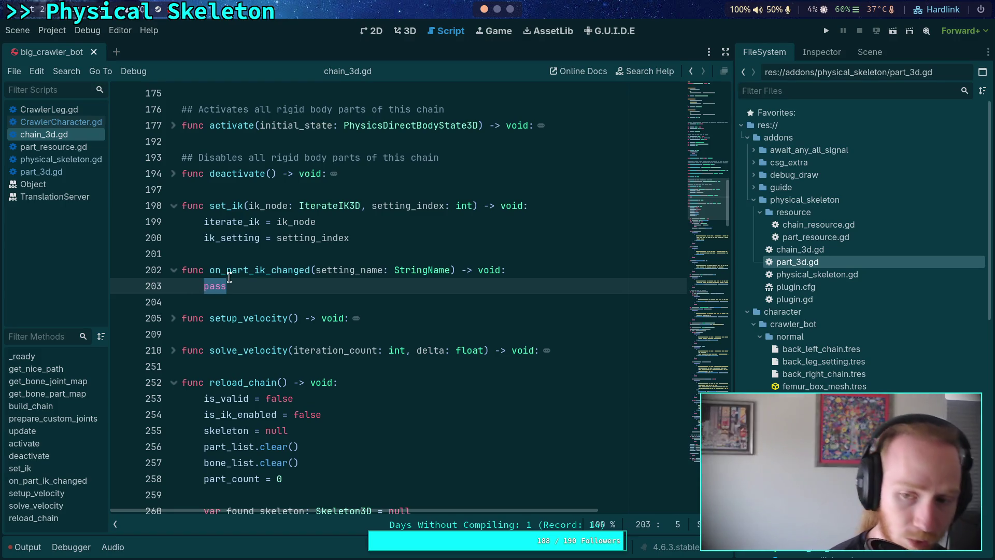
# Step: Select FL_Leg and expand its physical bone chain Part List down to the FemurPart entry
pyautogui.click(868, 52)
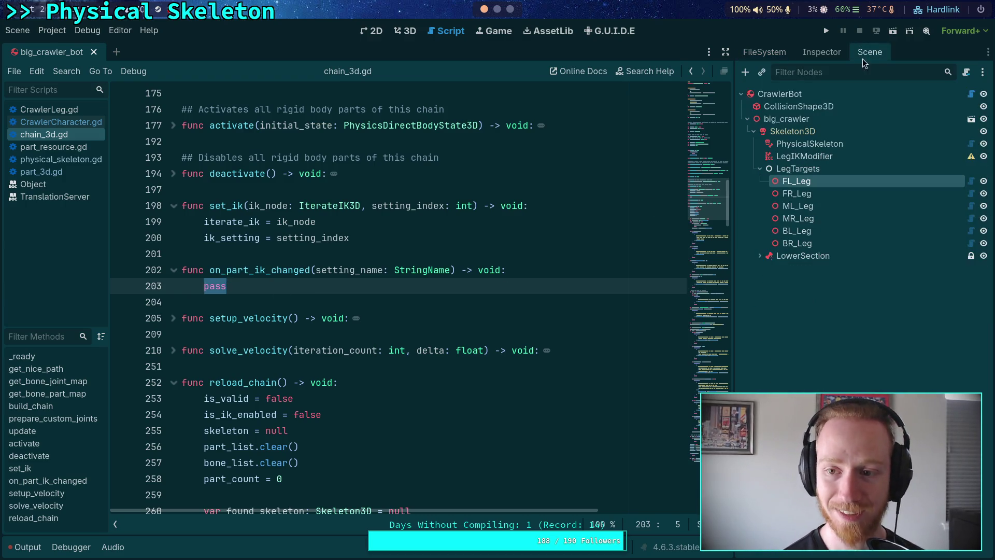
pyautogui.click(819, 51)
pyautogui.click(925, 166)
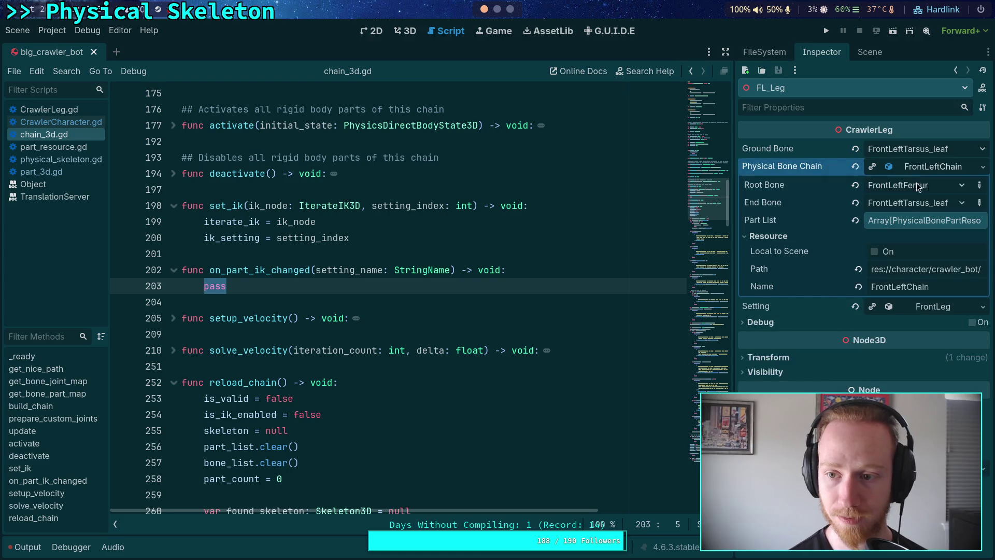
pyautogui.click(904, 222)
pyautogui.click(913, 257)
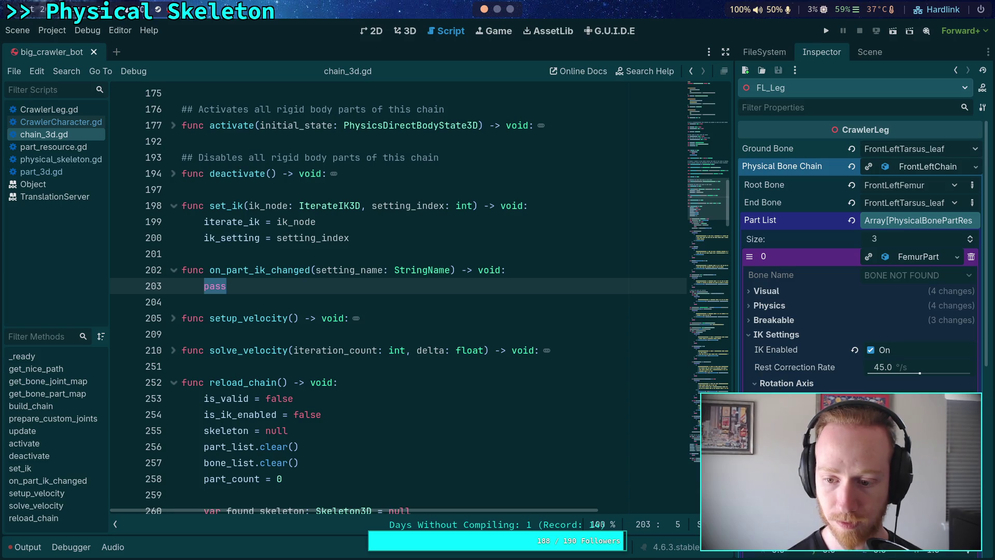
pyautogui.scroll(-5, 860, 260)
pyautogui.scroll(3, 861, 259)
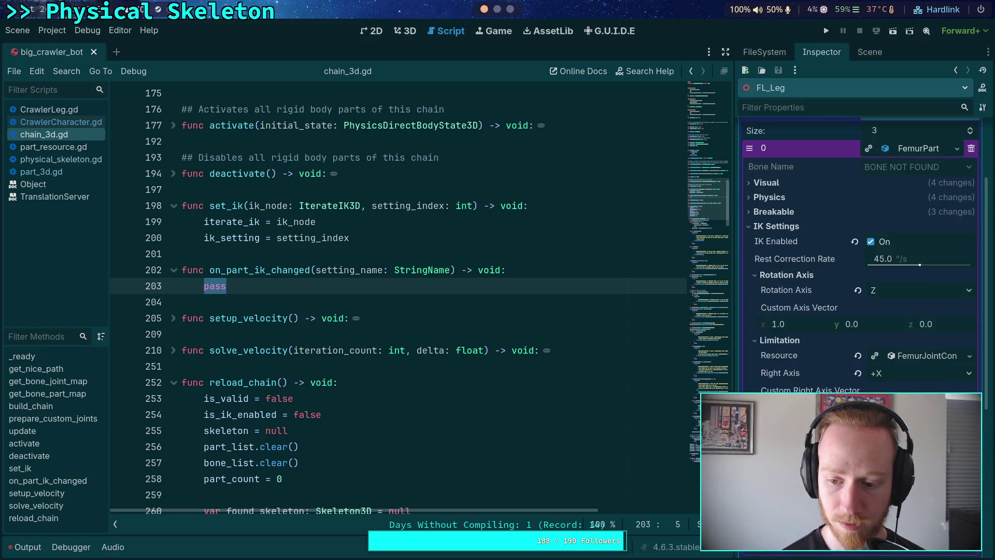
pyautogui.scroll(-3, 860, 254)
pyautogui.scroll(-2, 861, 254)
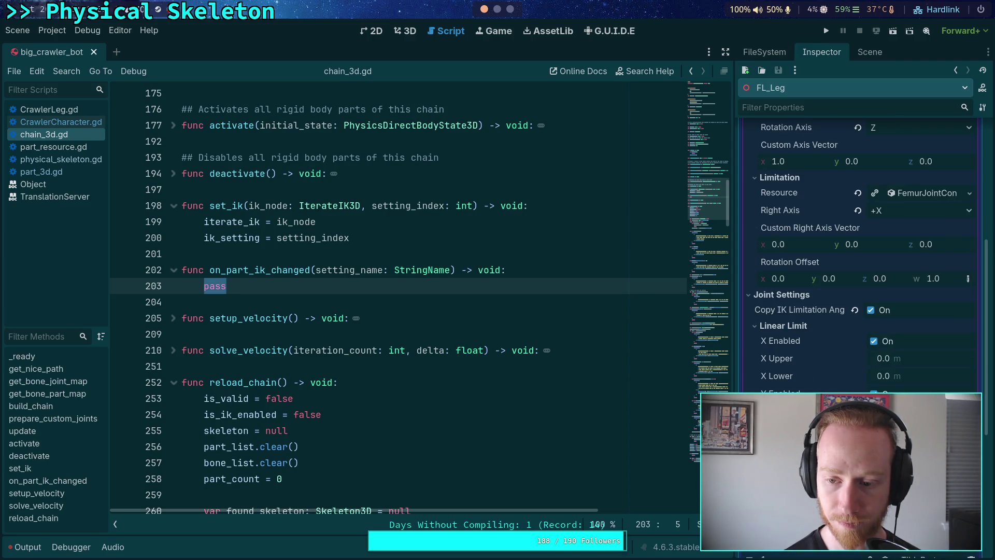
# Step: Collapse Linear Limit, expand Angular Limit, and scroll up to the FemurPart IK Settings
pyautogui.click(795, 325)
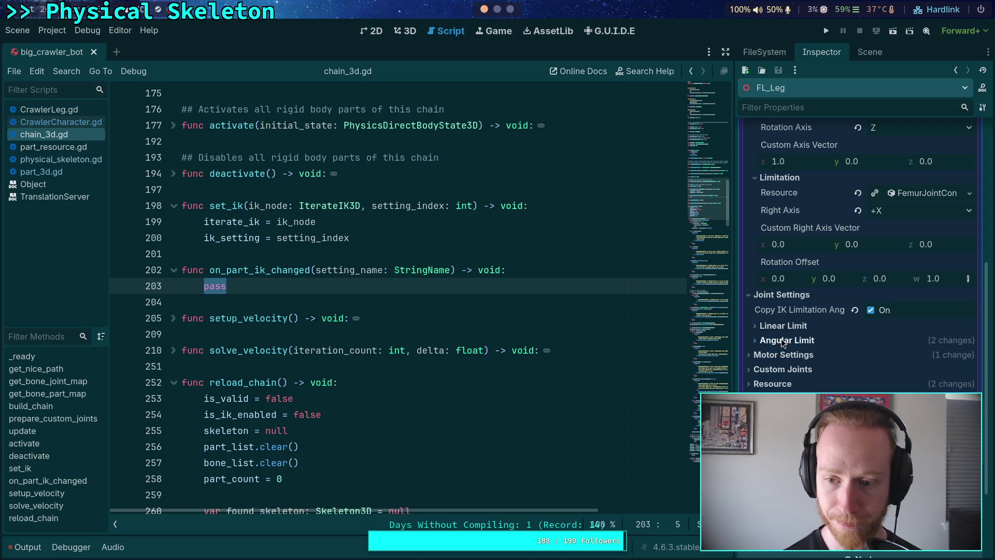
pyautogui.click(783, 341)
pyautogui.scroll(3, 783, 344)
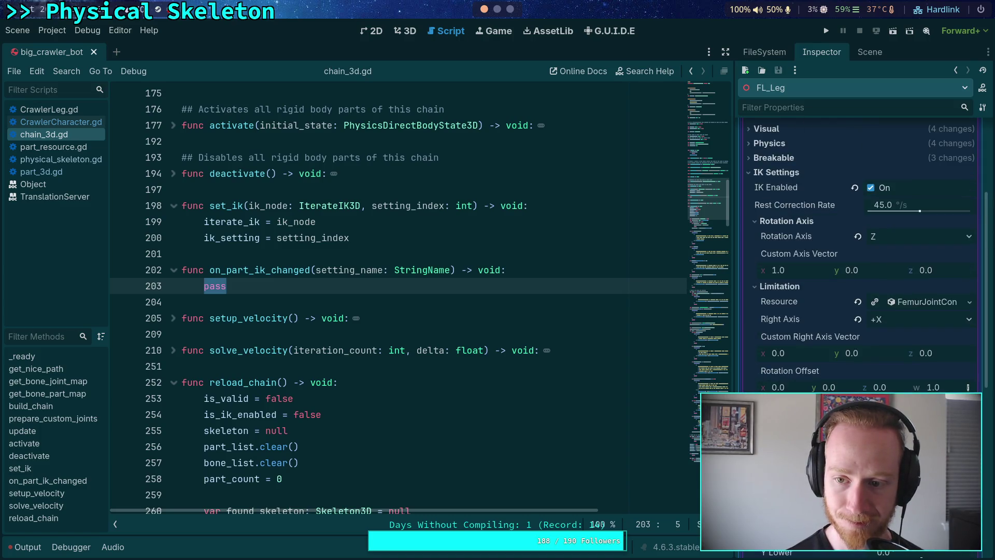
pyautogui.scroll(-2, 829, 259)
pyautogui.scroll(4, 830, 259)
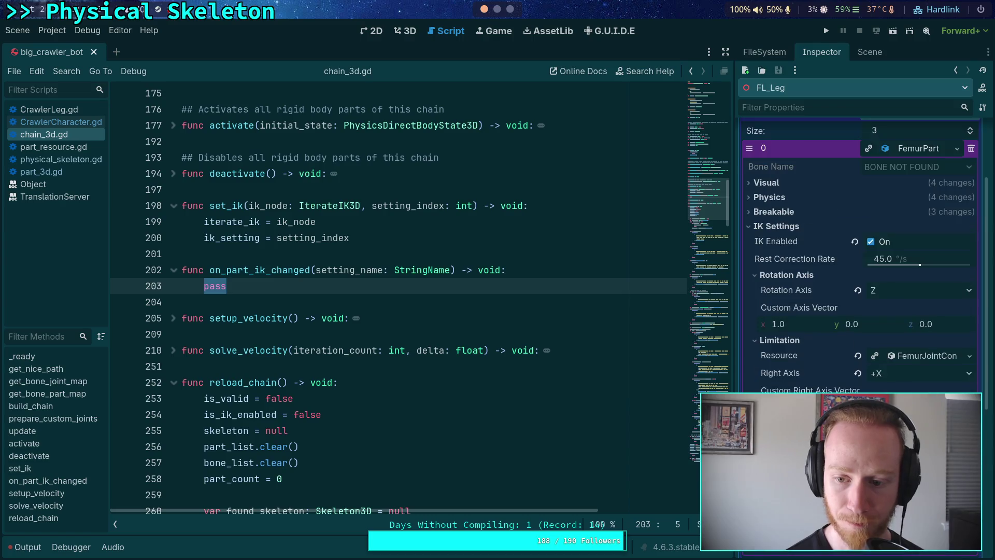
pyautogui.moveTo(474, 356)
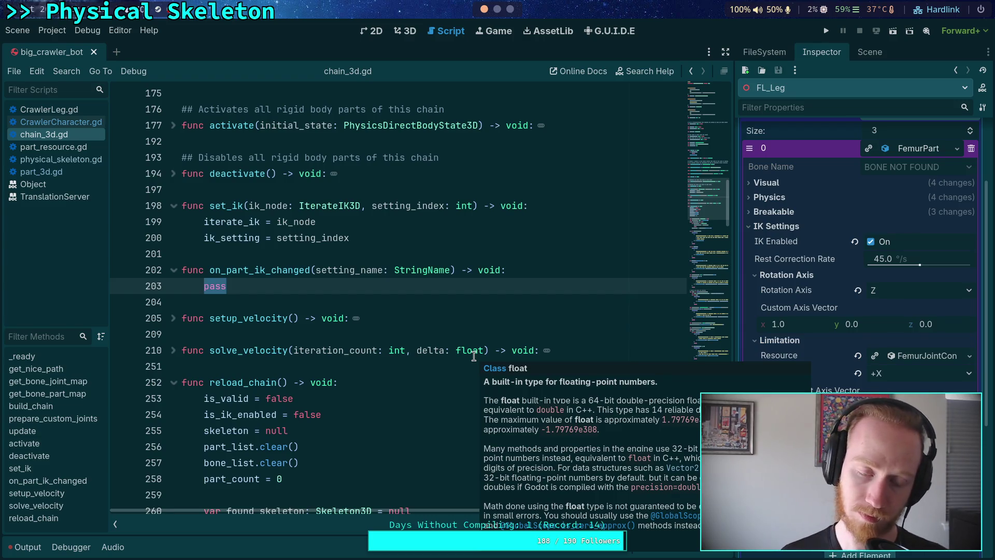
pyautogui.click(115, 524)
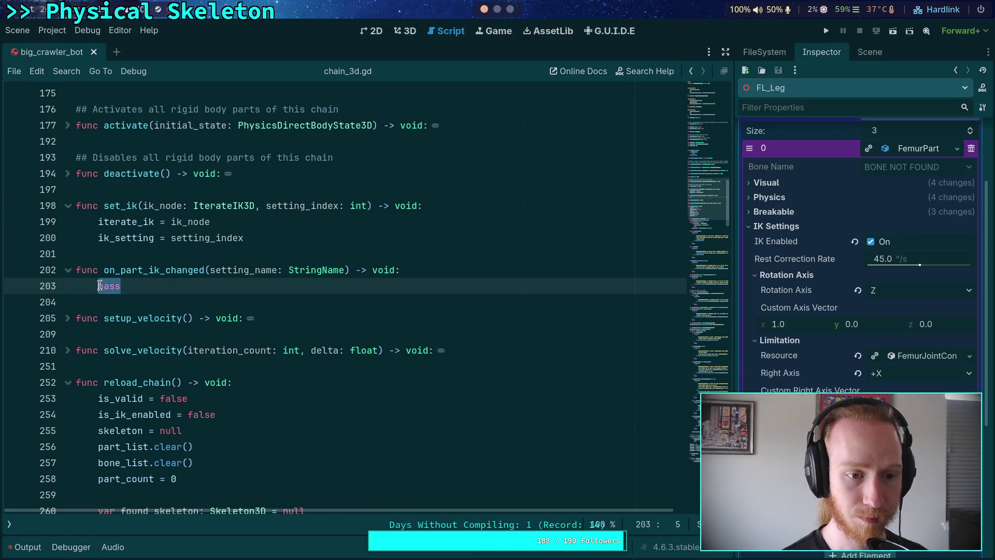
# Step: Replace pass with the comment '# TODO: only run when IK settings change' in on_part_ik_changed
pyautogui.press('BackSpace')
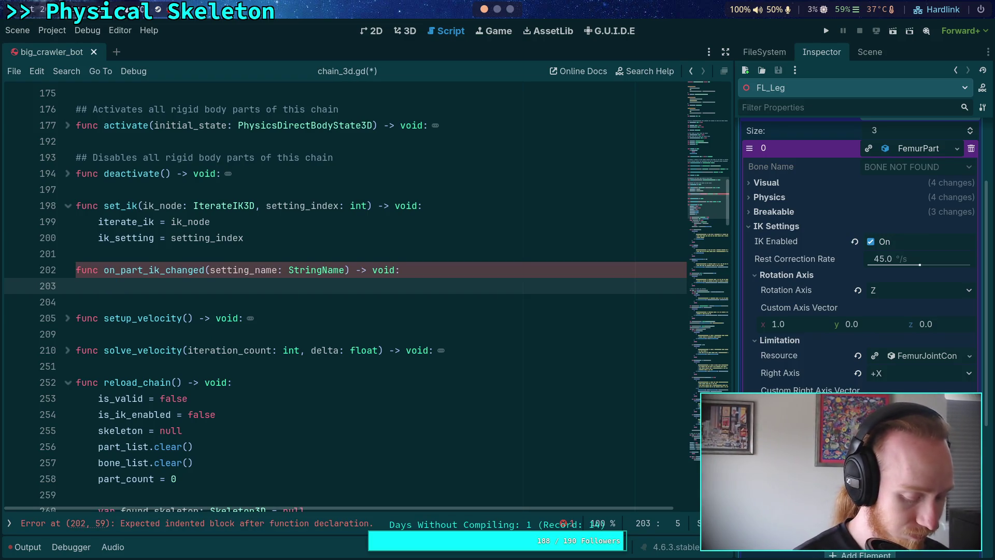
pyautogui.write('# TODO: only run when IK ')
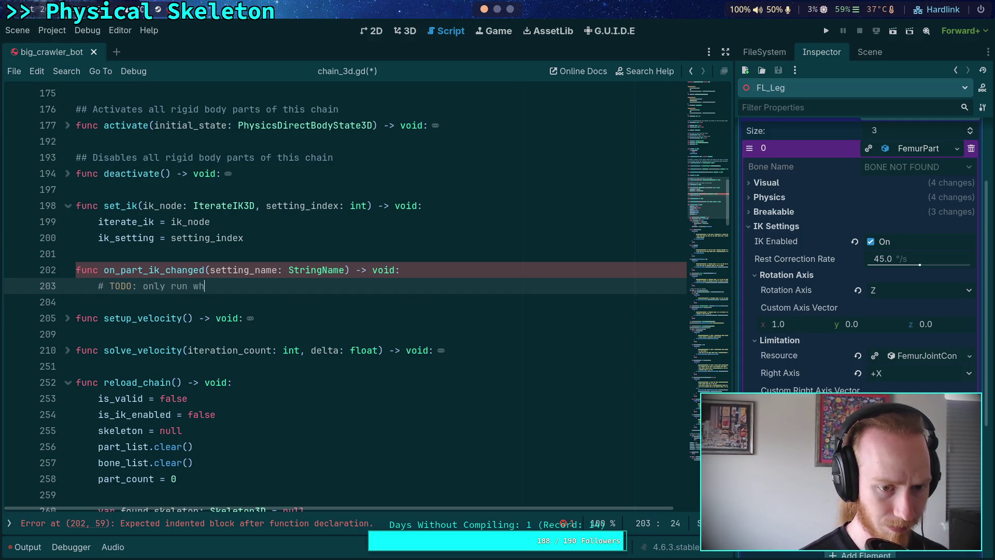
pyautogui.write('settings change')
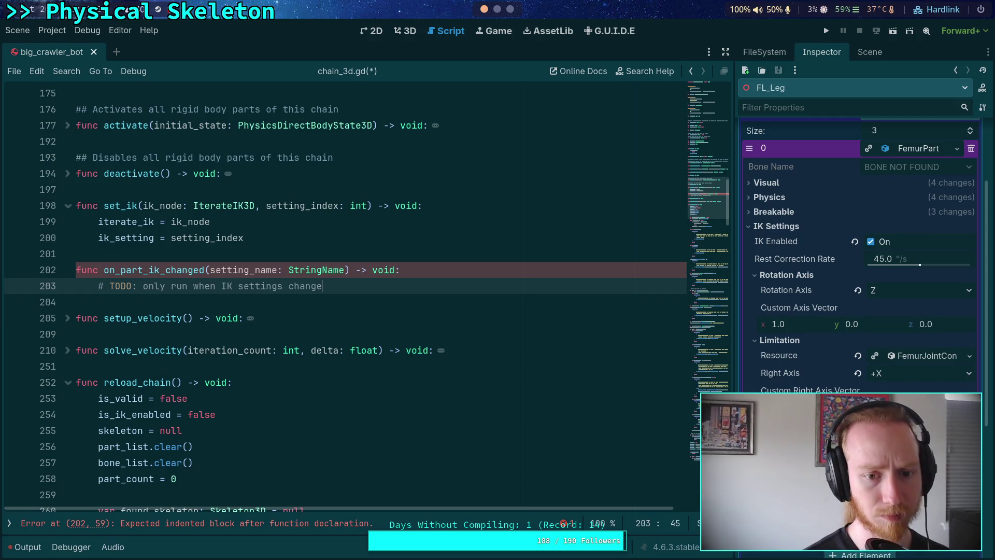
pyautogui.press('Return')
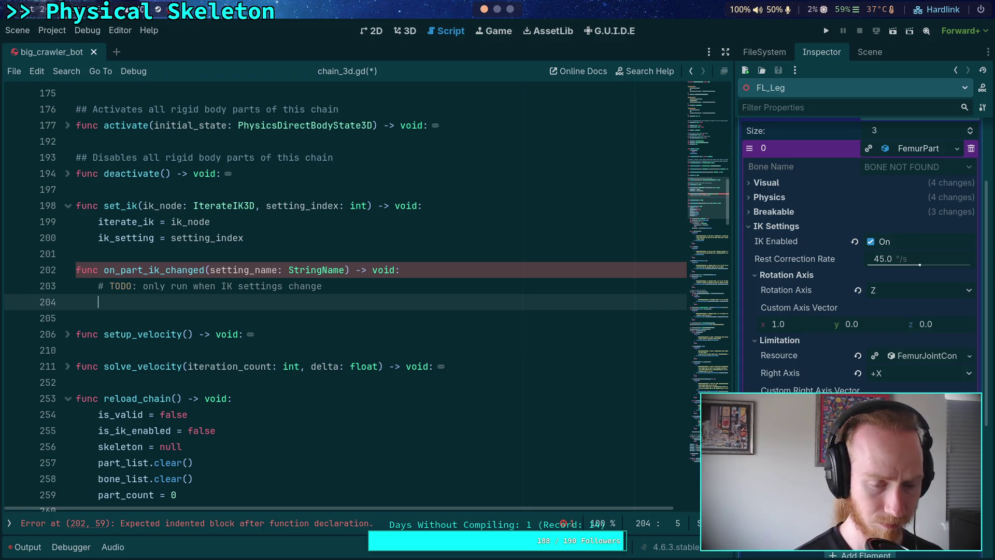
# Step: Add an iterate_ik.set_rest_correction() call below the TODO comment
pyautogui.write('it')
pyautogui.press('BackSpace')
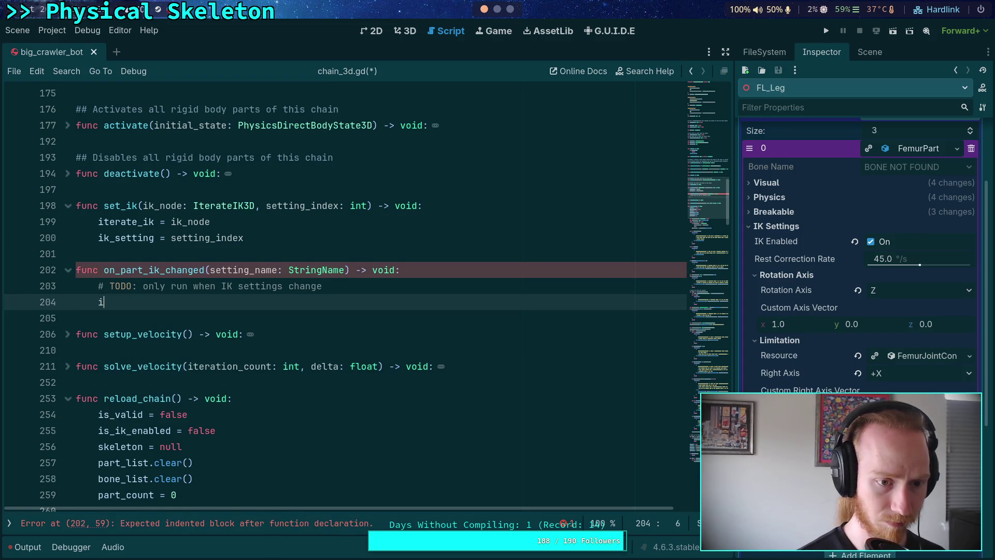
pyautogui.write('t')
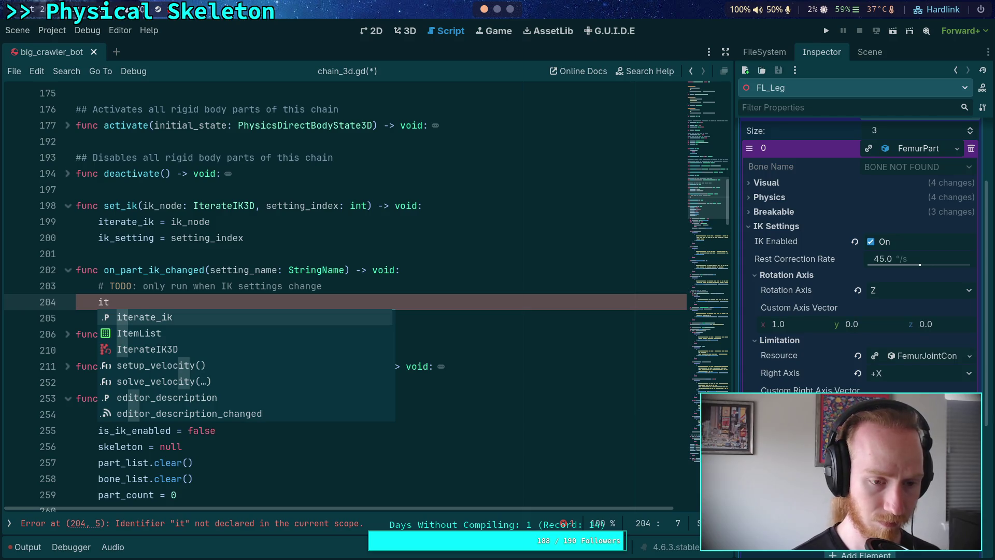
pyautogui.press('Return')
pyautogui.write('.')
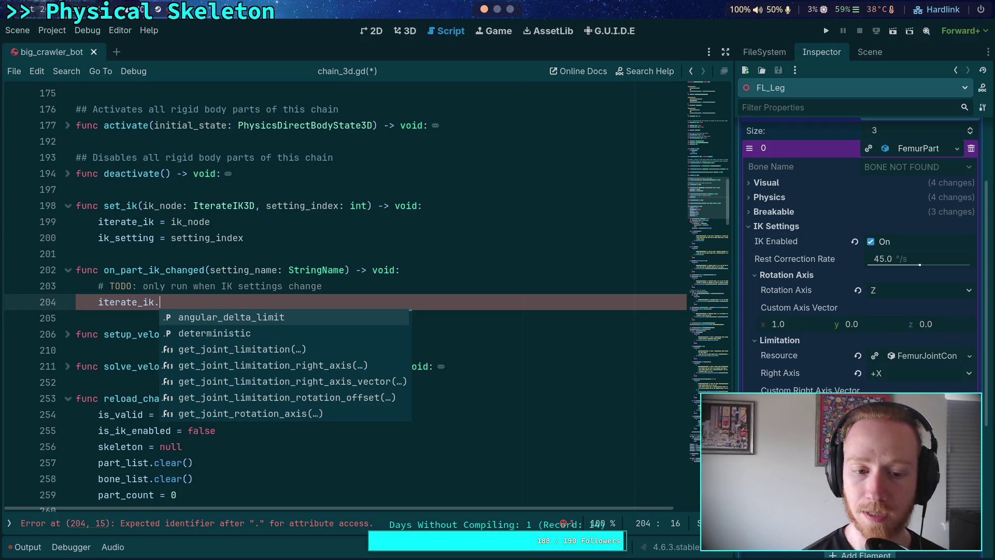
pyautogui.write('set_')
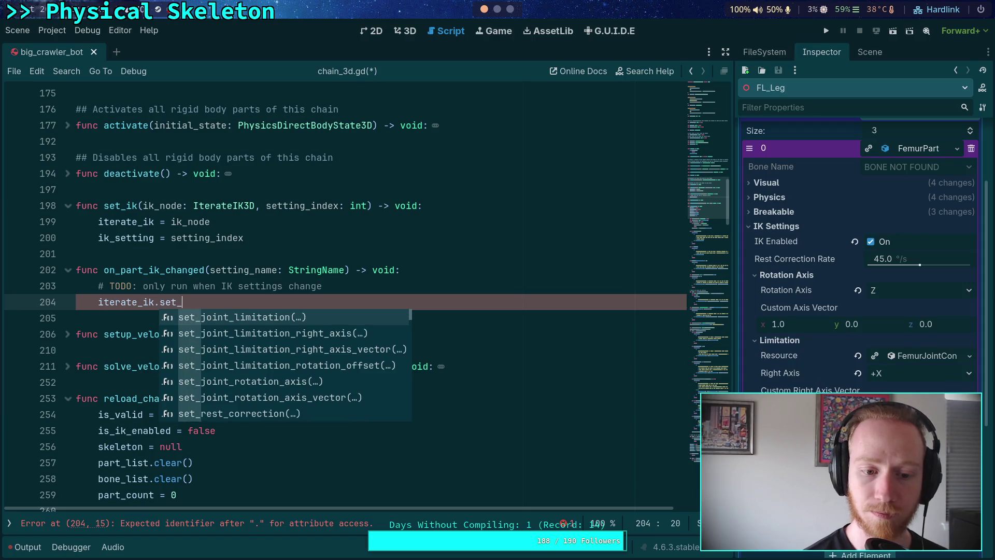
pyautogui.press('Down')
pyautogui.press('Down')
pyautogui.press('Down')
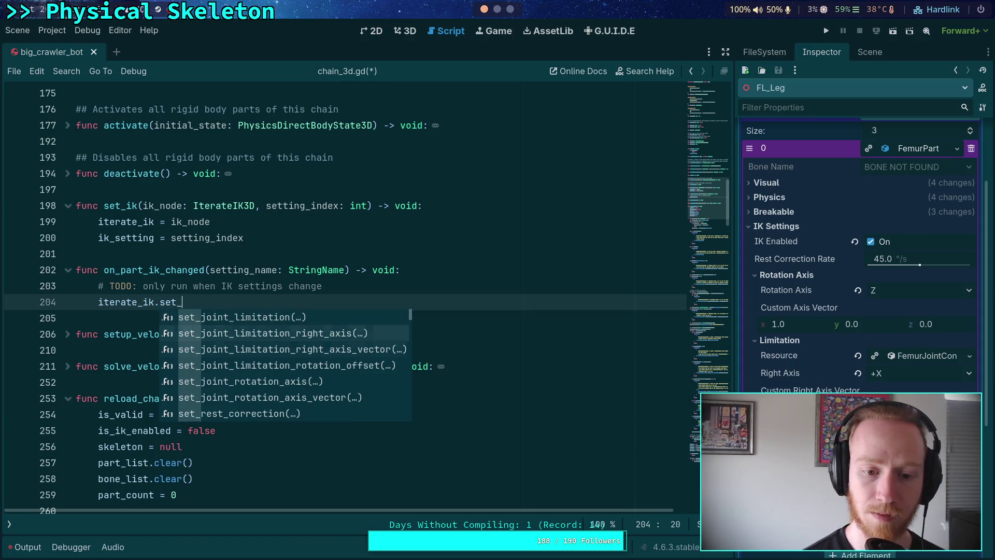
pyautogui.press('Down')
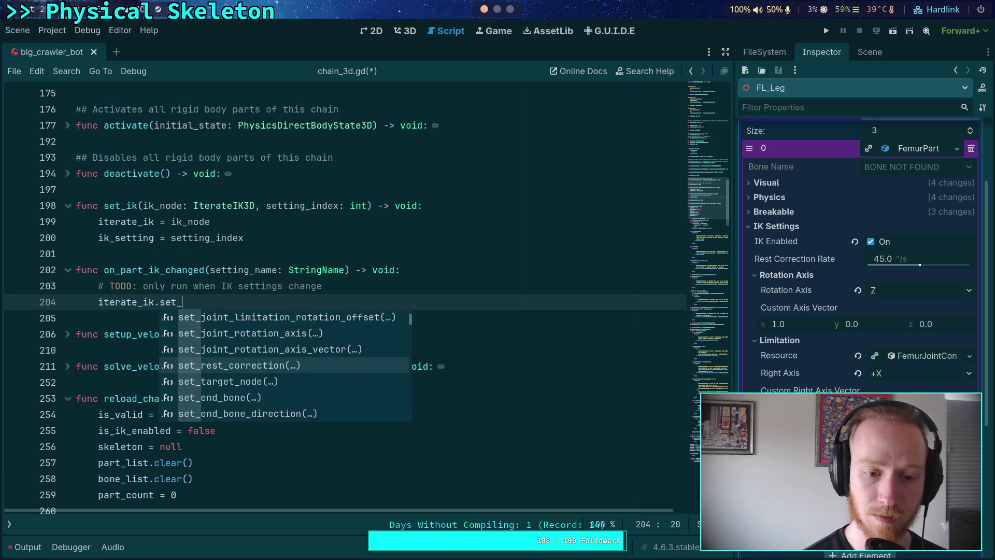
pyautogui.press('Return')
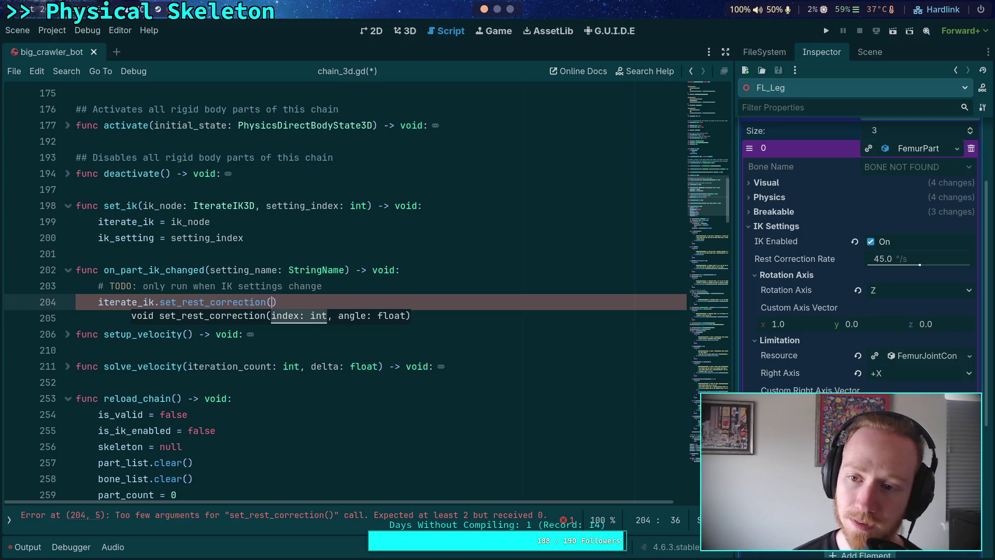
# Step: Widen the Inspector to read FL_Leg's CrawlerLeg properties, then return to the end of line 203
pyautogui.moveTo(734, 342); pyautogui.dragTo(629, 379)
pyautogui.scroll(3, 737, 384)
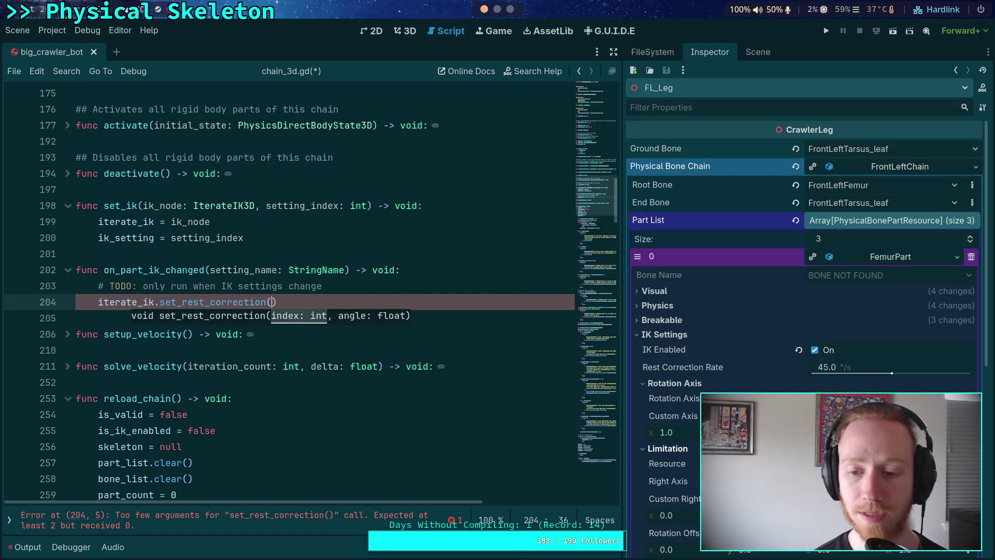
pyautogui.click(444, 285)
# Step: Search chain_3d.gd for 'reload', landing on reload_chain at line 253
pyautogui.hotkey('ctrl', 'f')
pyautogui.write('reload')
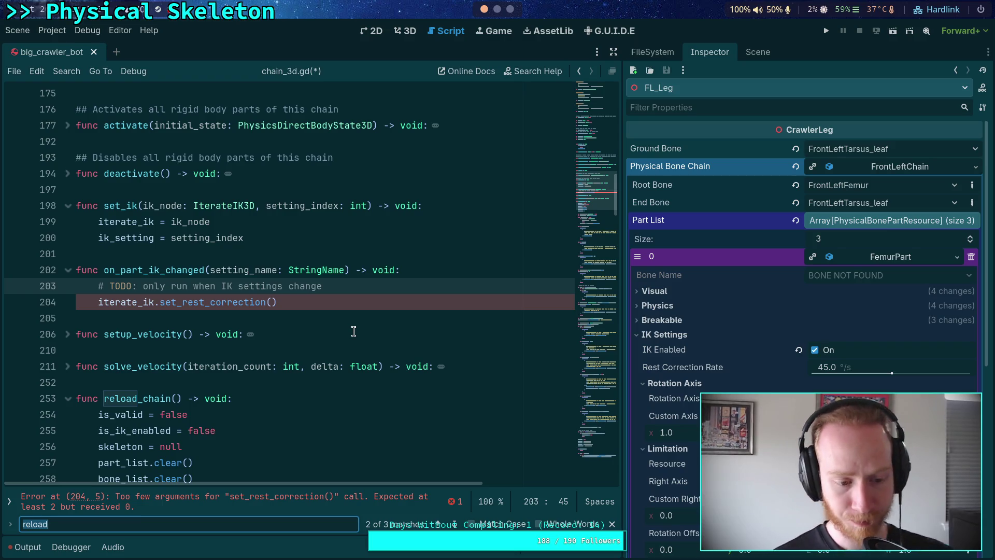
# Step: Close the search and show the script and method lists beside chain_3d.gd's code
pyautogui.click(613, 525)
pyautogui.click(324, 296)
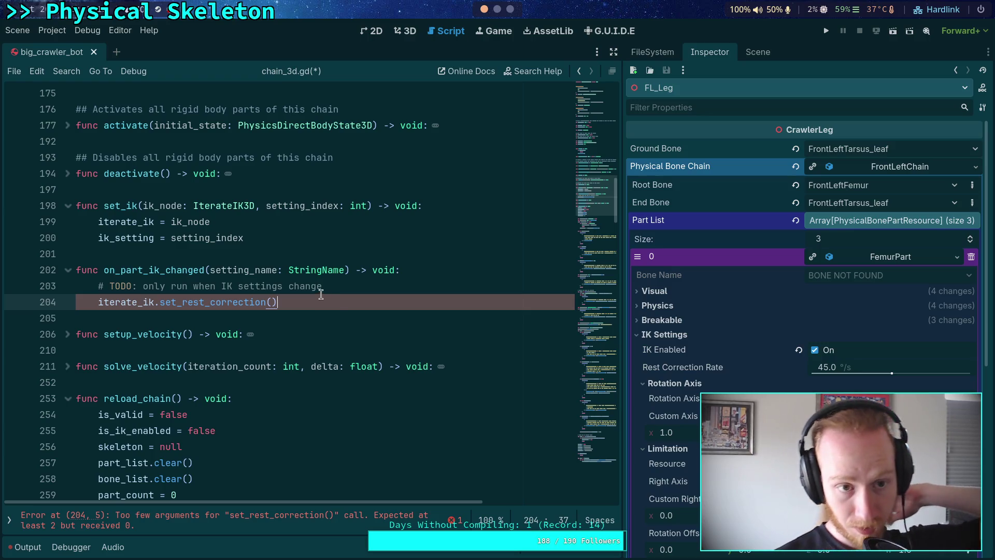
pyautogui.click(9, 520)
pyautogui.click(422, 410)
# Step: Search chain_3d.gd for ik_enabled
pyautogui.hotkey('ctrl', 'f')
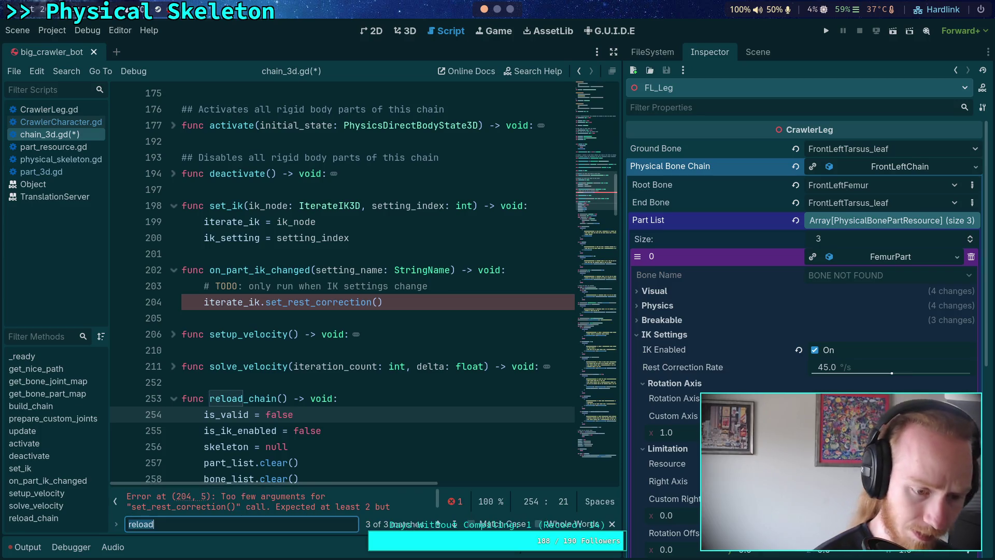
pyautogui.write('is_ik')
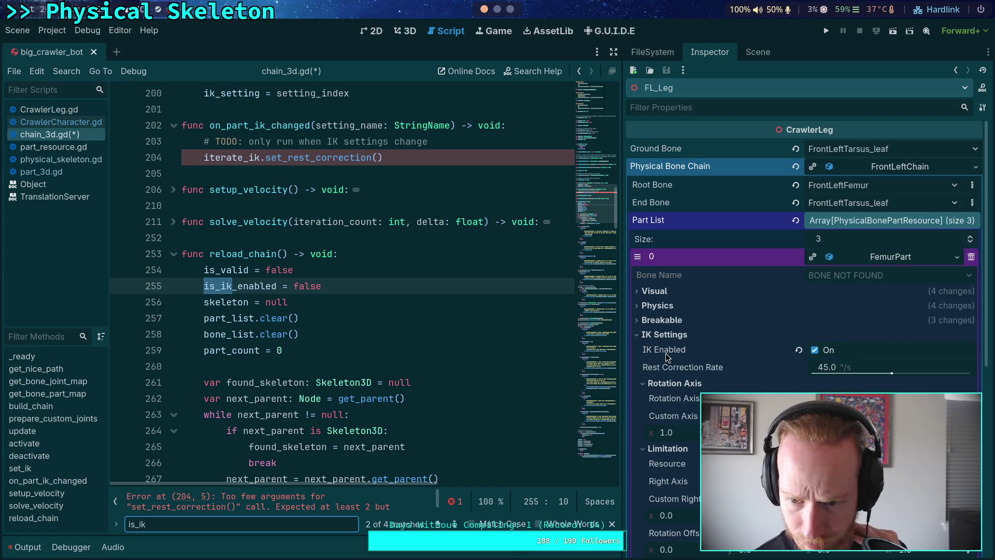
pyautogui.moveTo(666, 357)
pyautogui.press('BackSpace')
pyautogui.press('BackSpace')
pyautogui.press('BackSpace')
pyautogui.write('x')
pyautogui.press('BackSpace')
pyautogui.write('k_u')
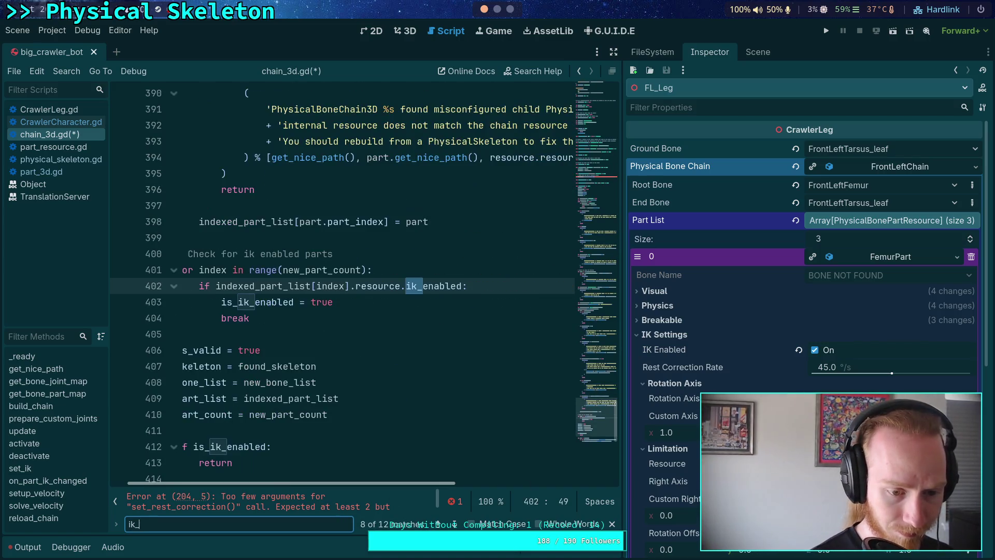
pyautogui.press('BackSpace')
pyautogui.press('BackSpace')
pyautogui.write('enabled')
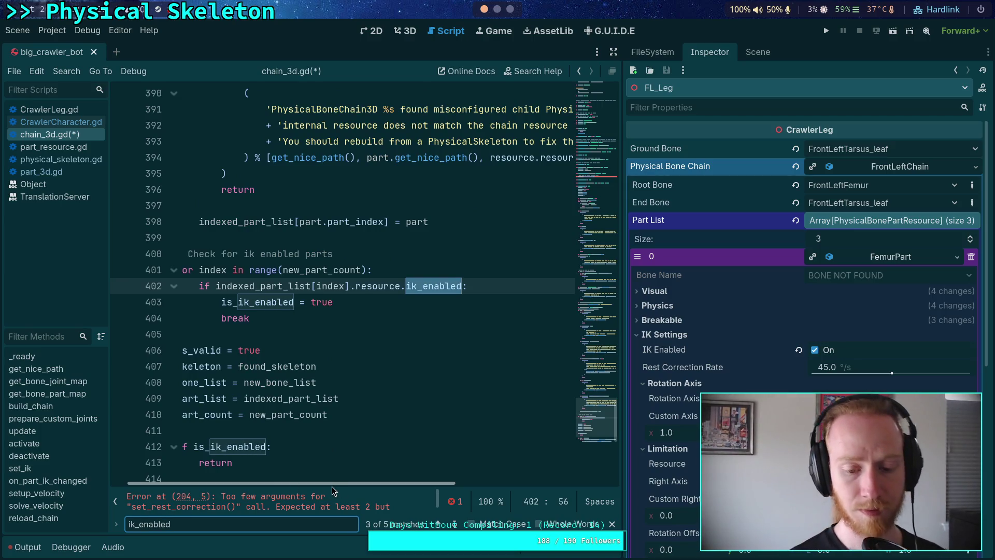
# Step: Step through the ik_enabled matches back to line 402, then switch to part_3d.gd
pyautogui.click(454, 525)
pyautogui.click(454, 525)
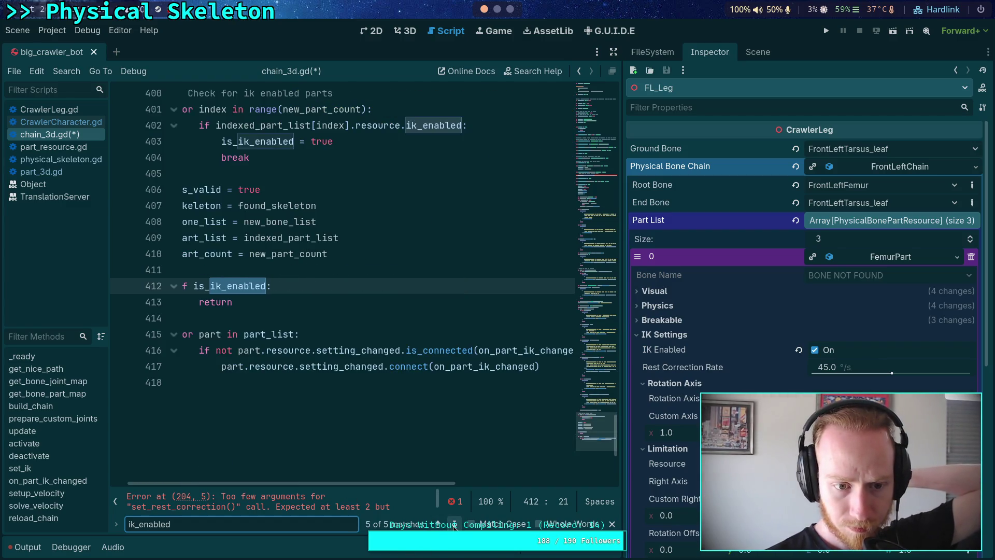
pyautogui.click(454, 524)
pyautogui.click(454, 524)
pyautogui.click(455, 525)
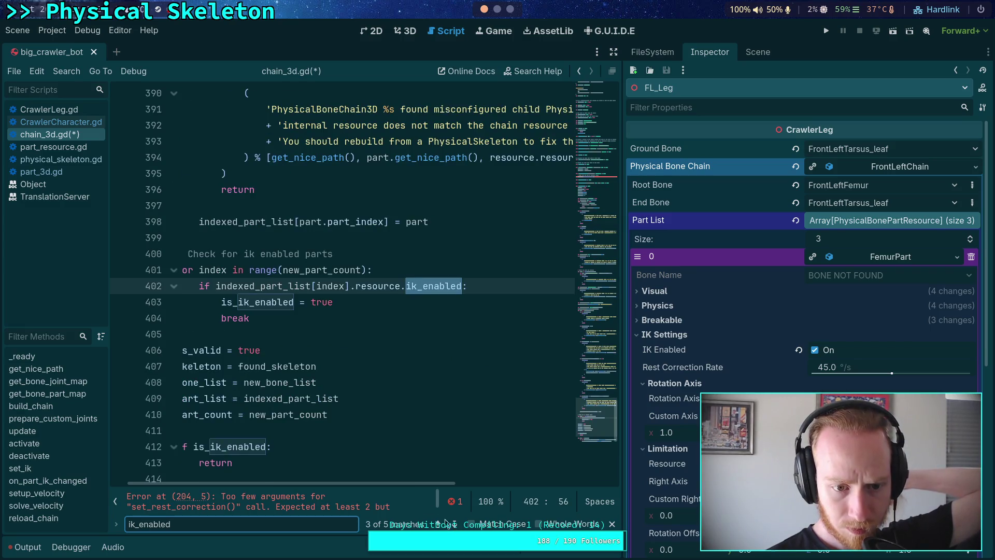
pyautogui.click(81, 174)
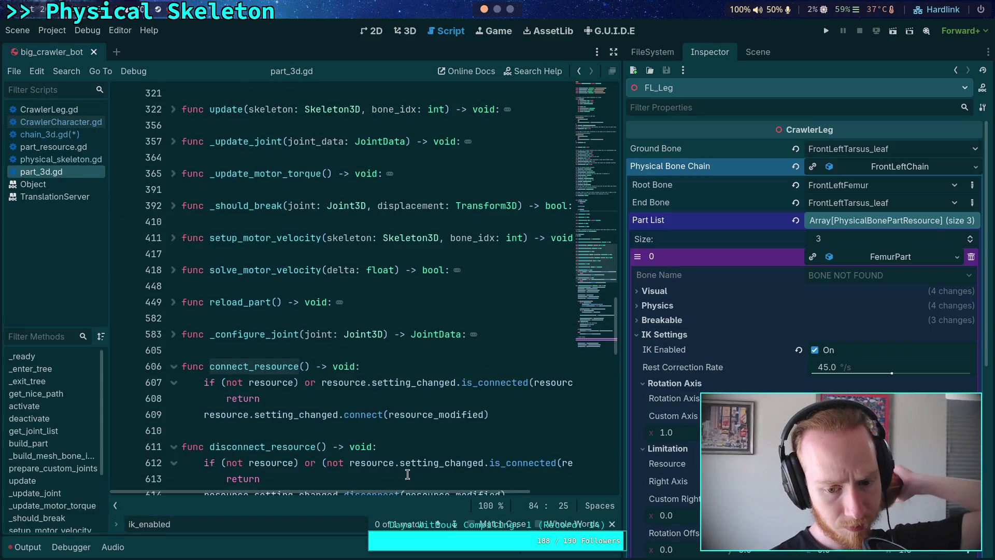
# Step: Find ik_enabled on line 380 and rest_correction in part_3d.gd, then close the find bar
pyautogui.click(455, 524)
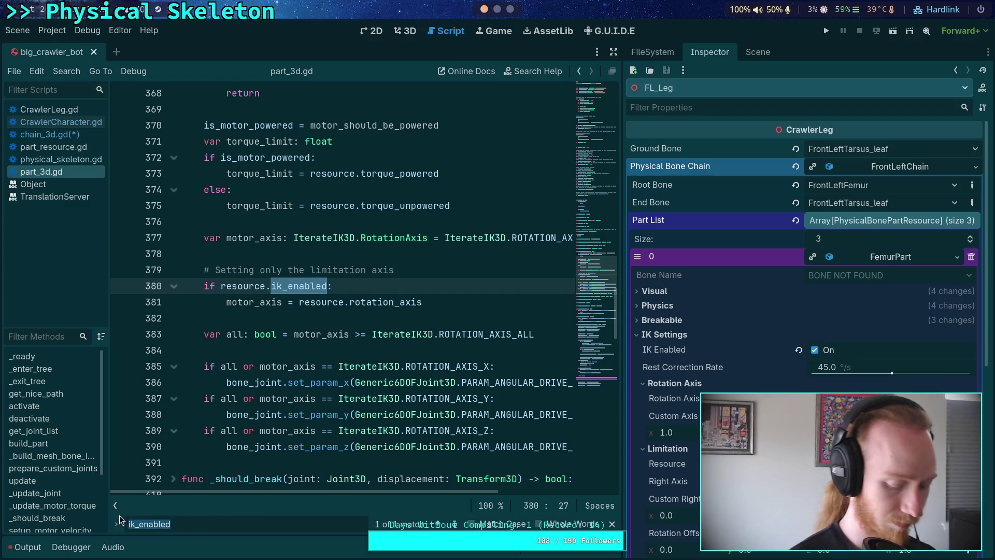
pyautogui.write('rest_c')
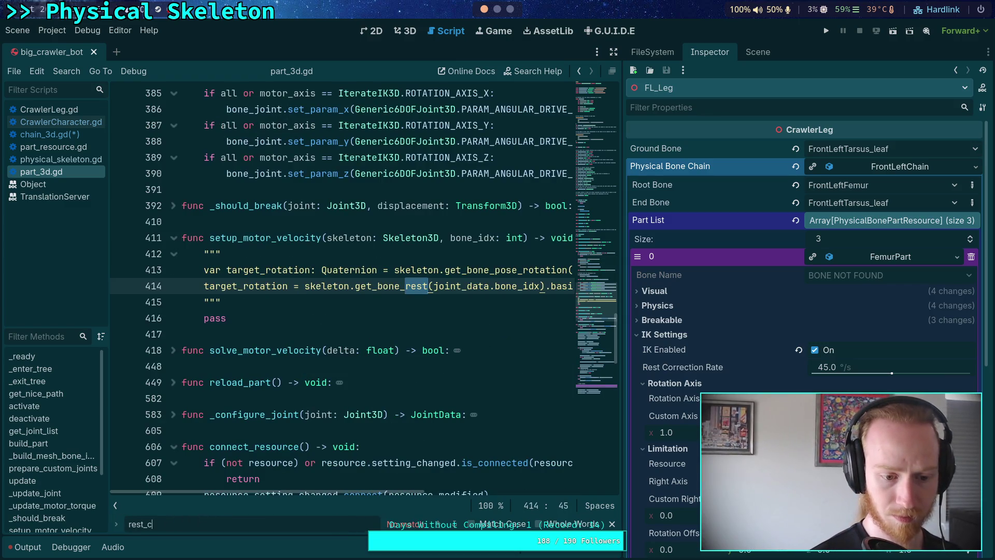
pyautogui.write('orrectt')
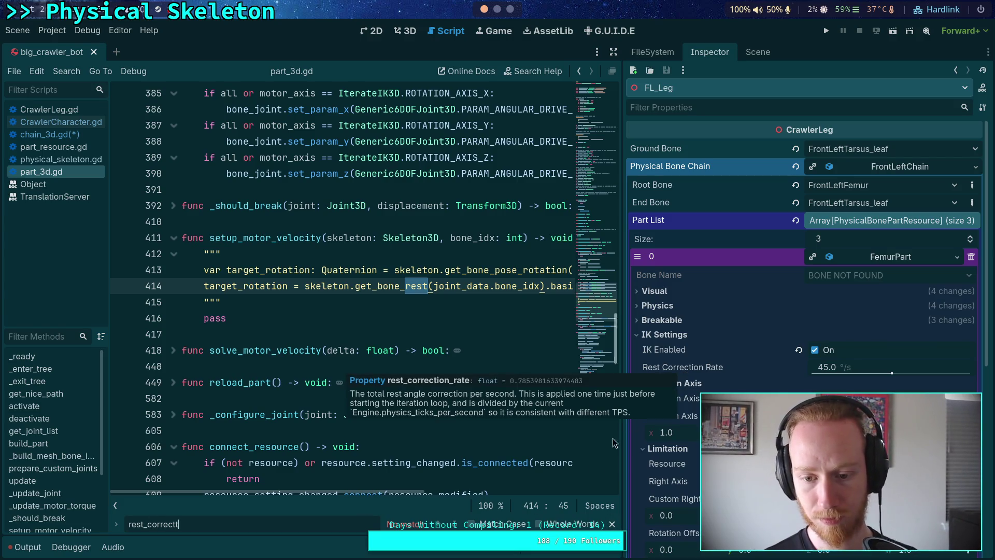
pyautogui.click(612, 524)
pyautogui.click(497, 398)
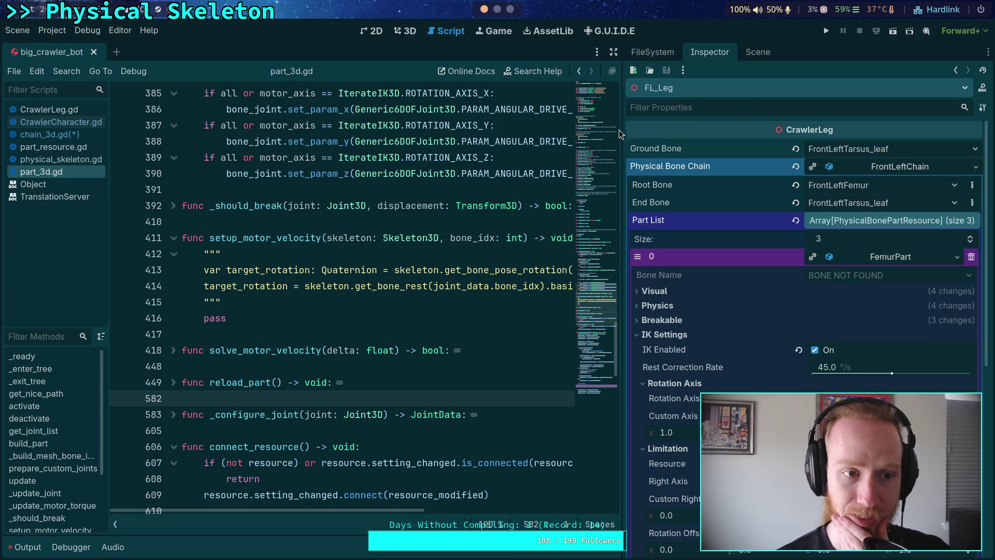
# Step: In part_resource.gd, fold Custom Joints and unfold the IK Settings region
pyautogui.click(52, 146)
pyautogui.click(174, 334)
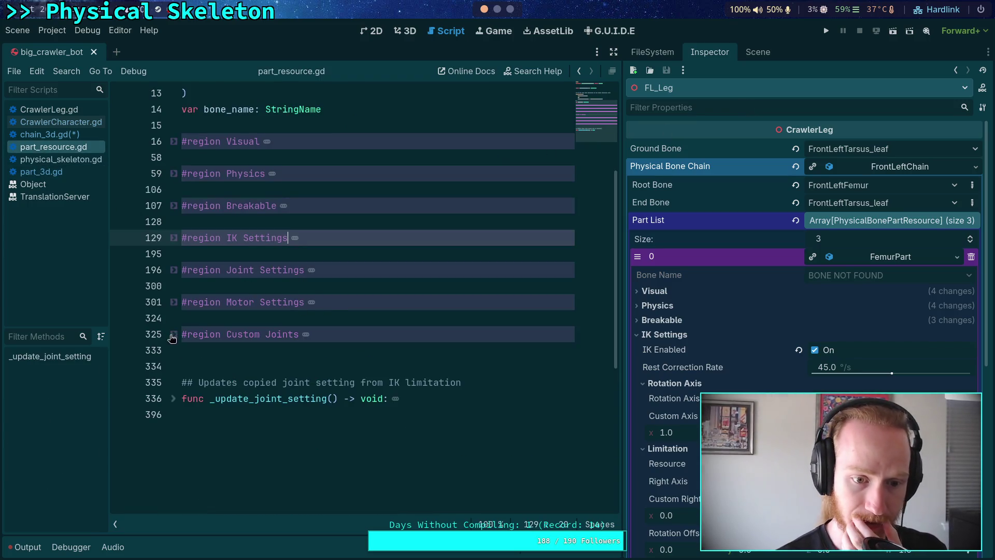
pyautogui.click(173, 238)
pyautogui.scroll(-1, 315, 300)
# Step: Delete the rest_correction_rate block (lines 134–142), tidy blank lines, and save part_resource.gd
pyautogui.moveTo(505, 400); pyautogui.dragTo(242, 269)
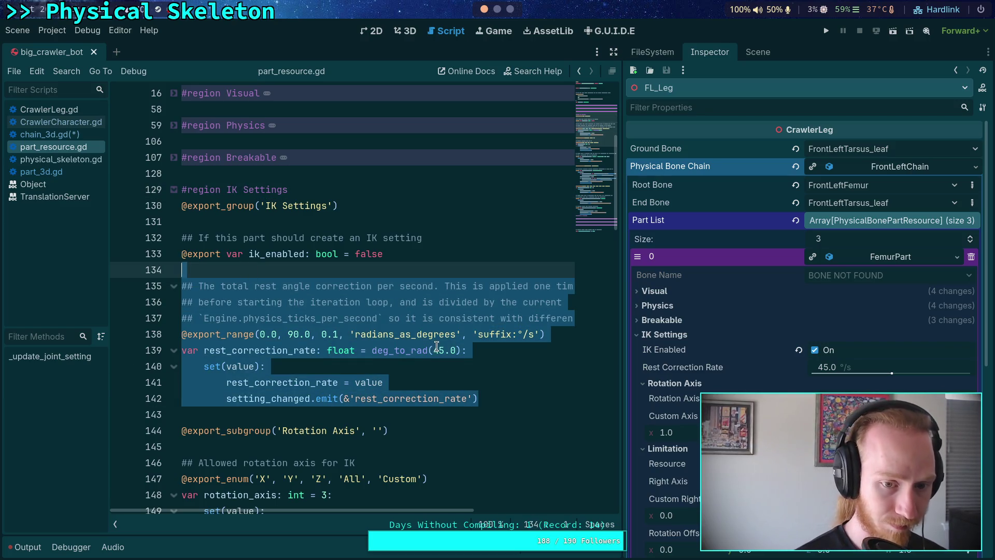
pyautogui.press('Delete')
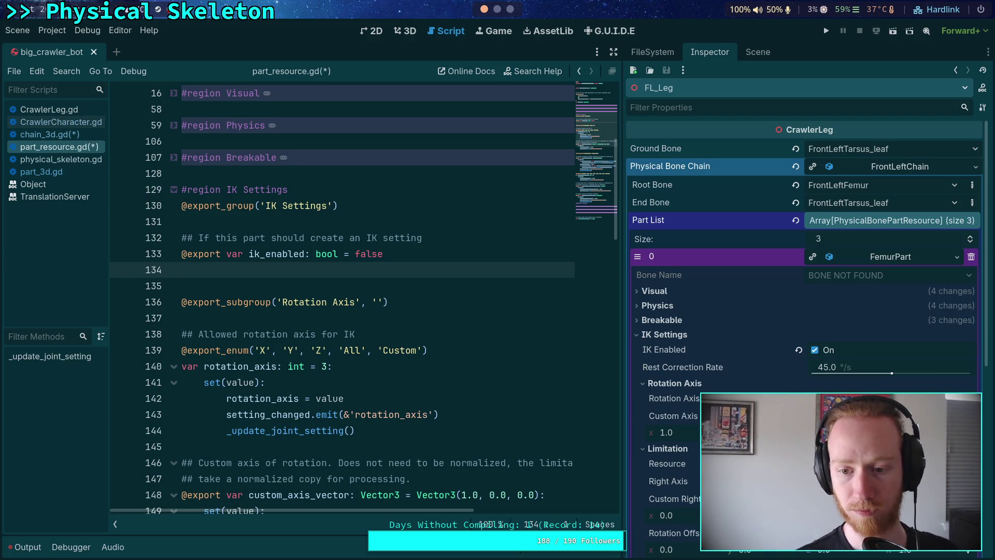
pyautogui.press('Delete')
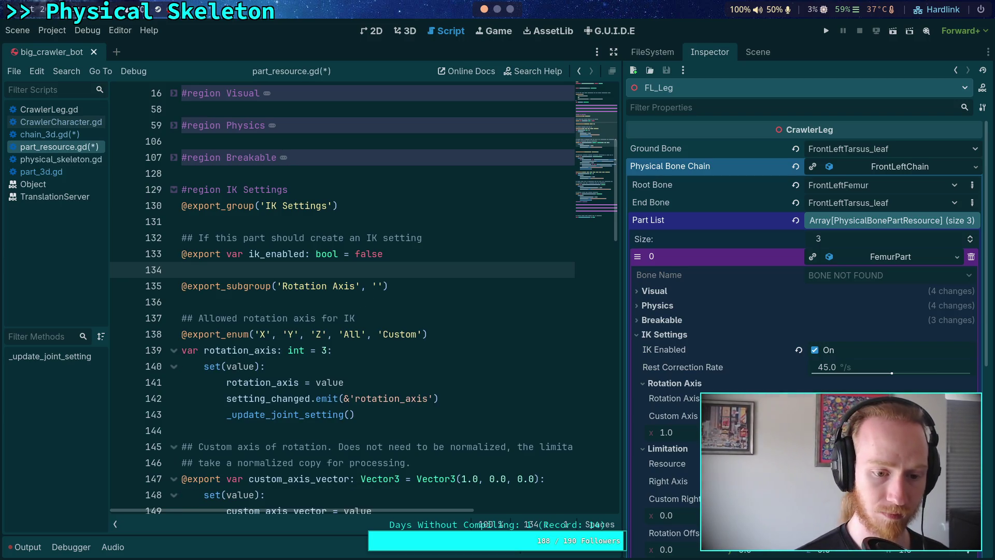
pyautogui.scroll(-8, 428, 347)
pyautogui.scroll(7, 427, 347)
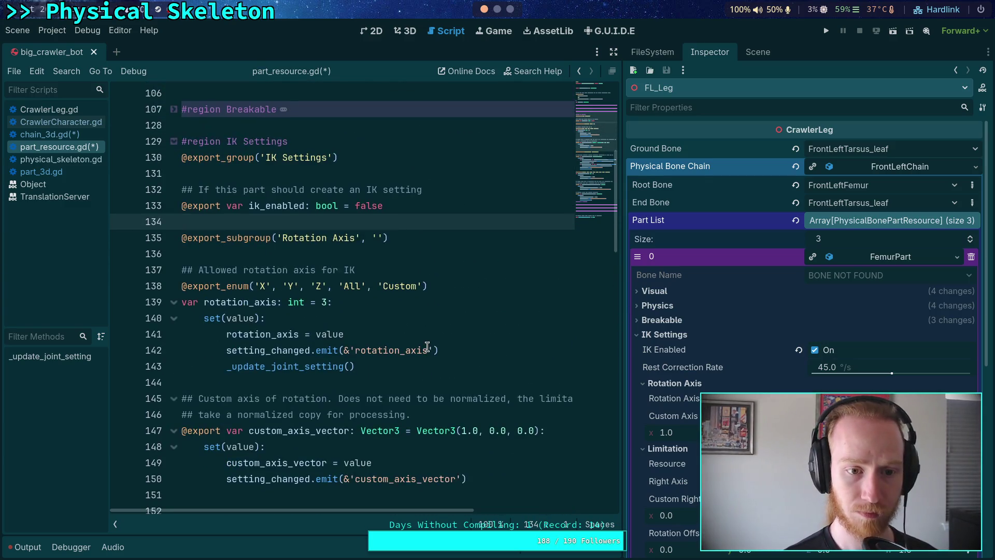
pyautogui.press('Return')
pyautogui.hotkey('ctrl', 's')
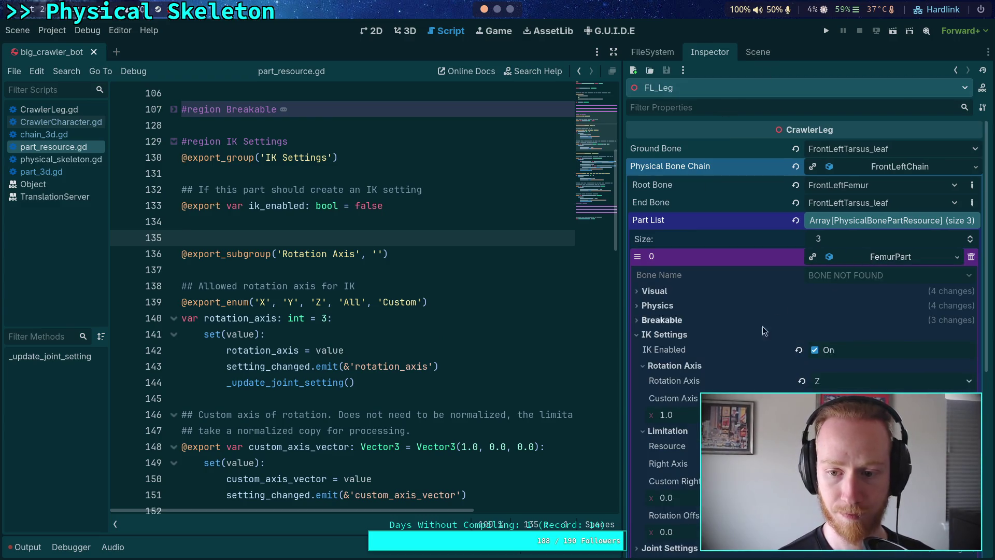
# Step: Collapse the Inspector's Rotation Axis and Limitation property groups
pyautogui.click(686, 367)
pyautogui.click(674, 380)
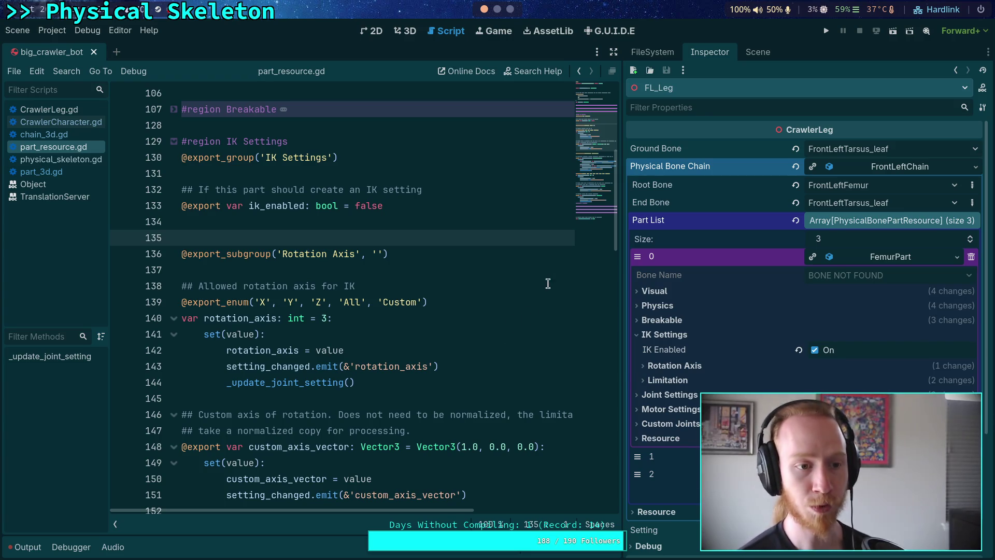
pyautogui.click(652, 52)
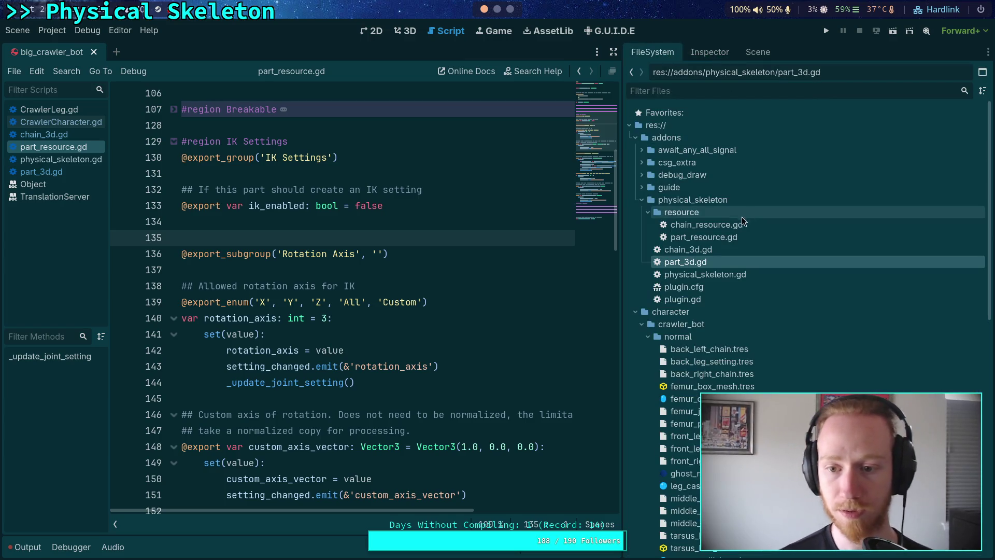
# Step: Paste the rest_correction_rate property block after end_bone in chain_resource.gd
pyautogui.doubleClick(712, 224)
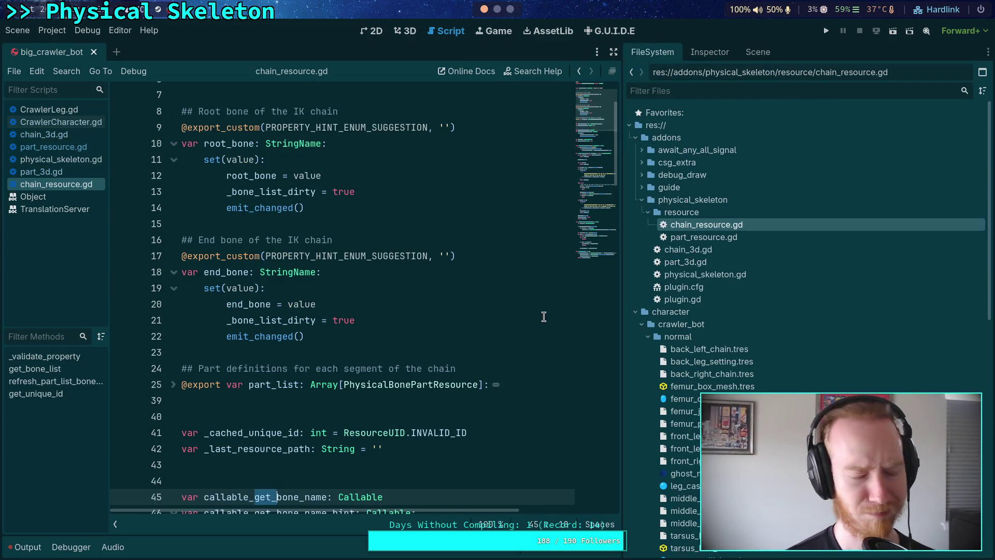
pyautogui.scroll(1, 472, 348)
pyautogui.scroll(-1, 471, 349)
pyautogui.click(475, 353)
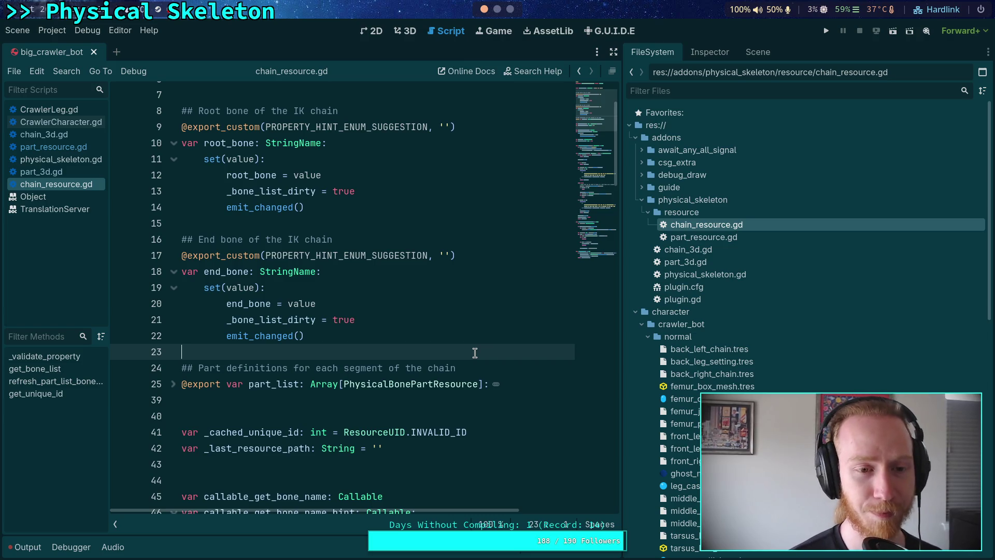
pyautogui.press('Return')
pyautogui.press('Return')
pyautogui.press('Up')
pyautogui.hotkey('ctrl', 'v')
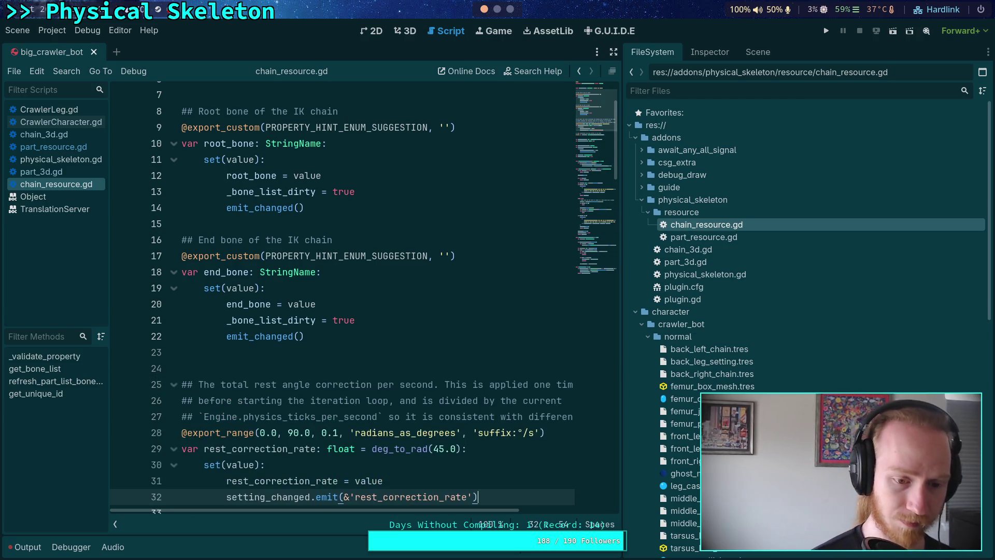
pyautogui.scroll(-3, 297, 227)
pyautogui.click(297, 227)
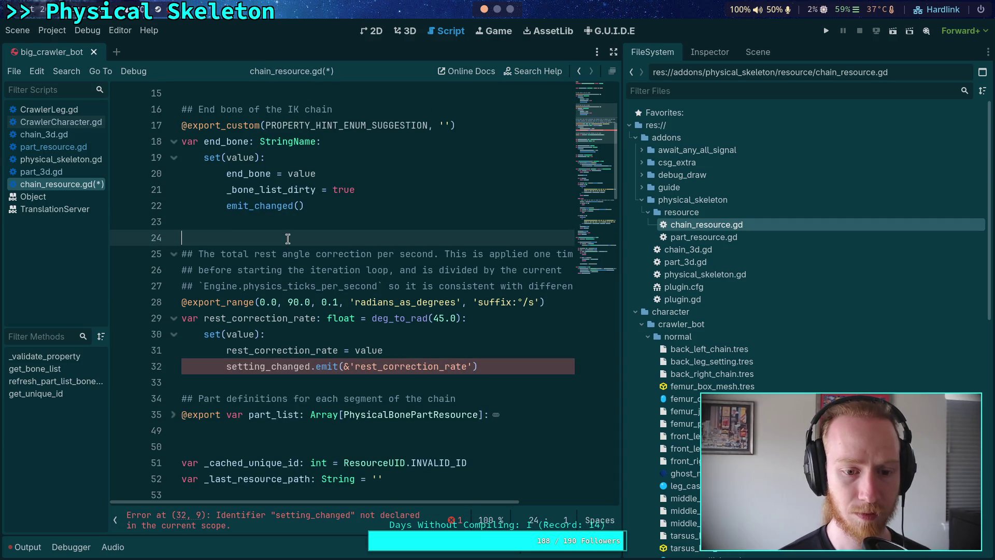
pyautogui.press('Delete')
# Step: Replace the setter's setting_changed.emit call with emit_changed()
pyautogui.moveTo(624, 324); pyautogui.dragTo(651, 324)
pyautogui.click(501, 353)
pyautogui.scroll(3, 503, 358)
pyautogui.moveTo(224, 400); pyautogui.dragTo(521, 395)
pyautogui.scroll(3, 506, 382)
pyautogui.scroll(3, 506, 382)
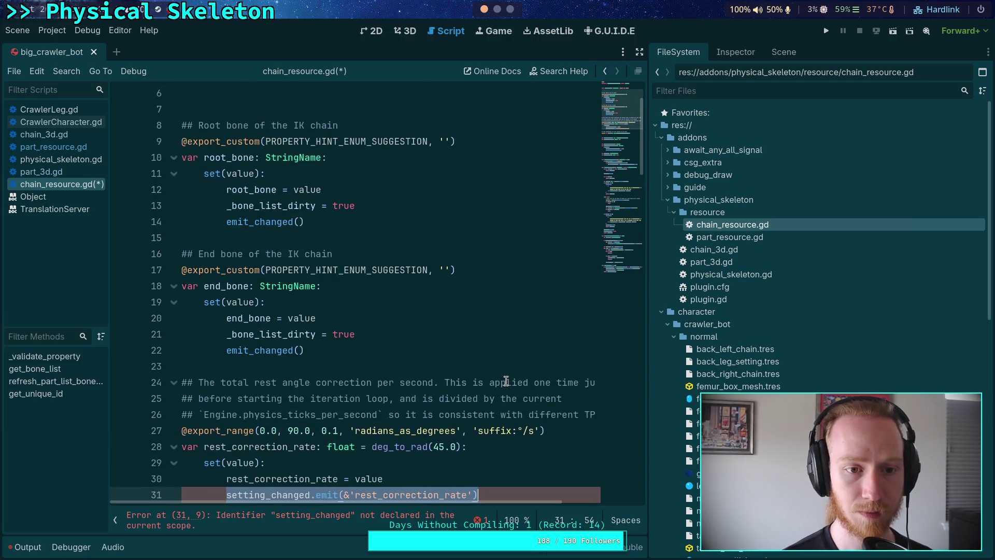
pyautogui.scroll(-3, 506, 382)
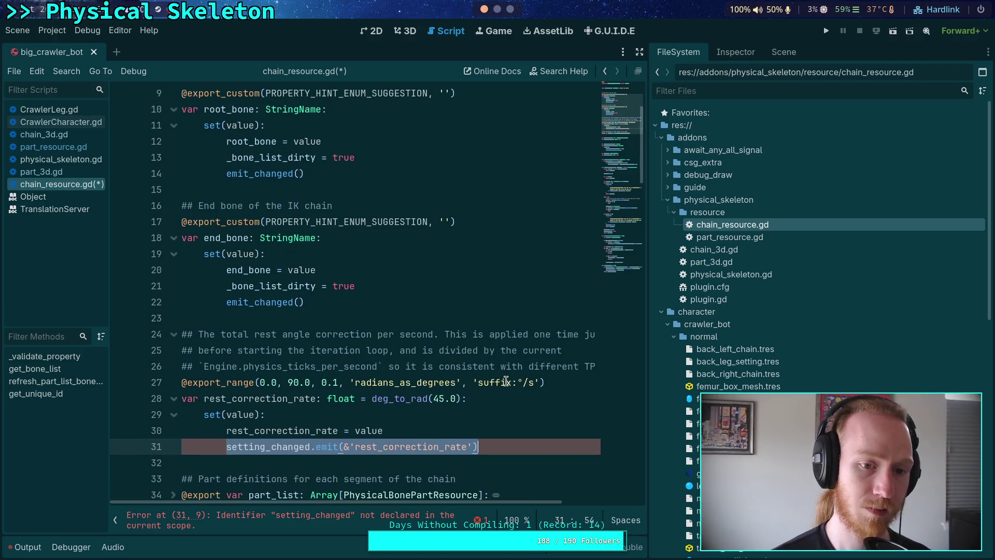
pyautogui.write('emit_chang')
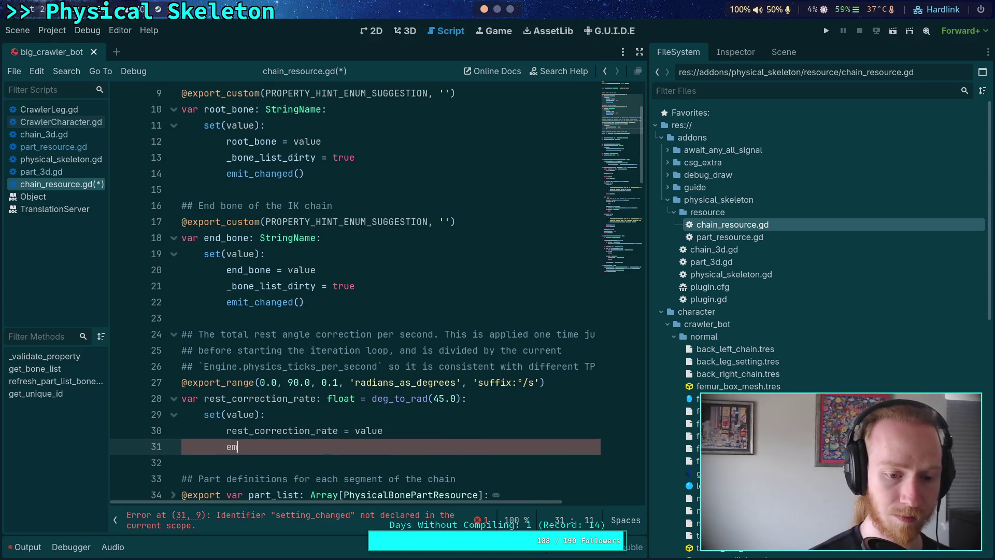
pyautogui.press('Return')
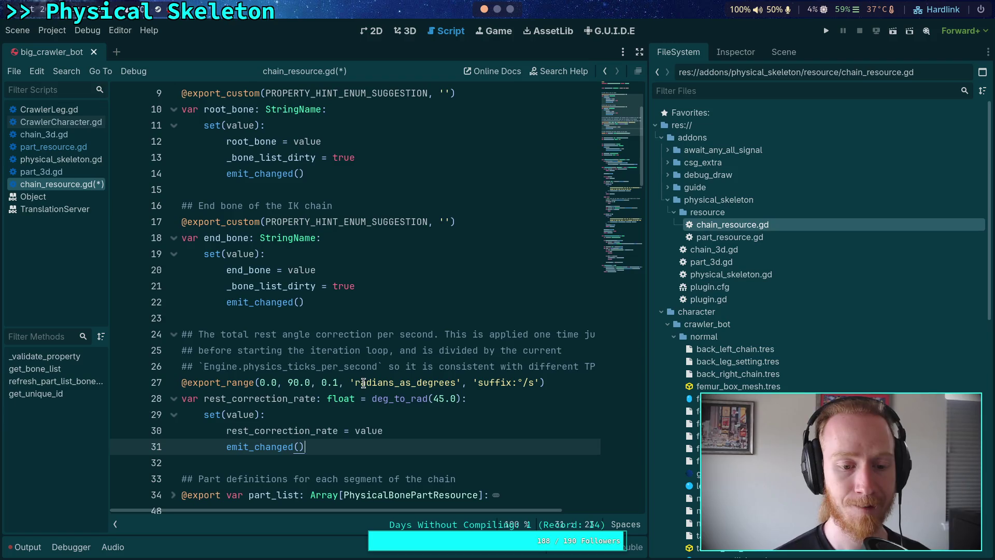
pyautogui.click(115, 524)
# Step: Insert 'IterateIK' into the rest_correction_rate comment and rewrap it before 'time'
pyautogui.moveTo(225, 433)
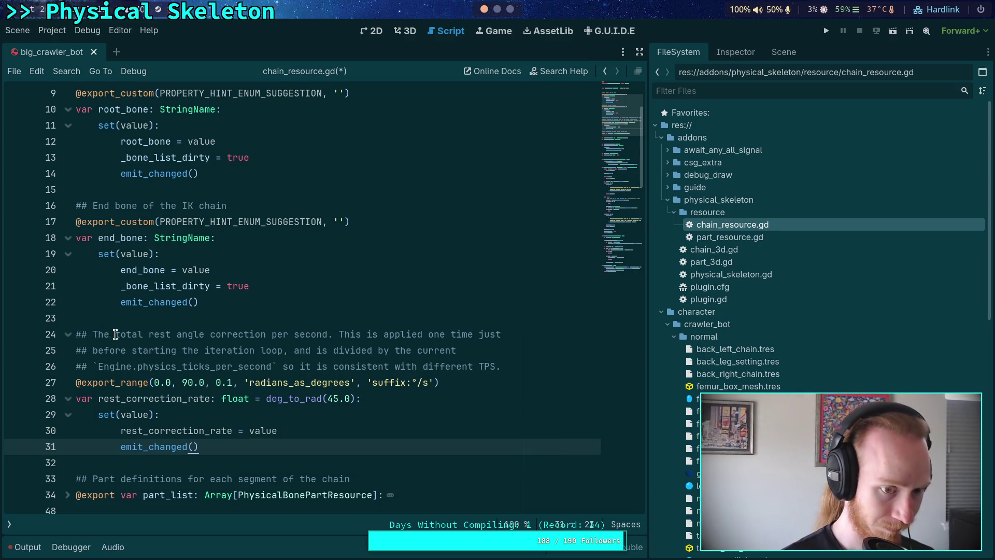
pyautogui.click(146, 333)
pyautogui.write('Iterate')
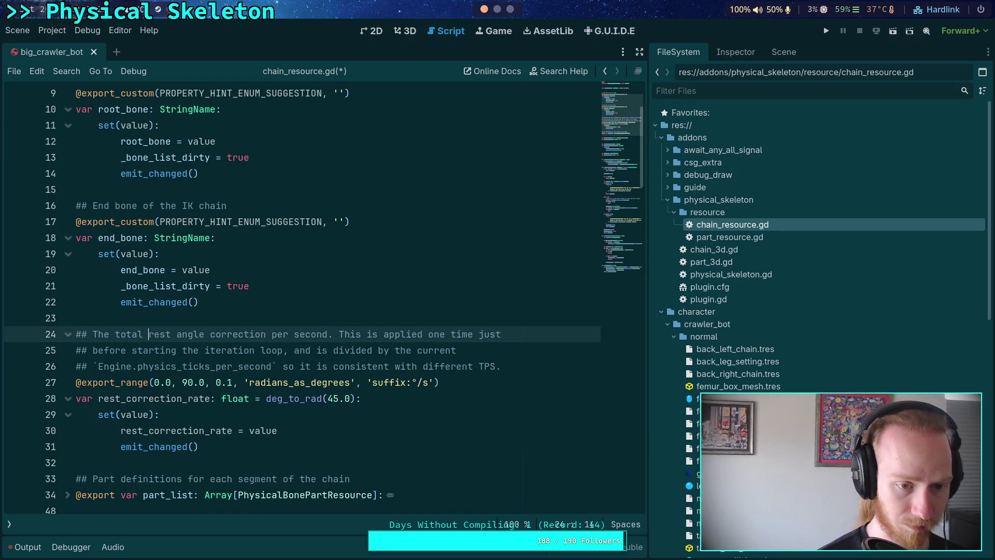
pyautogui.write('IK')
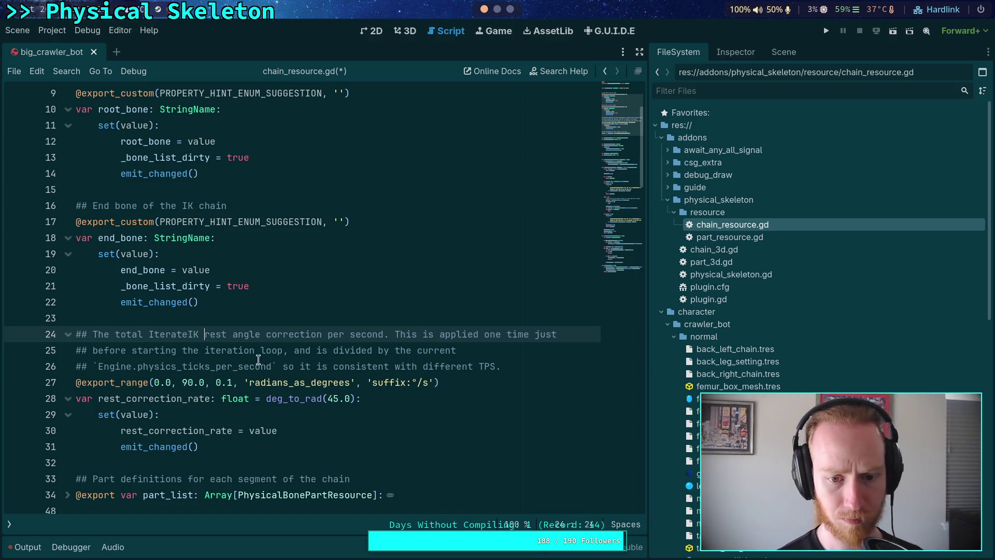
pyautogui.click(507, 334)
pyautogui.press('Return')
pyautogui.write('##')
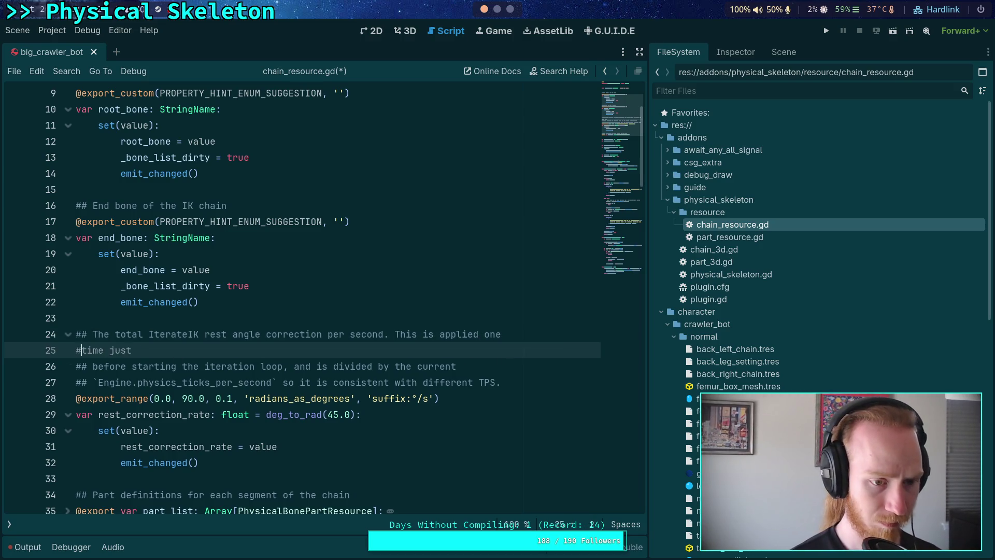
pyautogui.press('Down')
pyautogui.press('BackSpace')
pyautogui.press('BackSpace')
pyautogui.press('BackSpace')
pyautogui.press('BackSpace')
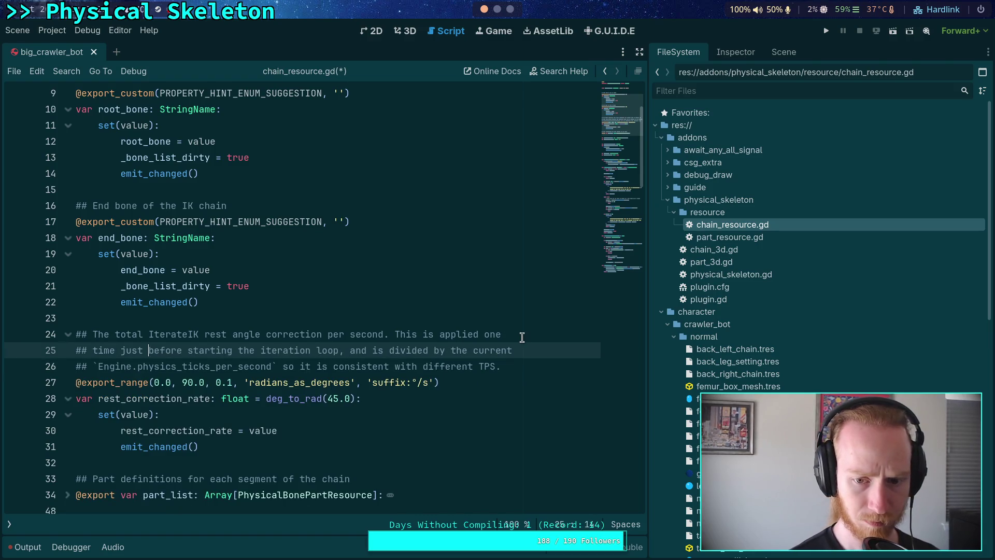
# Step: Save chain_resource.gd with Ctrl+S
pyautogui.click(356, 382)
pyautogui.click(448, 447)
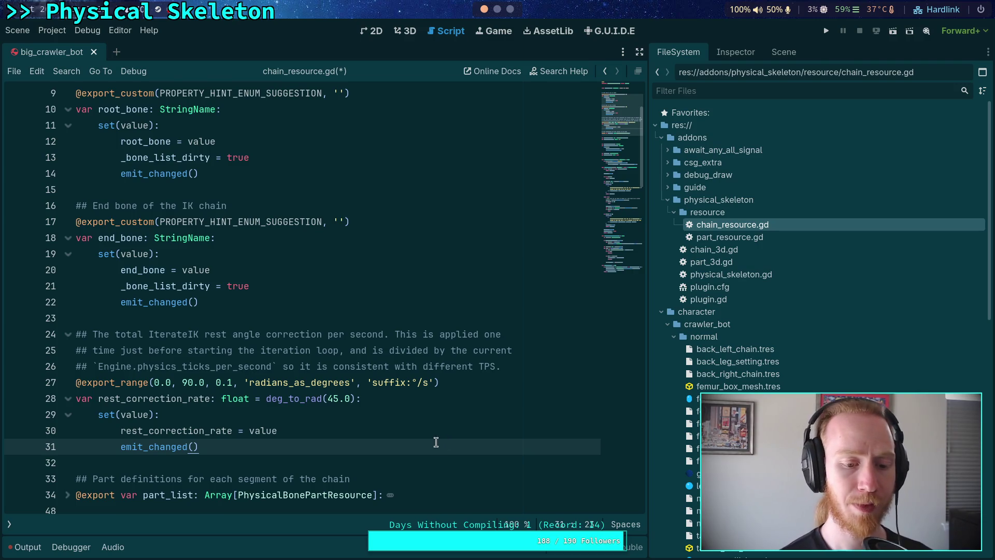
pyautogui.scroll(-2, 439, 442)
pyautogui.scroll(2, 446, 425)
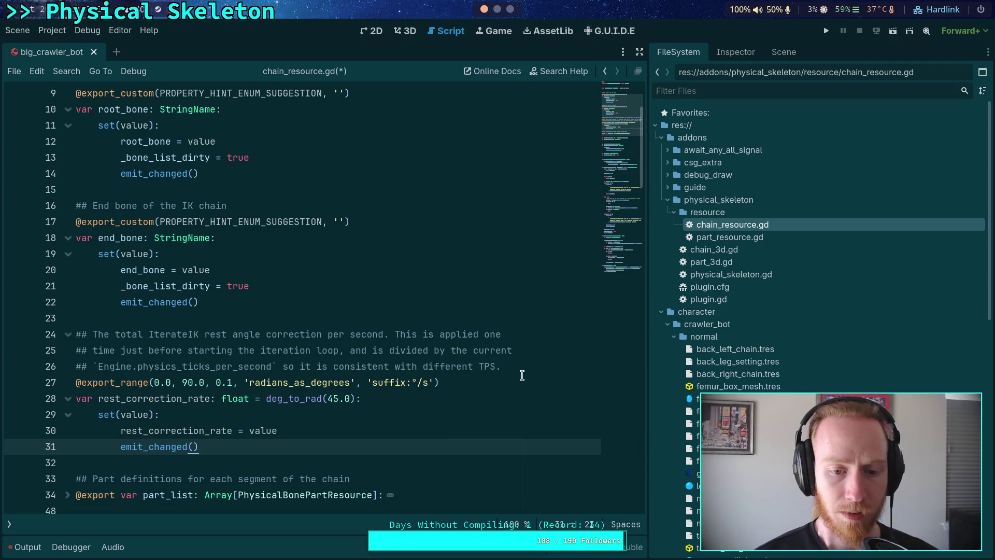
pyautogui.click(502, 386)
pyautogui.hotkey('ctrl', 's')
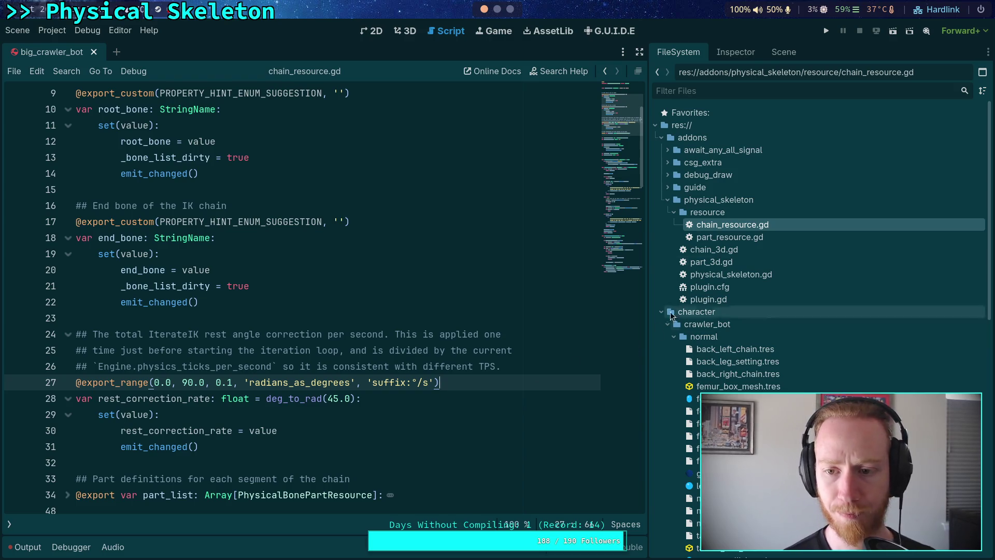
pyautogui.click(740, 53)
# Step: Reset FL_Leg's FrontLeftChain Rest Correction Rate to 45.0 and save the resource
pyautogui.click(784, 52)
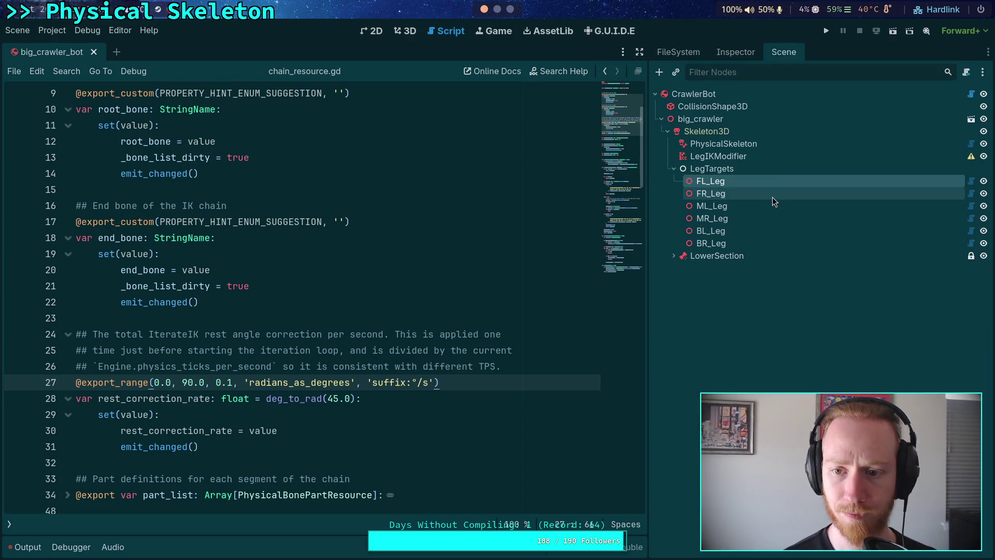
pyautogui.click(725, 181)
pyautogui.click(726, 55)
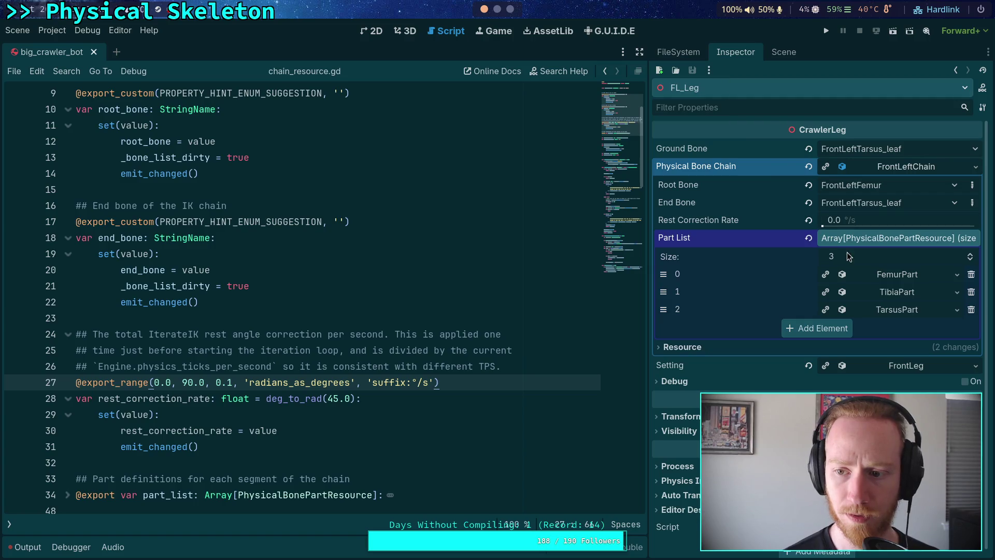
pyautogui.click(808, 221)
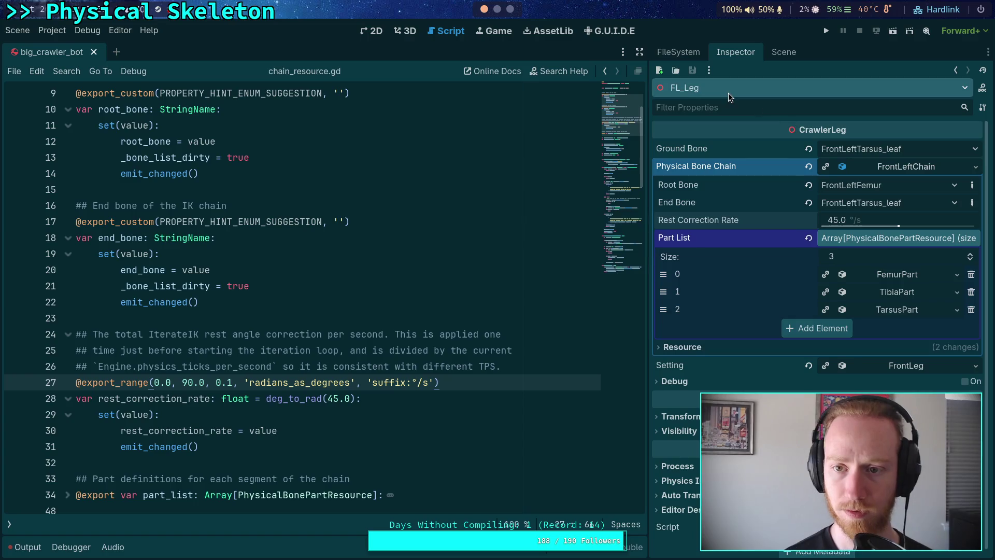
pyautogui.click(976, 166)
pyautogui.click(872, 294)
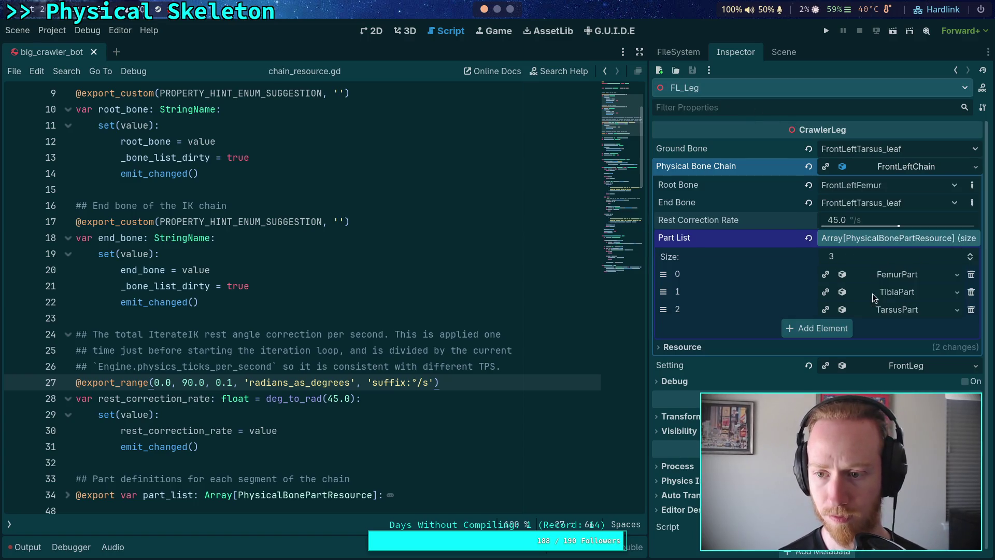
# Step: Reset FR_Leg's bone chain Rest Correction Rate to its 45.0 default
pyautogui.click(678, 52)
pyautogui.click(754, 53)
pyautogui.click(782, 53)
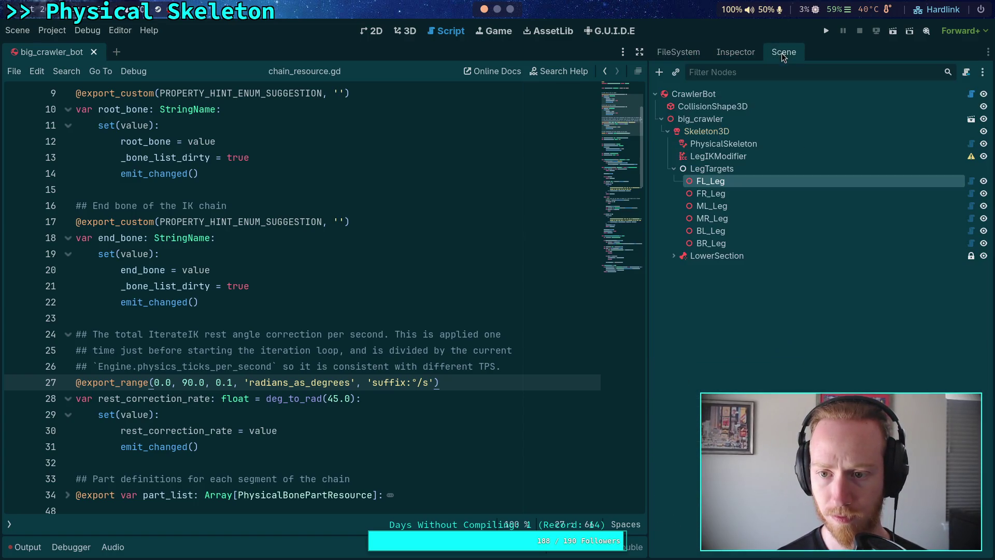
pyautogui.click(726, 194)
pyautogui.click(736, 52)
pyautogui.click(896, 166)
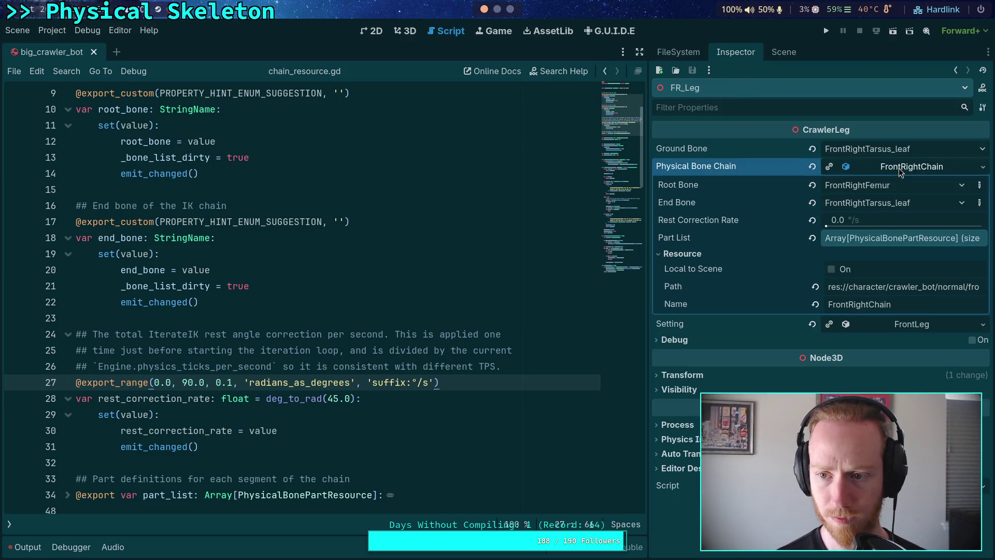
pyautogui.click(813, 220)
pyautogui.click(983, 166)
pyautogui.click(860, 285)
# Step: Reset ML_Leg's MiddleLeftChain Rest Correction Rate to 45.0
pyautogui.click(784, 52)
pyautogui.click(711, 205)
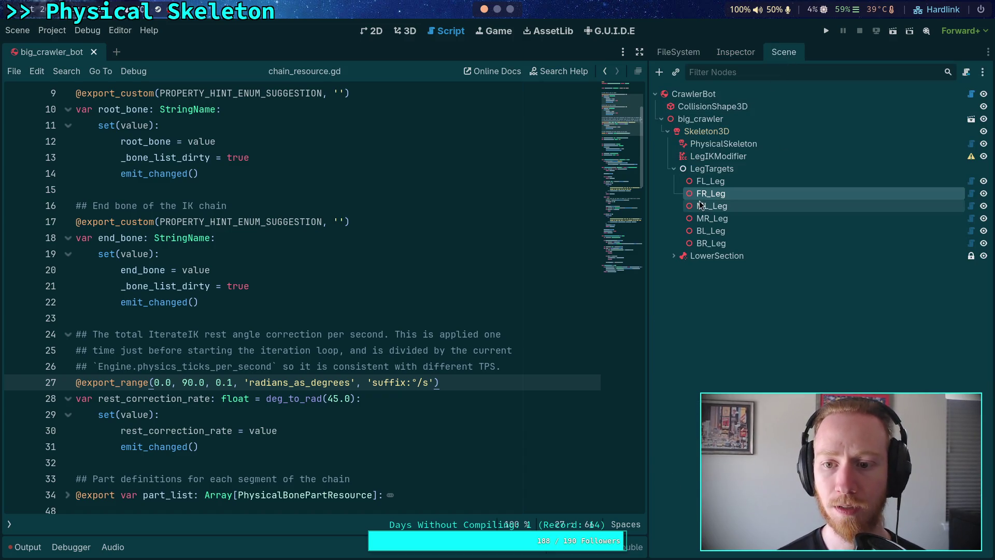
pyautogui.click(733, 52)
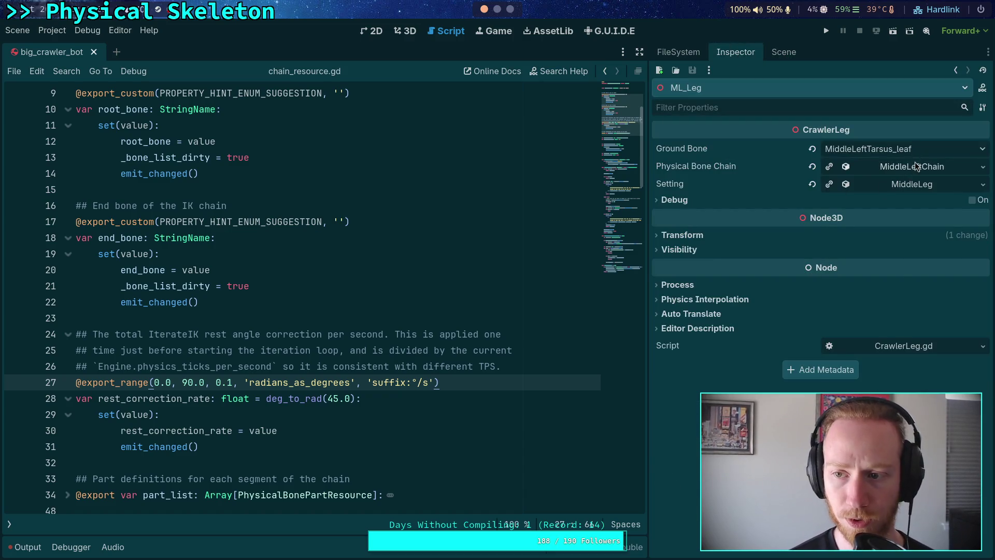
pyautogui.click(916, 166)
pyautogui.click(809, 221)
pyautogui.click(976, 166)
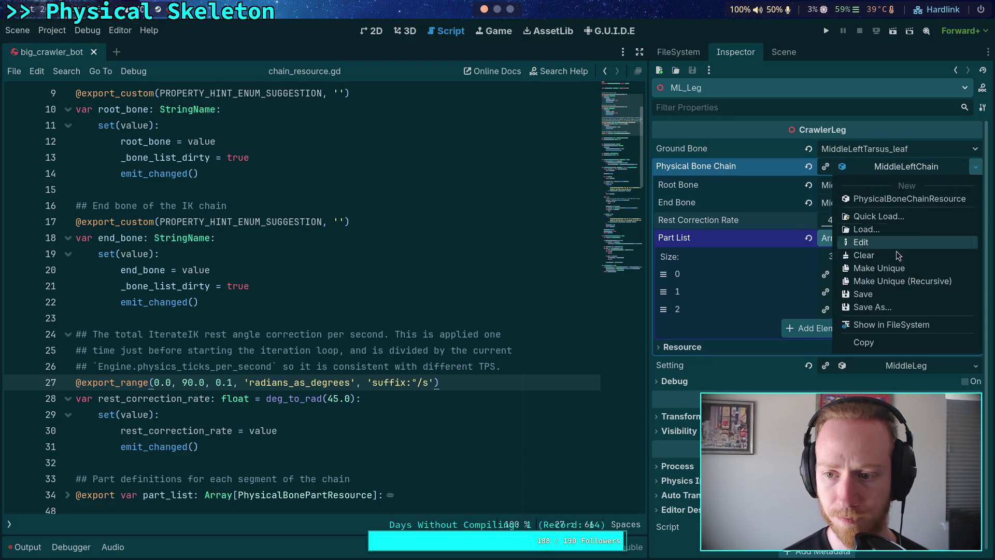
pyautogui.click(826, 134)
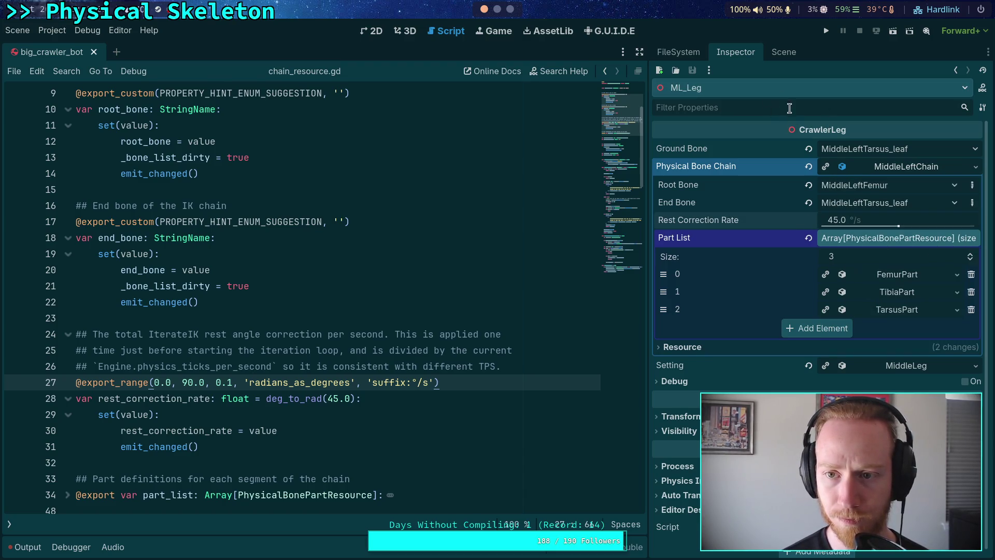
# Step: Inspect MR_Leg's MiddleRightChain, collapsing its Part List array
pyautogui.click(783, 52)
pyautogui.click(724, 221)
pyautogui.click(734, 54)
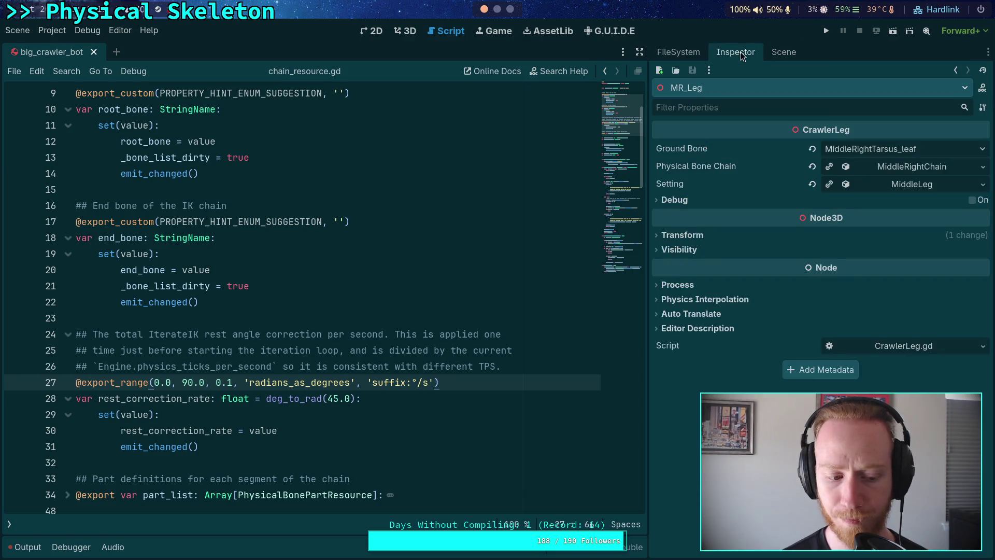
pyautogui.click(958, 174)
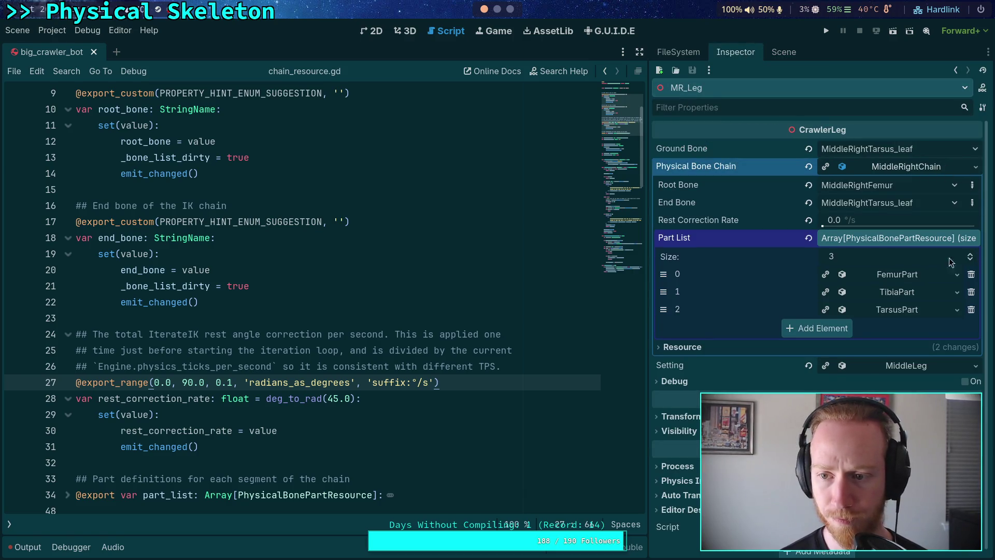
pyautogui.click(907, 240)
pyautogui.click(983, 167)
pyautogui.click(872, 293)
pyautogui.click(784, 52)
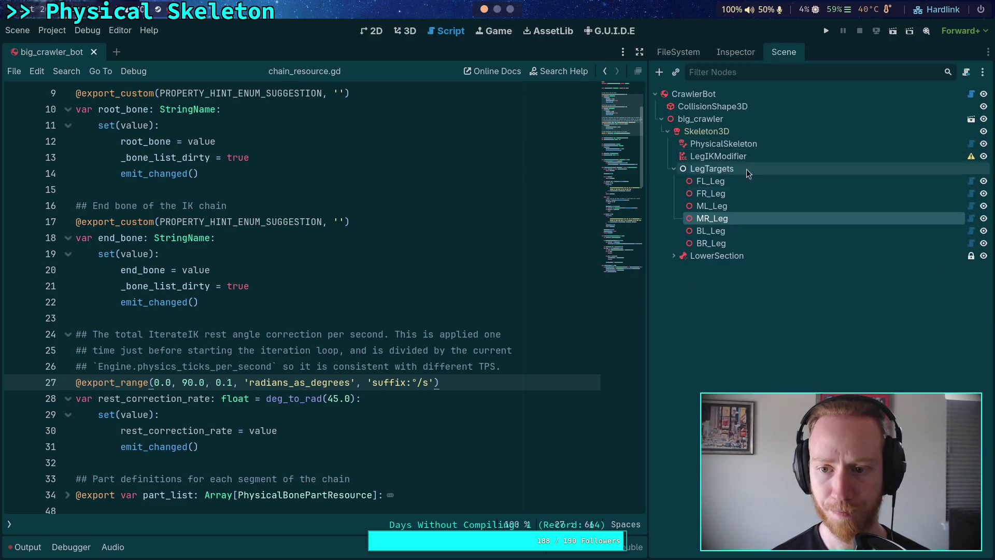
# Step: Reset BL_Leg's BackLeftChain Rest Correction Rate to 45.0 and save the resource
pyautogui.click(726, 54)
pyautogui.click(903, 186)
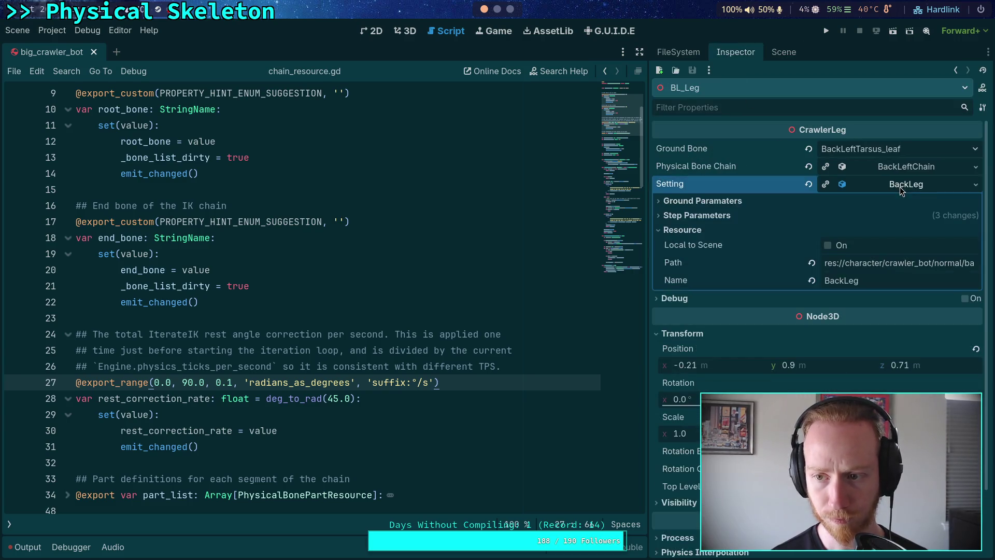
pyautogui.click(903, 186)
pyautogui.click(809, 219)
pyautogui.click(975, 167)
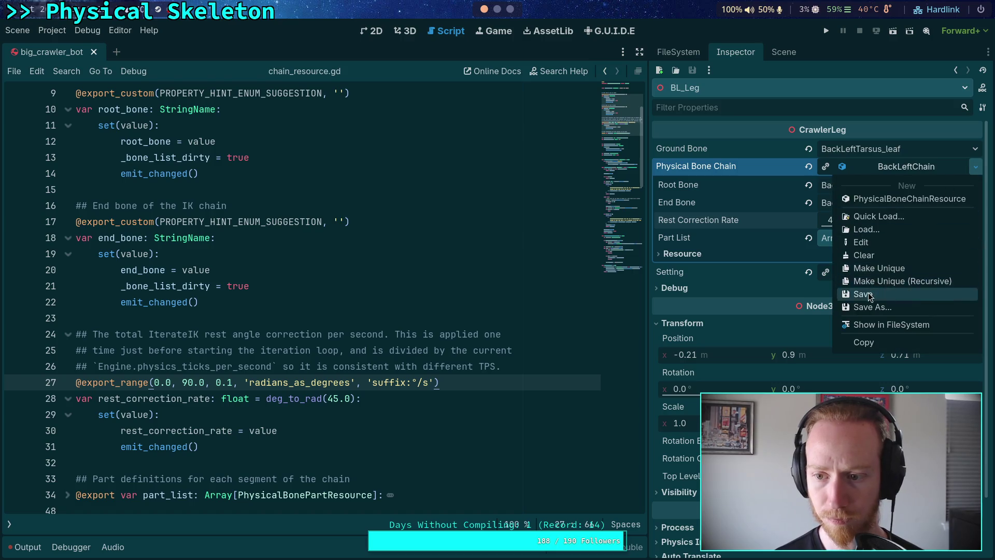
pyautogui.click(912, 288)
# Step: Reset BR_Leg's BackRightChain Rest Correction Rate to 45.0 and save the resource
pyautogui.click(784, 51)
pyautogui.click(767, 240)
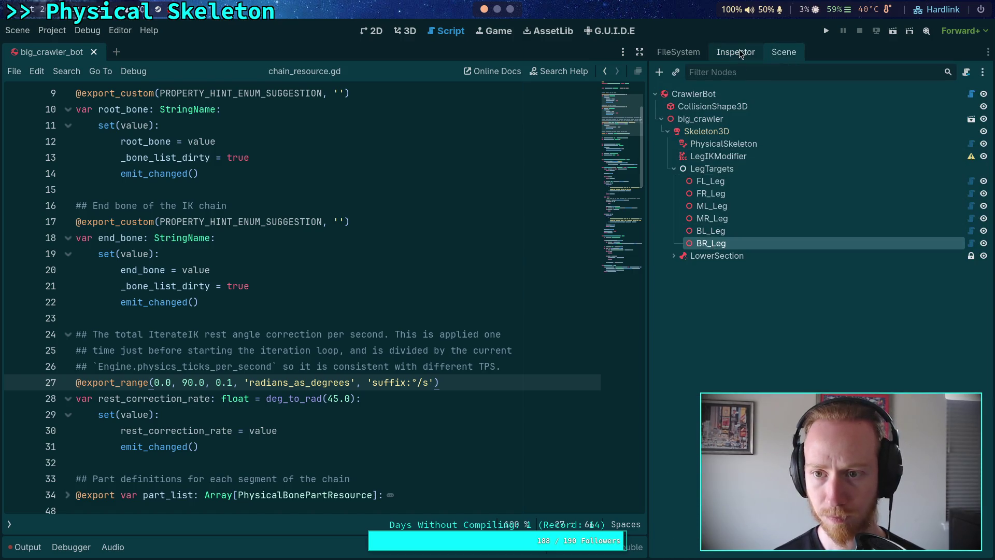
pyautogui.click(737, 52)
pyautogui.click(905, 167)
pyautogui.click(809, 220)
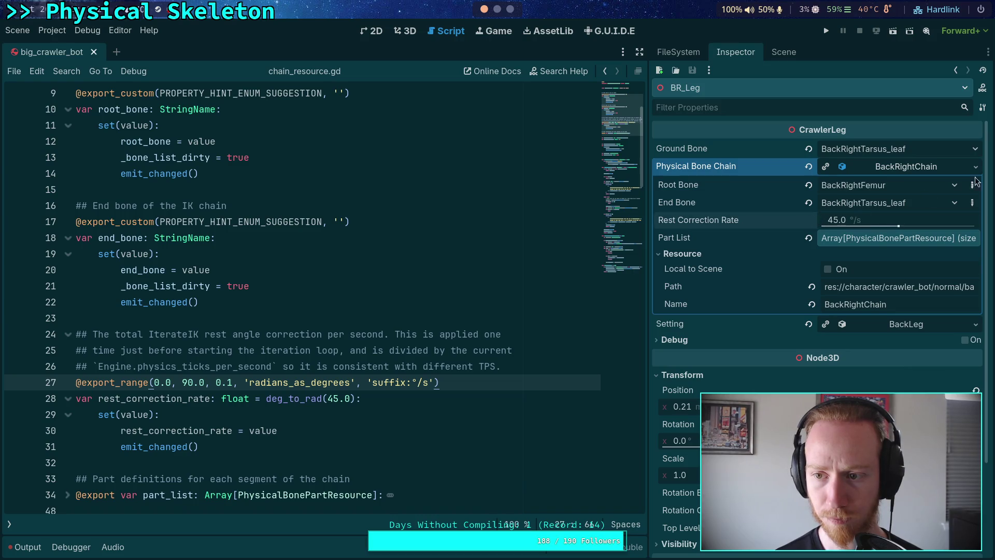
pyautogui.click(975, 166)
pyautogui.click(879, 294)
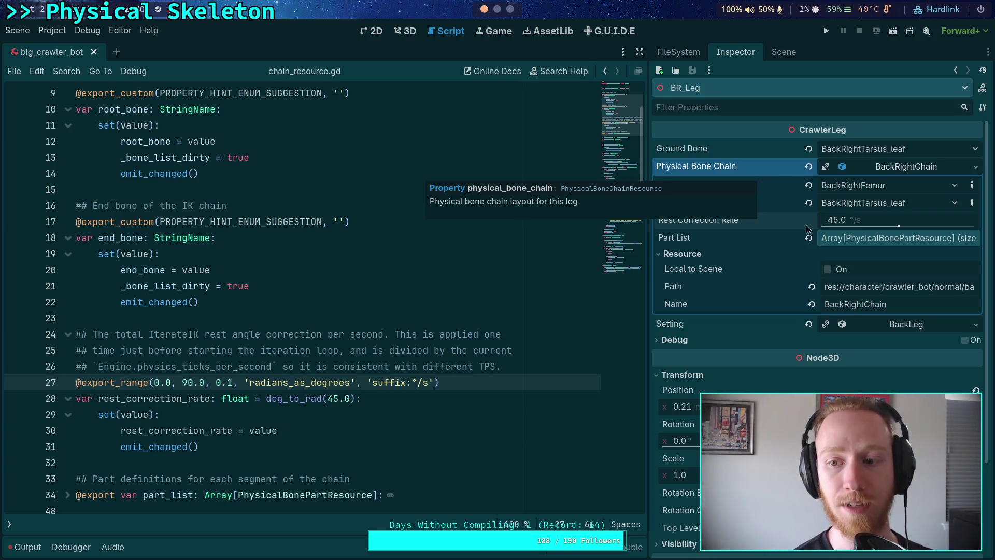
pyautogui.click(710, 257)
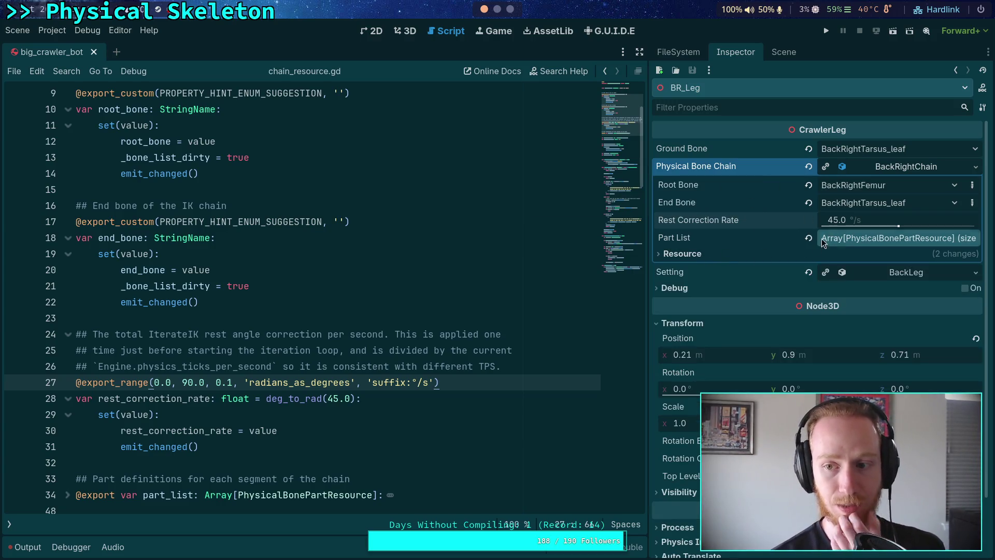
pyautogui.click(976, 167)
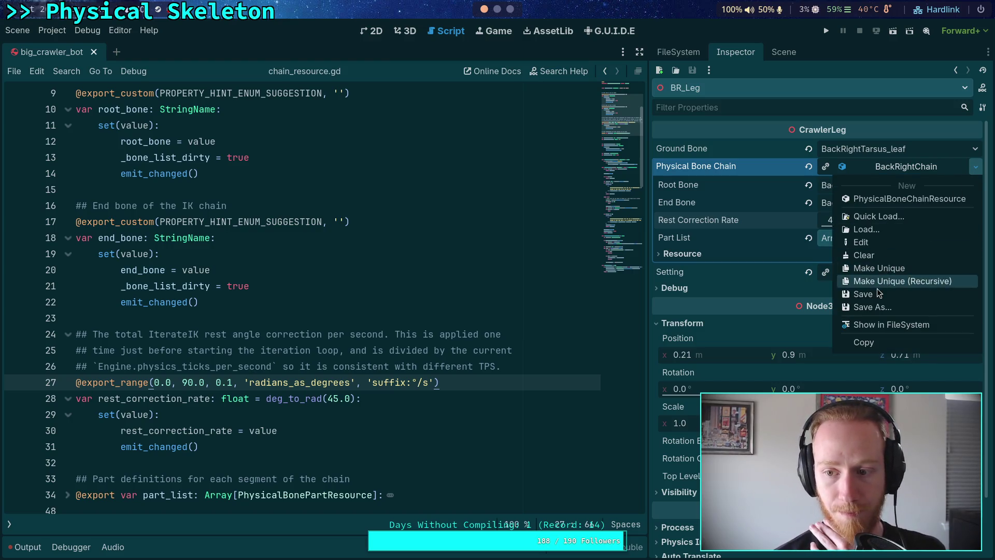
pyautogui.click(795, 277)
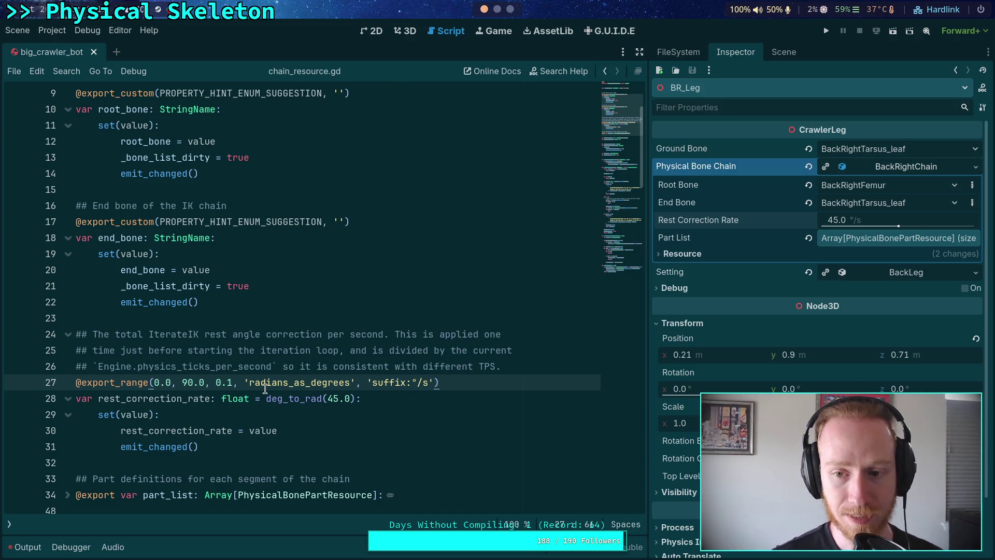
# Step: Show the script list, switch to chain_3d.gd, widen the code area, and go to line 412
pyautogui.click(8, 524)
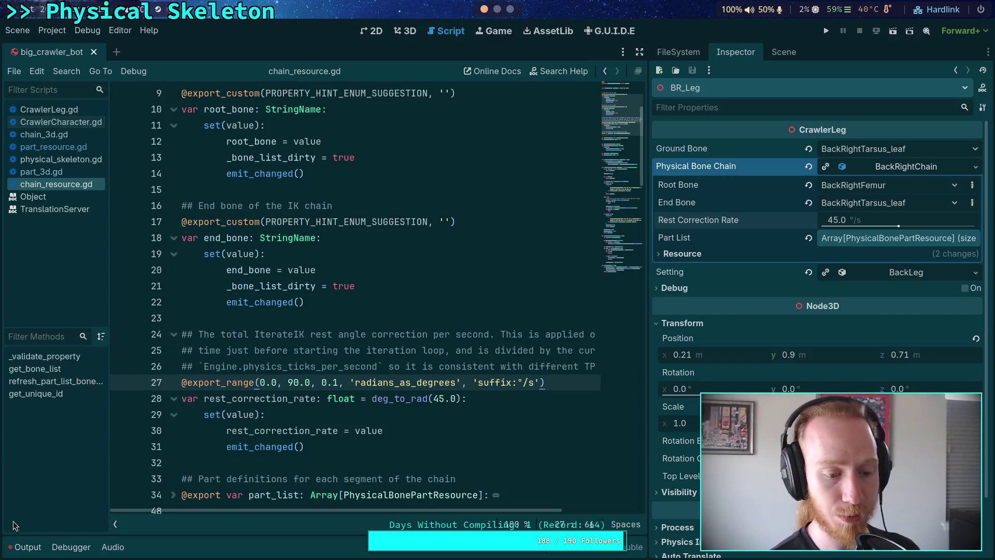
pyautogui.click(62, 147)
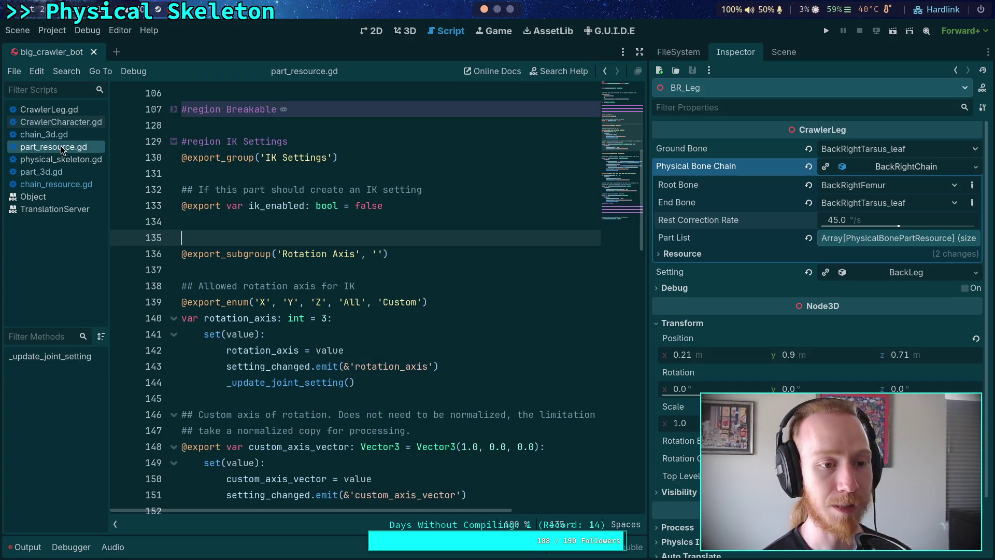
pyautogui.click(44, 135)
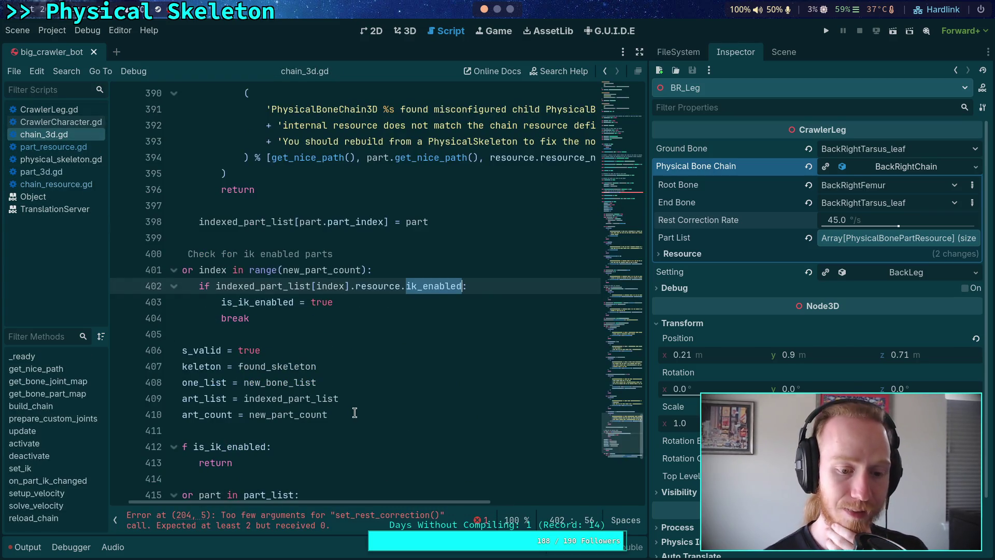
pyautogui.moveTo(650, 493); pyautogui.dragTo(738, 493)
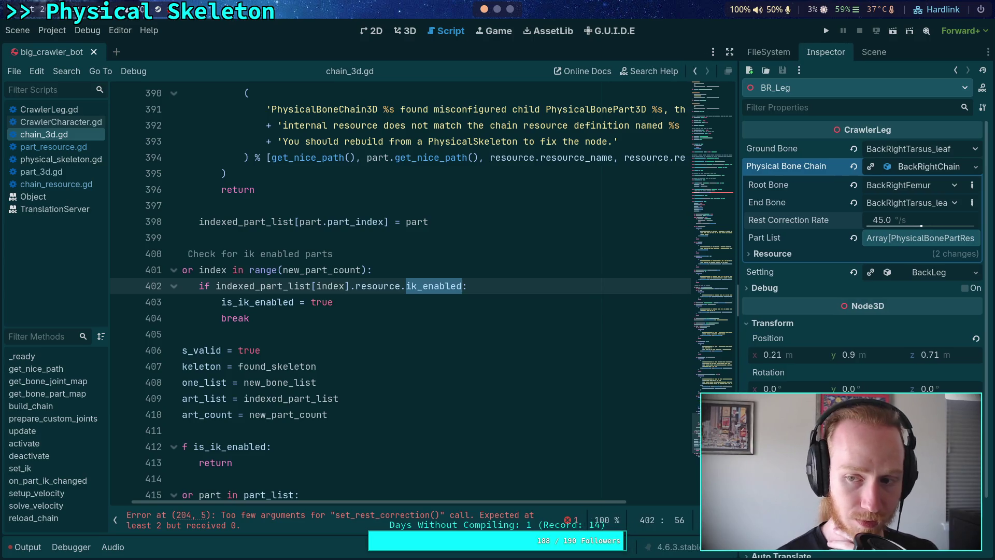
pyautogui.click(496, 412)
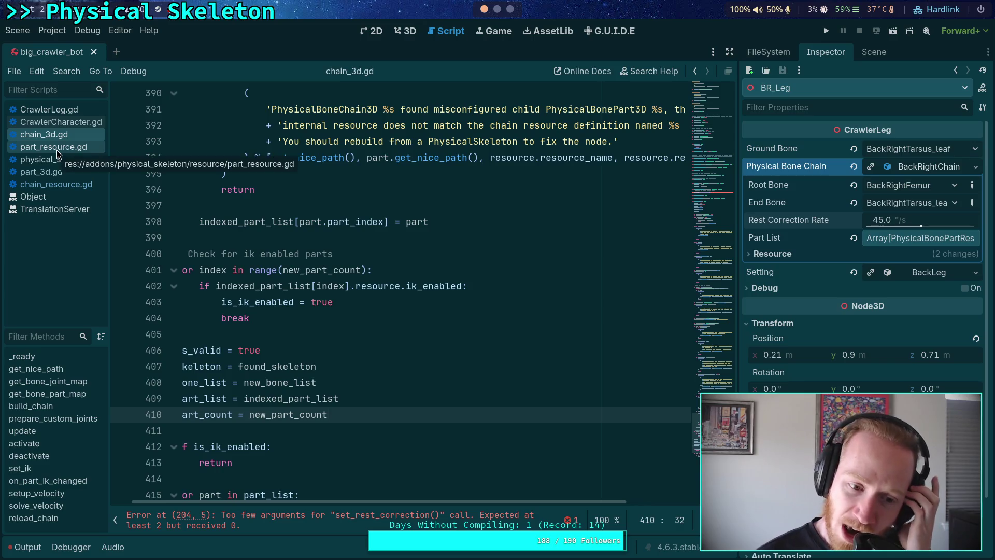
pyautogui.hscroll(-2, 262, 503)
pyautogui.click(332, 439)
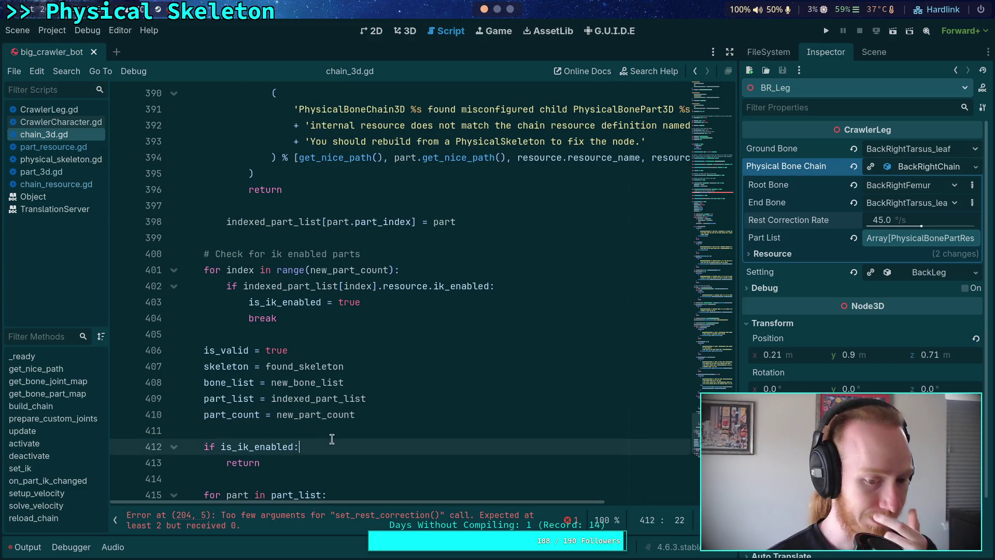
# Step: Fill set_rest_correction on line 204 with setting_name and resource.rest_correction_rate as arguments
pyautogui.scroll(20, 331, 439)
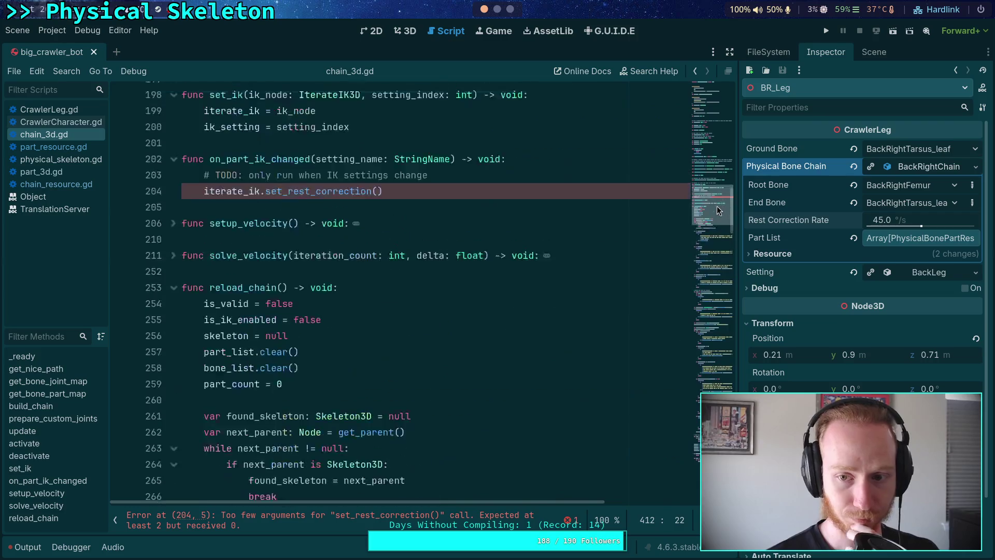
pyautogui.scroll(3, 717, 206)
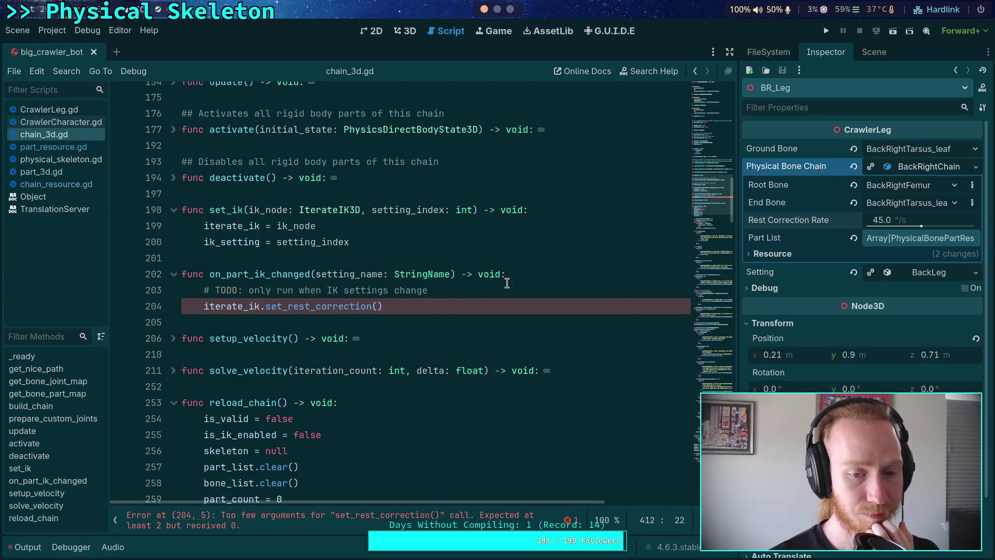
pyautogui.click(375, 306)
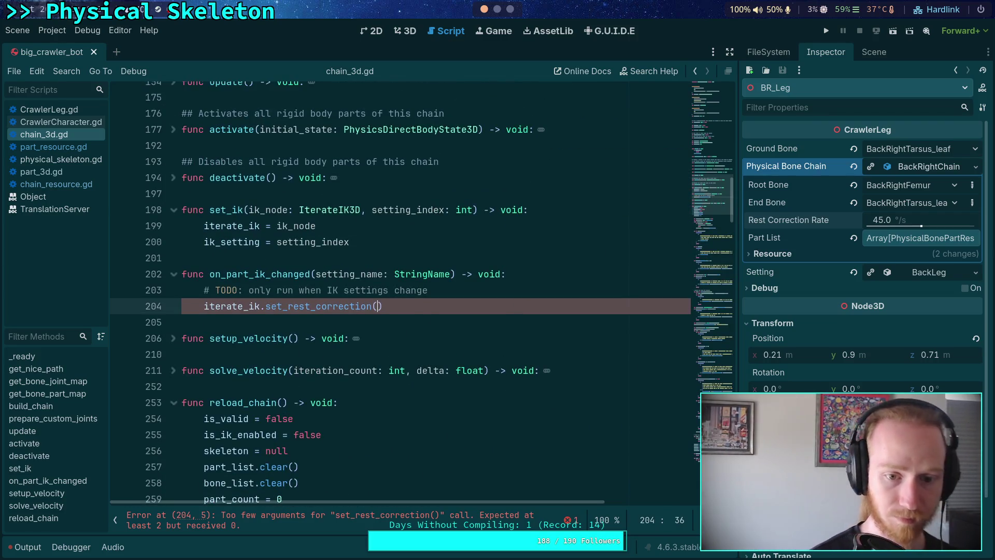
pyautogui.press('BackSpace')
pyautogui.write('(set')
pyautogui.press('Return')
pyautogui.write(', resource.rest')
pyautogui.press('Return')
pyautogui.write(')')
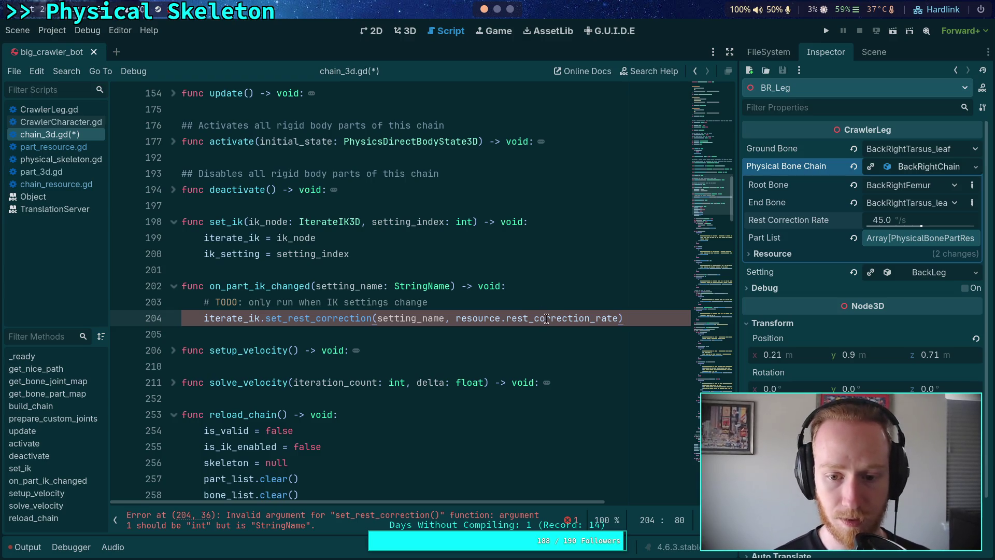
# Step: Replace the setting_name argument with ik_setting from the autocomplete list
pyautogui.moveTo(547, 318)
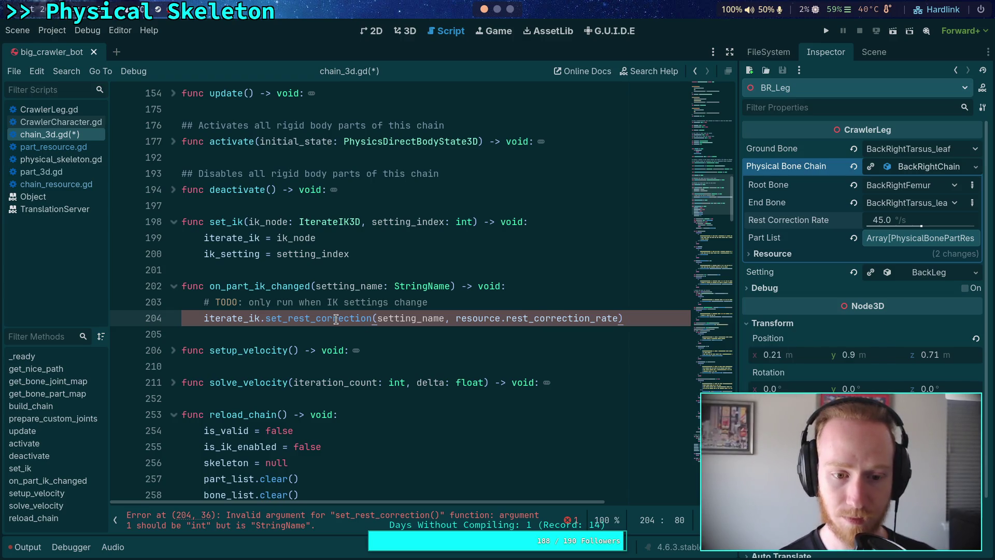
pyautogui.moveTo(336, 319)
pyautogui.moveTo(423, 318); pyautogui.dragTo(447, 319)
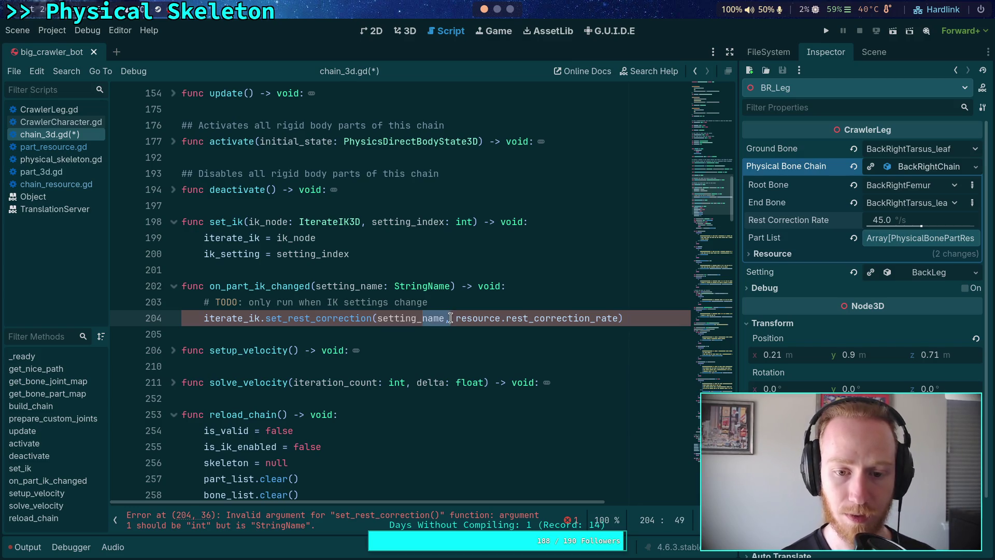
pyautogui.press('BackSpace')
pyautogui.write('i')
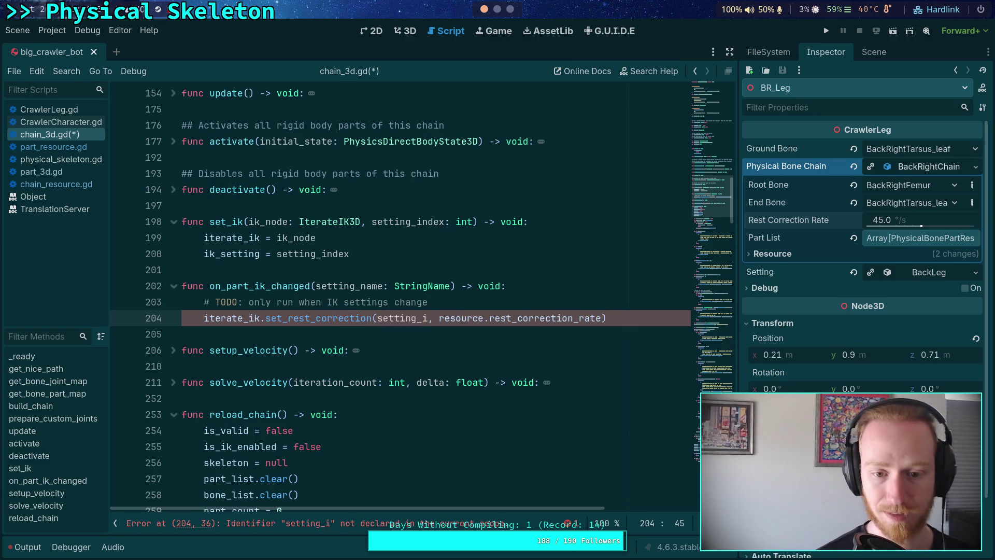
pyautogui.press('BackSpace')
pyautogui.press('BackSpace')
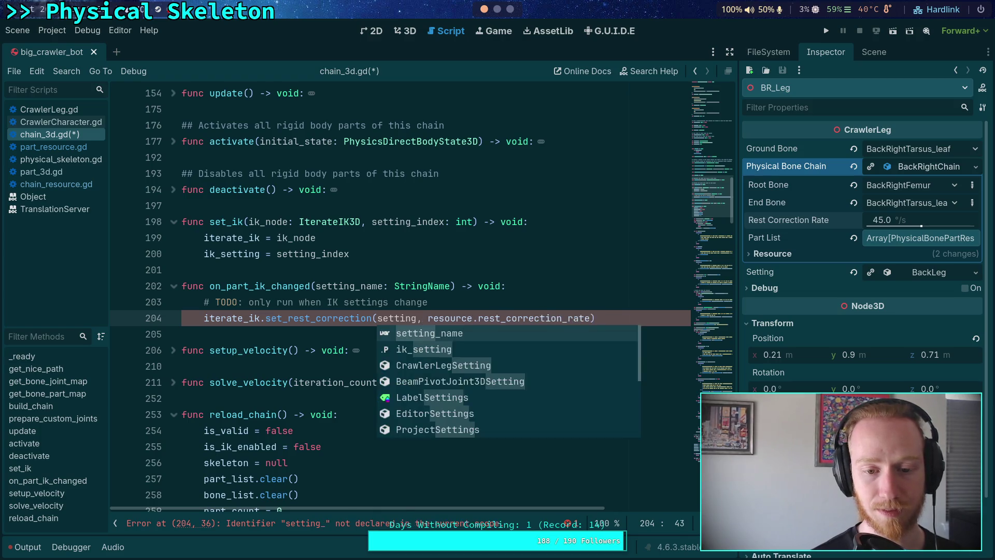
pyautogui.press('BackSpace')
pyautogui.press('BackSpace')
pyautogui.press('Return')
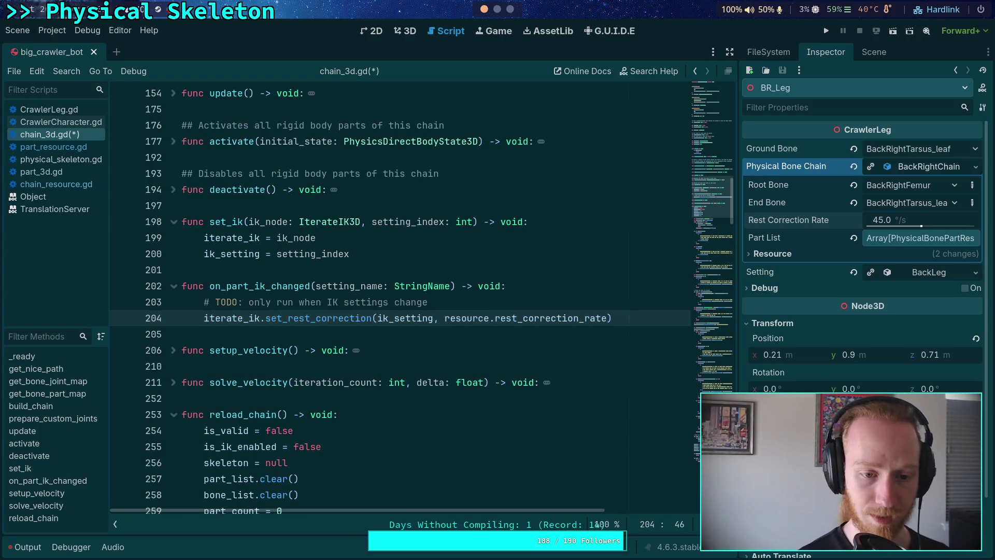
# Step: Save the script, undo an accidental line split, and add an empty line below the call
pyautogui.hotkey('ctrl', 's')
pyautogui.press('Return')
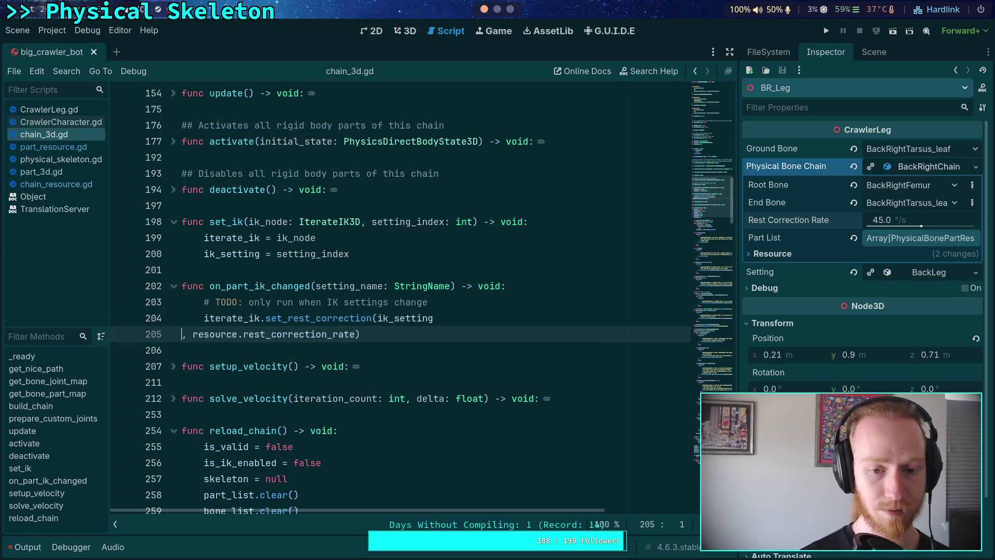
pyautogui.hotkey('ctrl', 'z')
pyautogui.hotkey('ctrl', 'Return')
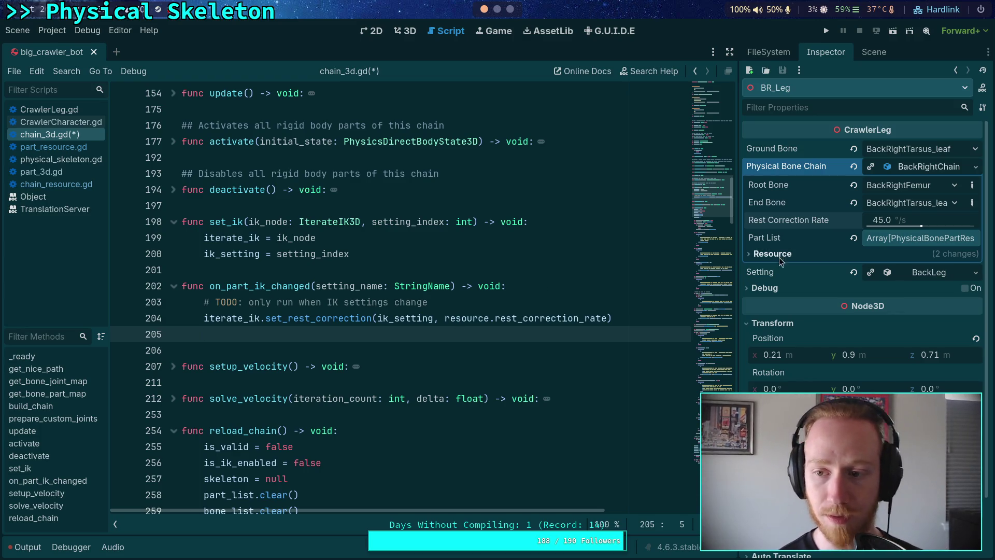
# Step: Expand Part List and the FemurPart entry in the Inspector, then scroll the script to reload_chain's end
pyautogui.click(907, 238)
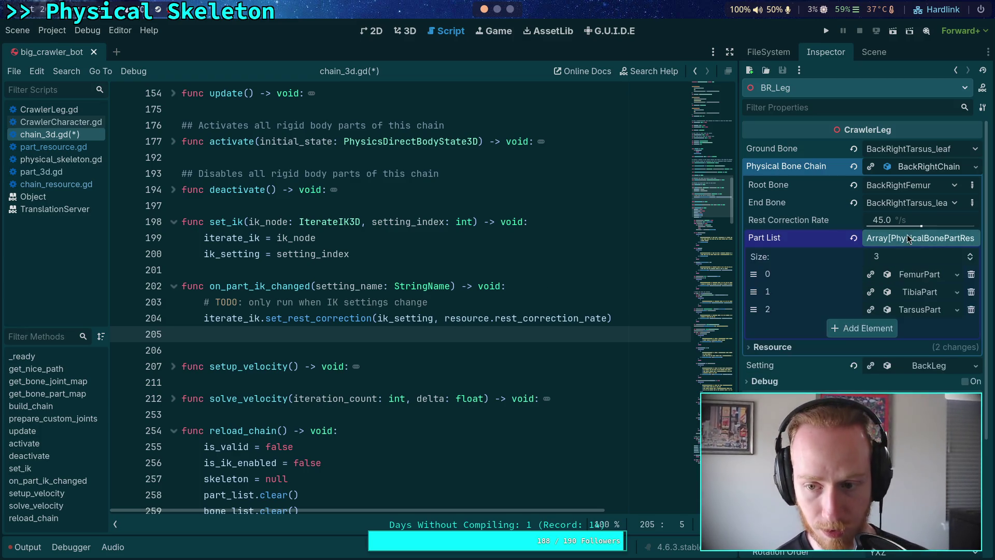
pyautogui.click(910, 275)
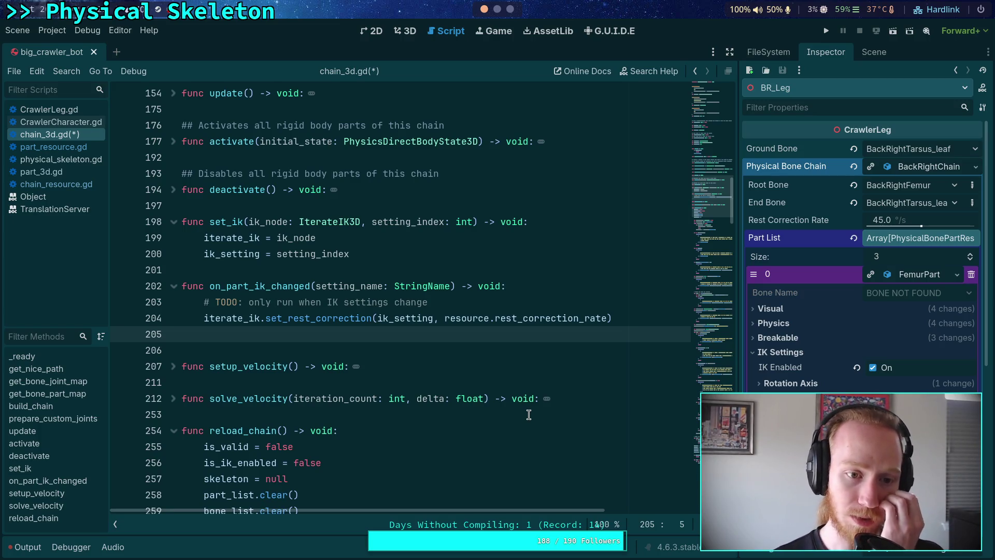
pyautogui.scroll(-6, 528, 414)
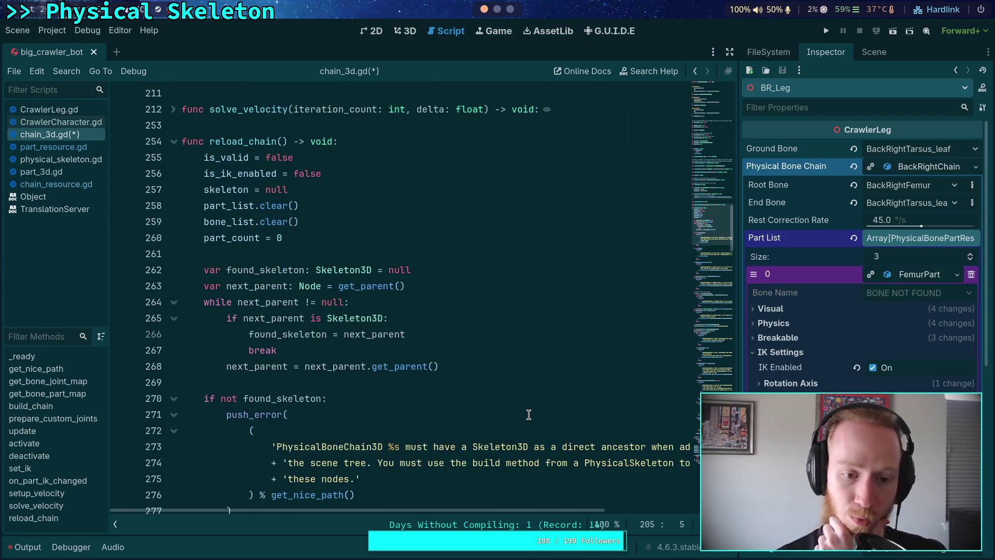
pyautogui.scroll(-6, 215, 409)
pyautogui.scroll(-8, 218, 397)
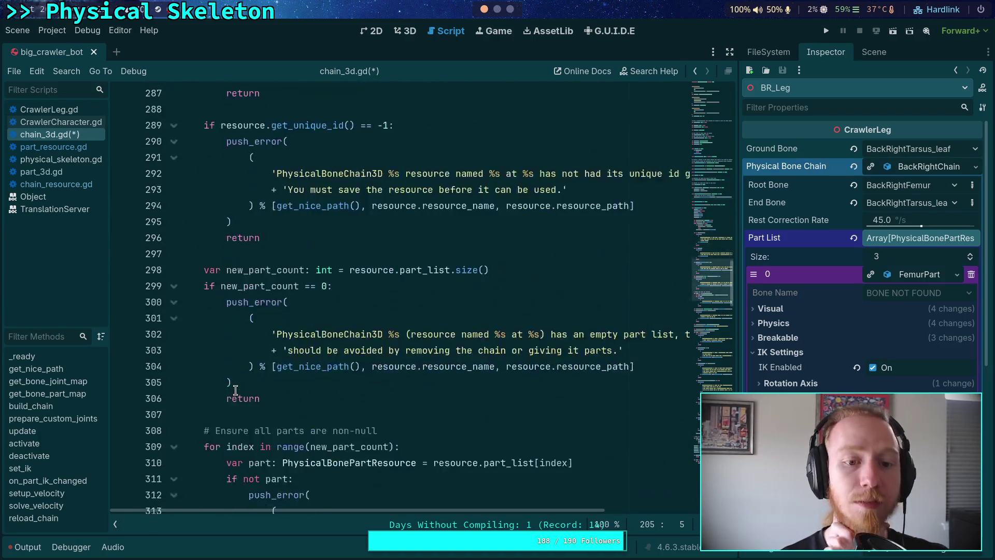
pyautogui.scroll(-5, 236, 390)
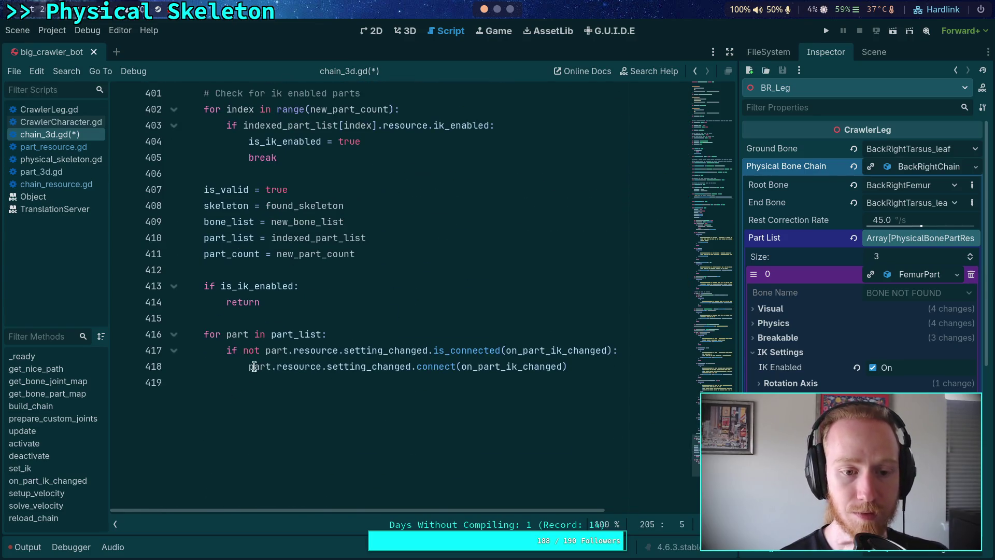
# Step: Add 'if not resource.changed.is_connected(on_ik_setting_changed):' after the early return at line 415
pyautogui.click(356, 310)
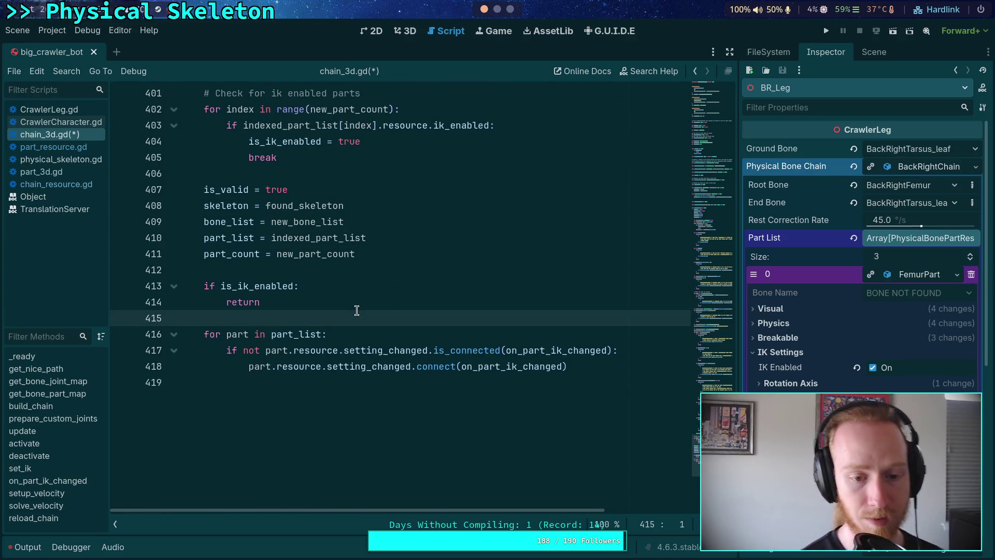
pyautogui.press('Return')
pyautogui.press('Return')
pyautogui.press('Up')
pyautogui.press('Tab')
pyautogui.write('f not ')
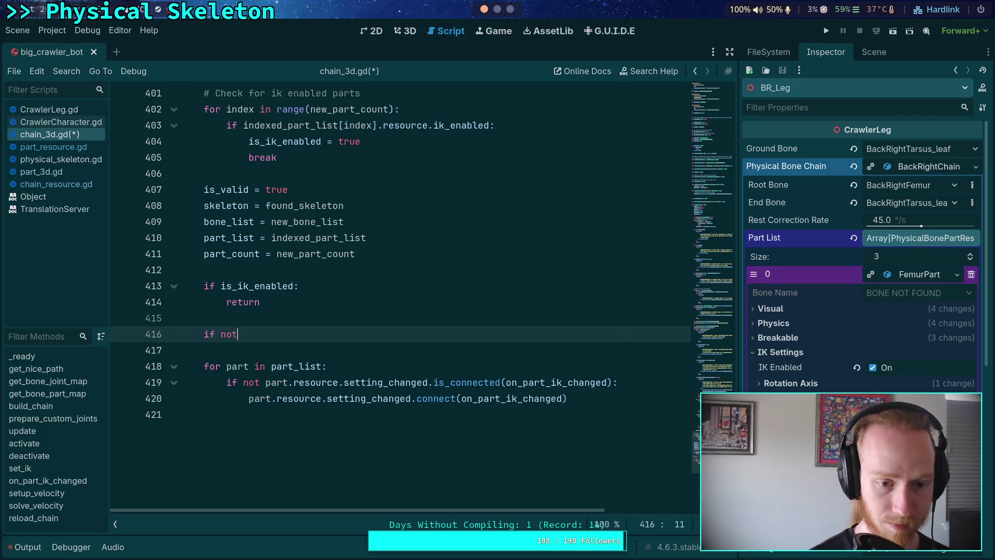
pyautogui.write('resource.changed')
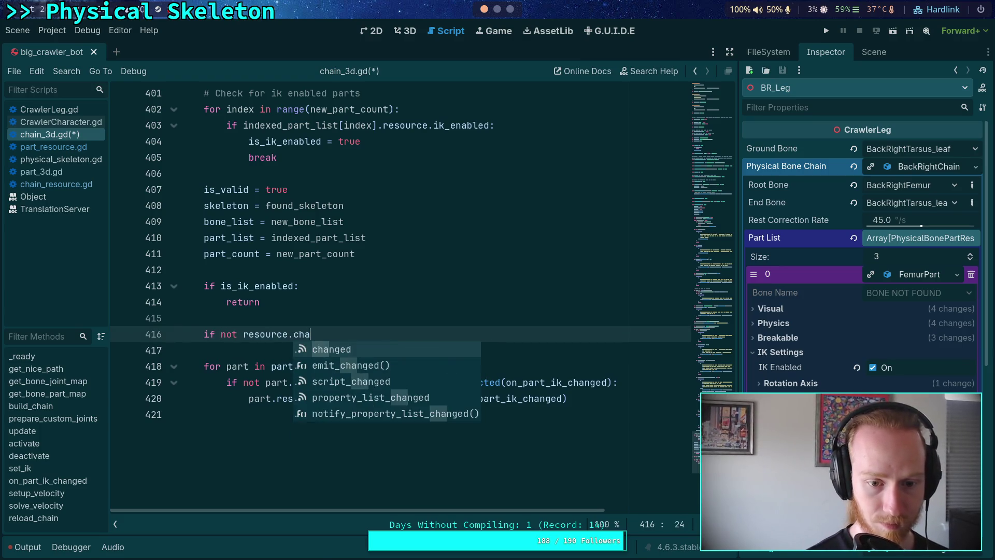
pyautogui.write('.is')
pyautogui.press('Return')
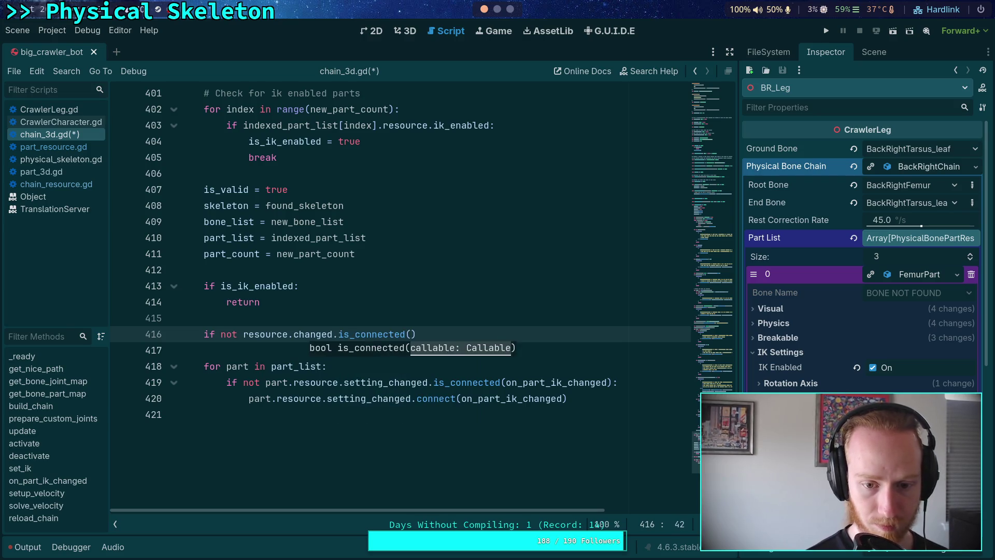
pyautogui.write('on_ik_setting_changed):')
# Step: Put 'resource.changed.connect(on_ik_setting_changed)' in the if block and save the script
pyautogui.press('Return')
pyautogui.write('resource.changed.co')
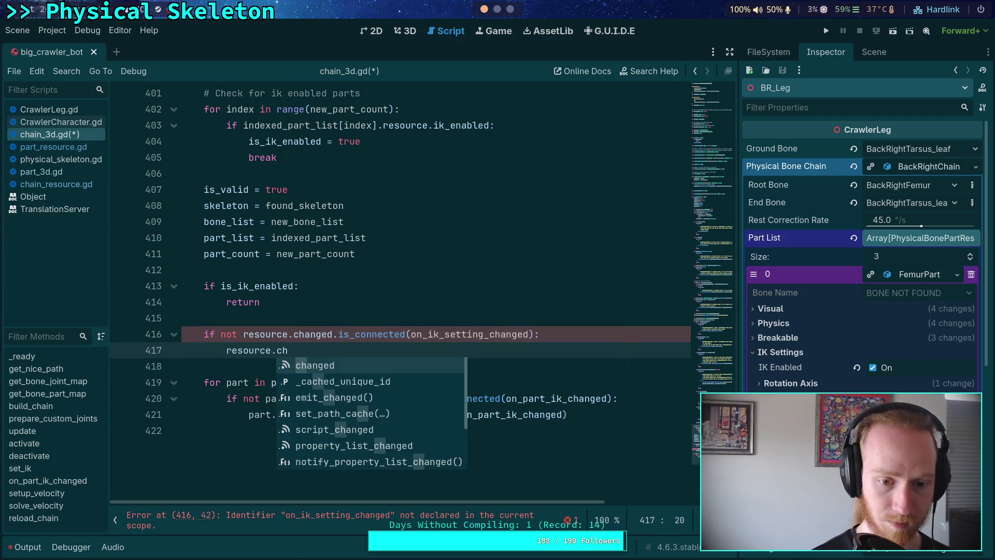
pyautogui.press('Return')
pyautogui.write('on_ik')
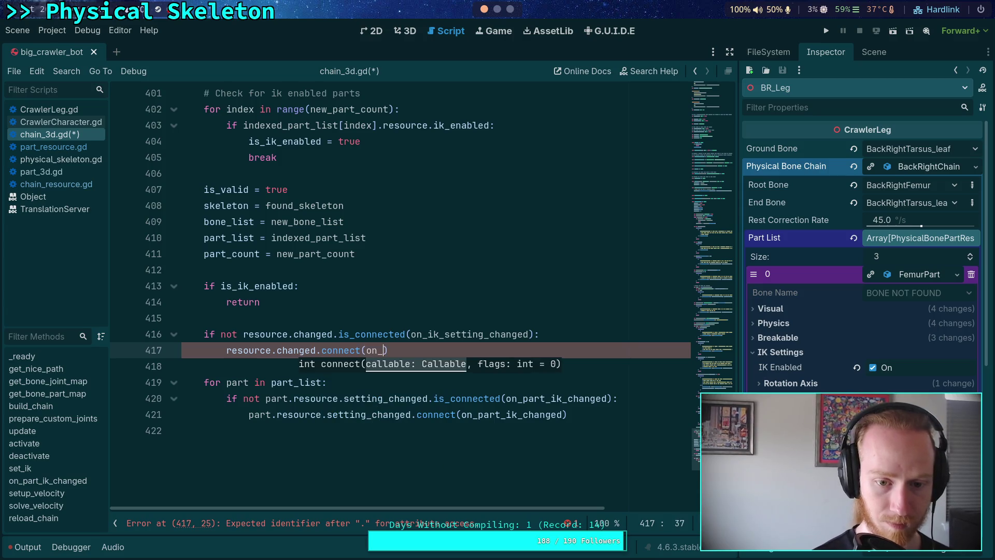
pyautogui.write('_setting_ch')
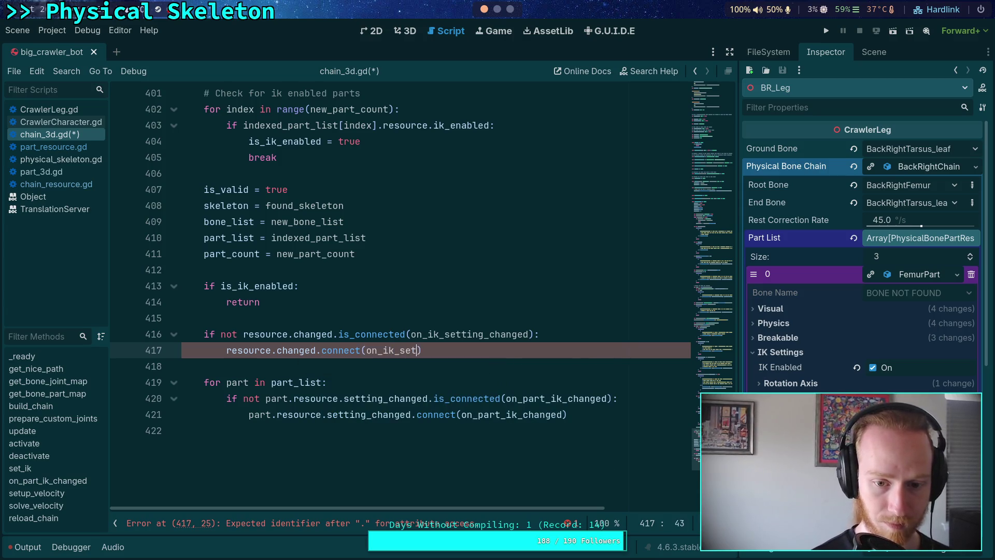
pyautogui.write('anged')
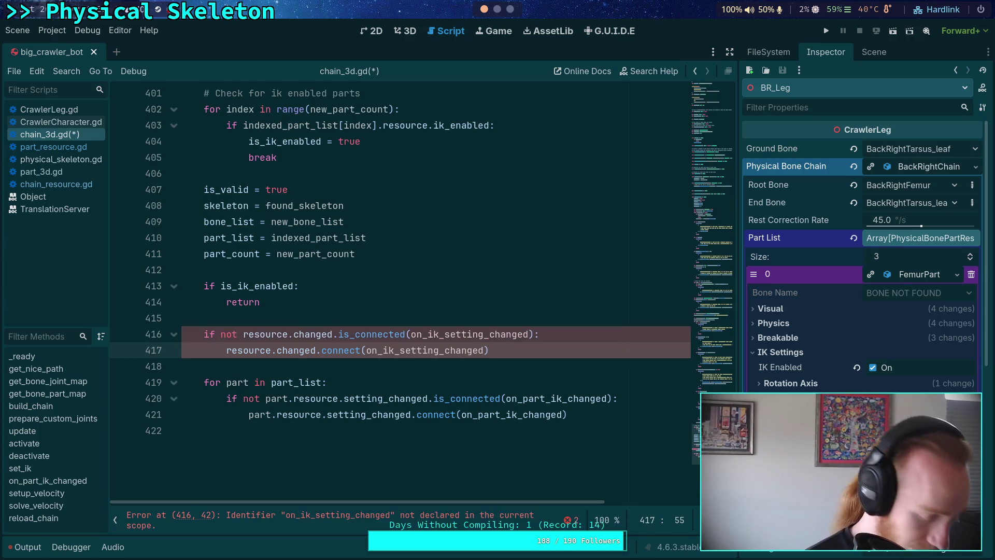
pyautogui.hotkey('ctrl', 's')
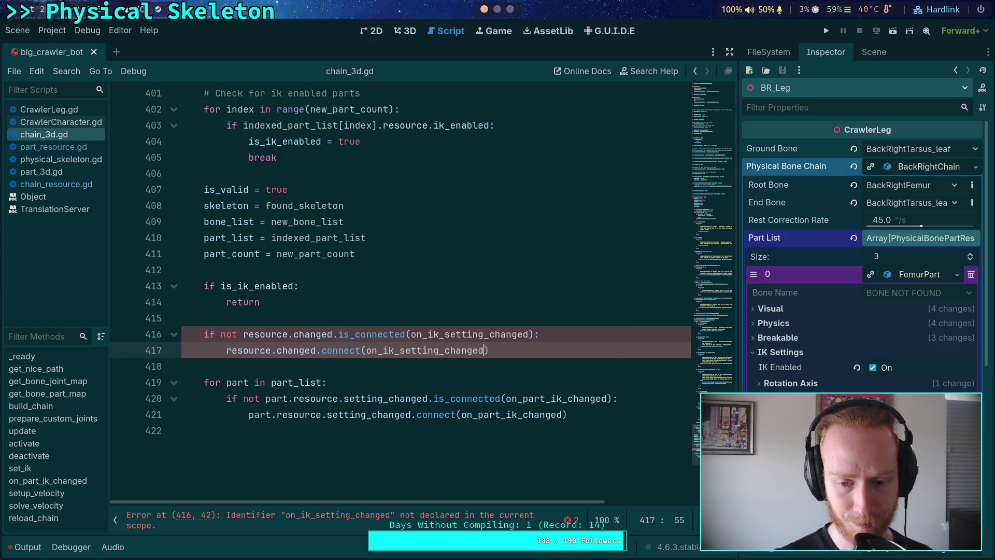
# Step: Fold the reload_chain function and return to the code after on_part_ik_changed
pyautogui.scroll(20, 358, 307)
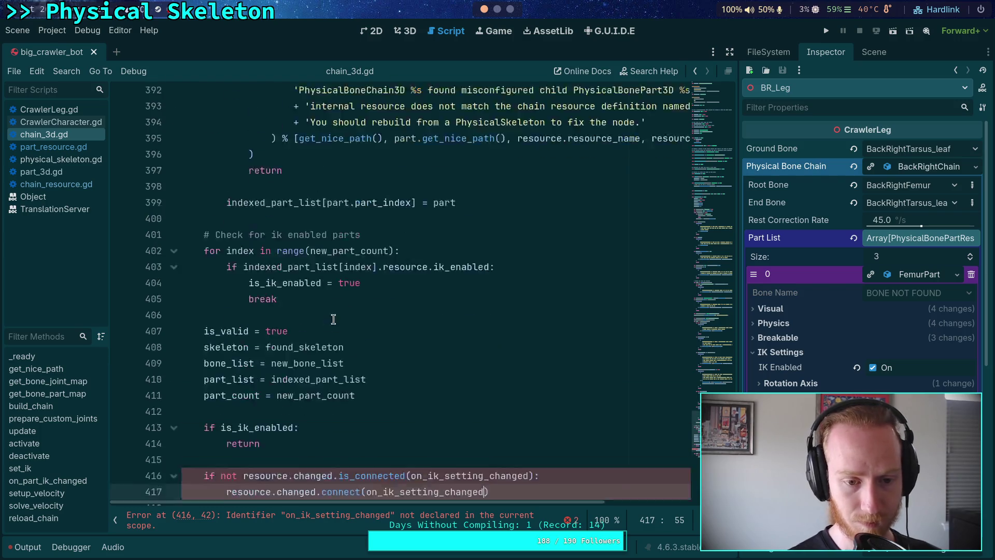
pyautogui.scroll(20, 256, 347)
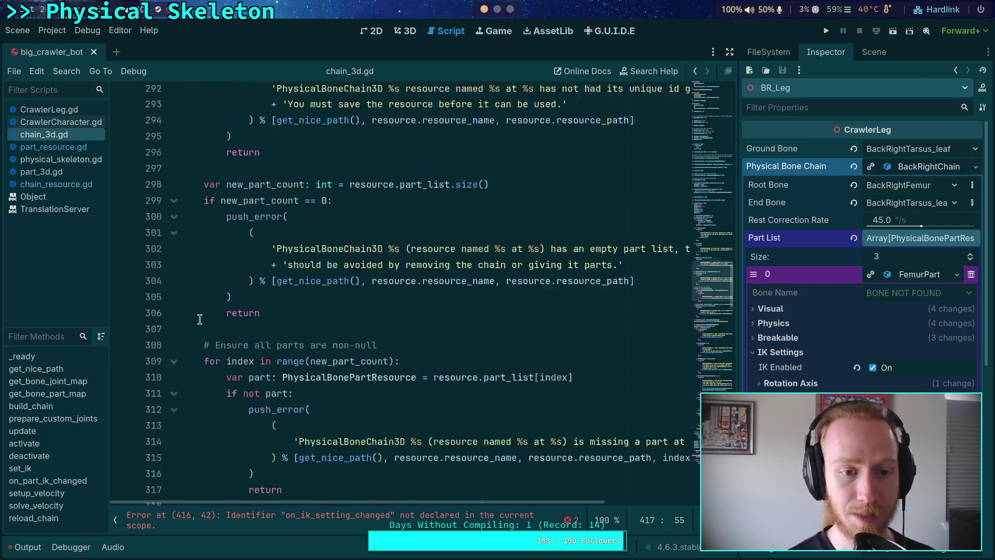
pyautogui.click(176, 287)
pyautogui.scroll(3, 290, 322)
pyautogui.click(294, 332)
# Step: Add a 'func on_ik_setting_changed() -> void:' header above on_part_ik_changed
pyautogui.press('Return')
pyautogui.press('BackSpace')
pyautogui.press('BackSpace')
pyautogui.press('Up')
pyautogui.press('Up')
pyautogui.press('Up')
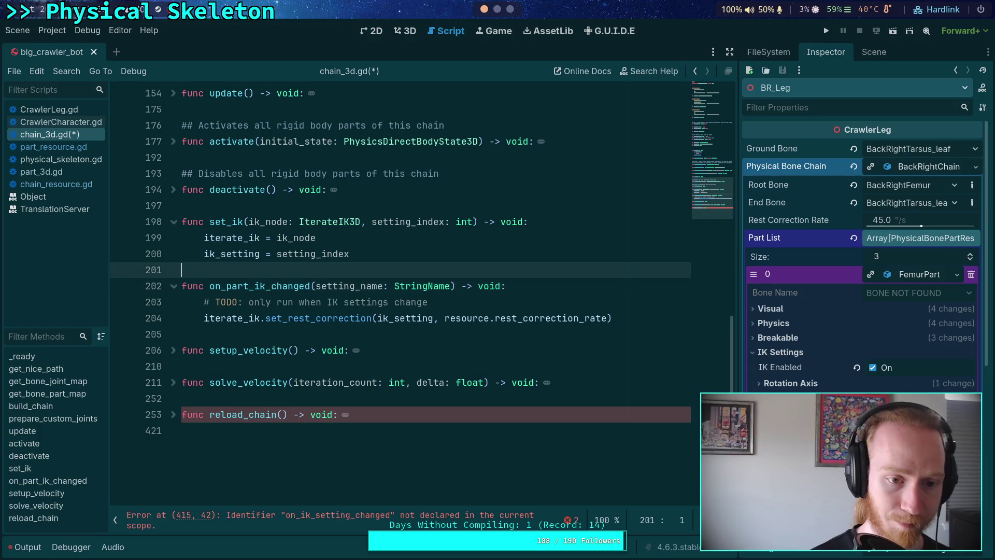
pyautogui.press('Return')
pyautogui.press('Return')
pyautogui.press('Up')
pyautogui.write('func on_i')
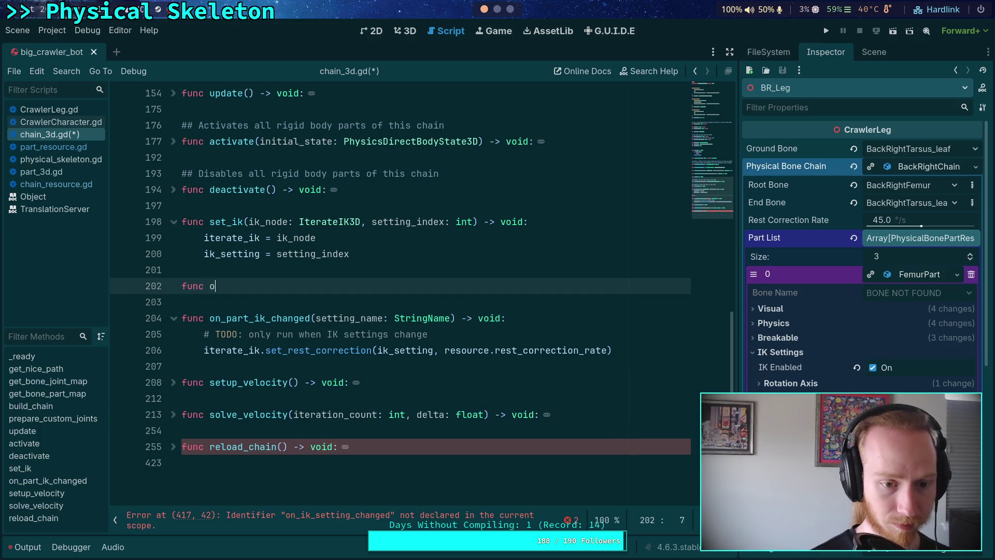
pyautogui.write('k_setting_ch')
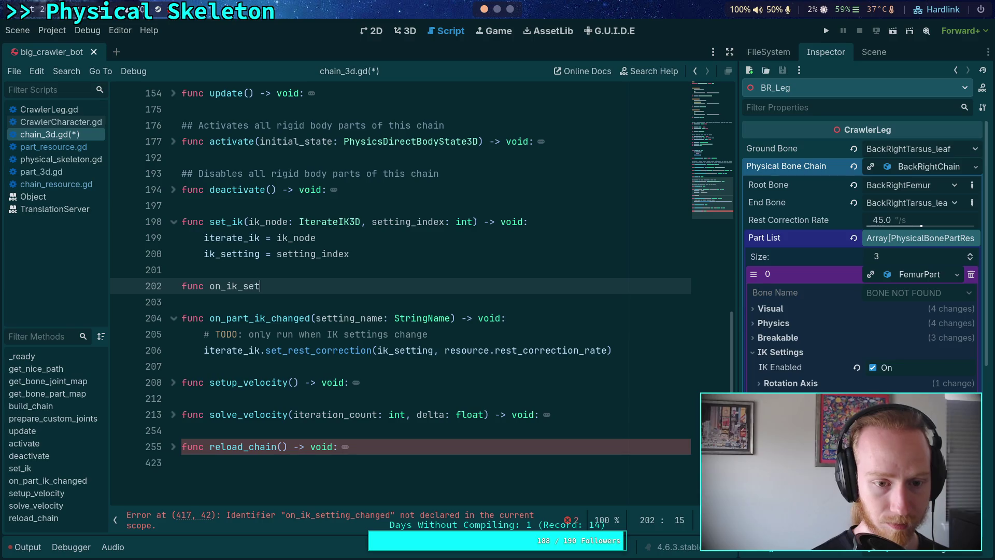
pyautogui.write('anged() -> voi')
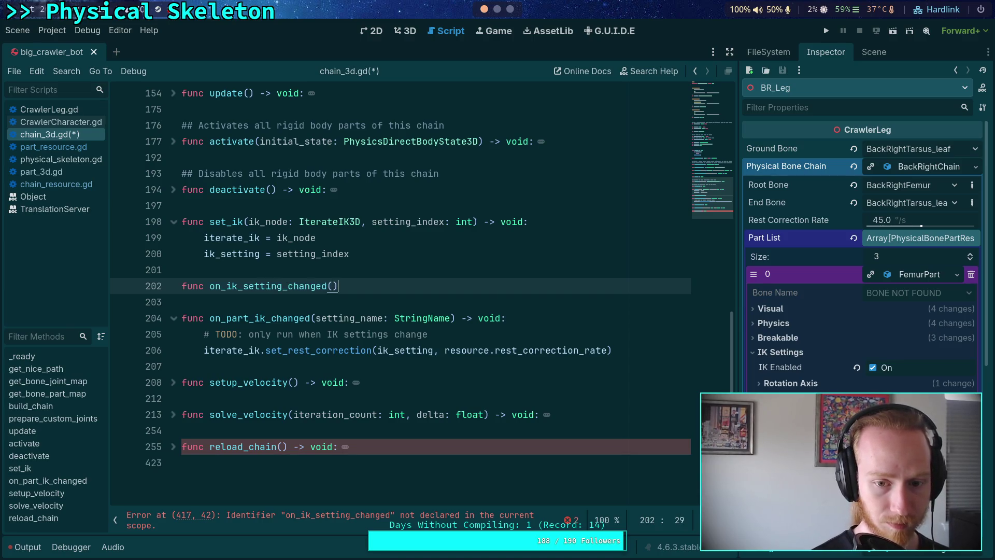
pyautogui.write('d:')
pyautogui.press('Return')
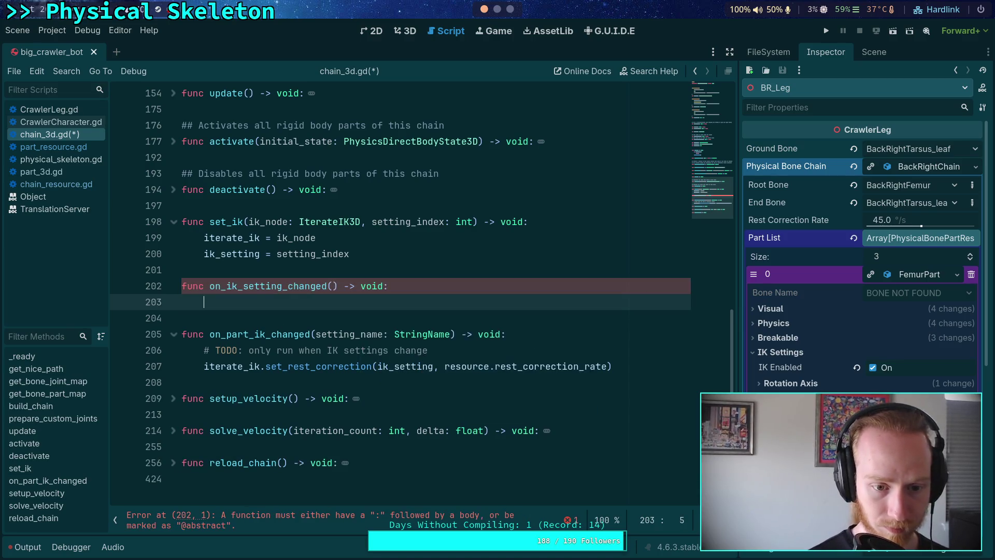
# Step: Move the set_rest_correction call out of on_part_ik_changed into on_ik_setting_changed
pyautogui.press('Down')
pyautogui.press('Down')
pyautogui.press('Down')
pyautogui.press('Down')
pyautogui.hotkey('alt', 'Up')
pyautogui.hotkey('alt', 'Up')
pyautogui.hotkey('alt', 'Up')
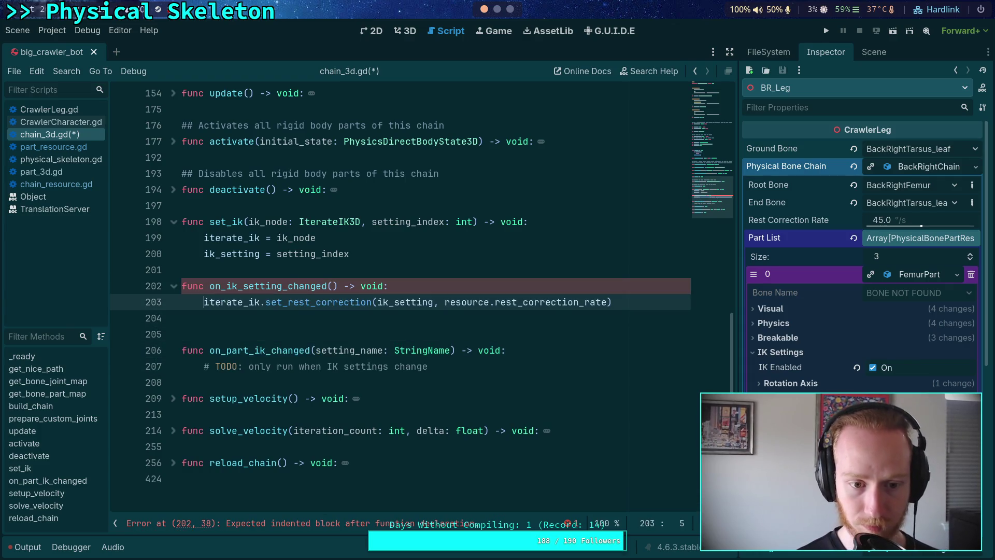
pyautogui.press('Down')
pyautogui.press('BackSpace')
pyautogui.press('BackSpace')
pyautogui.press('Down')
pyautogui.press('Down')
pyautogui.press('Return')
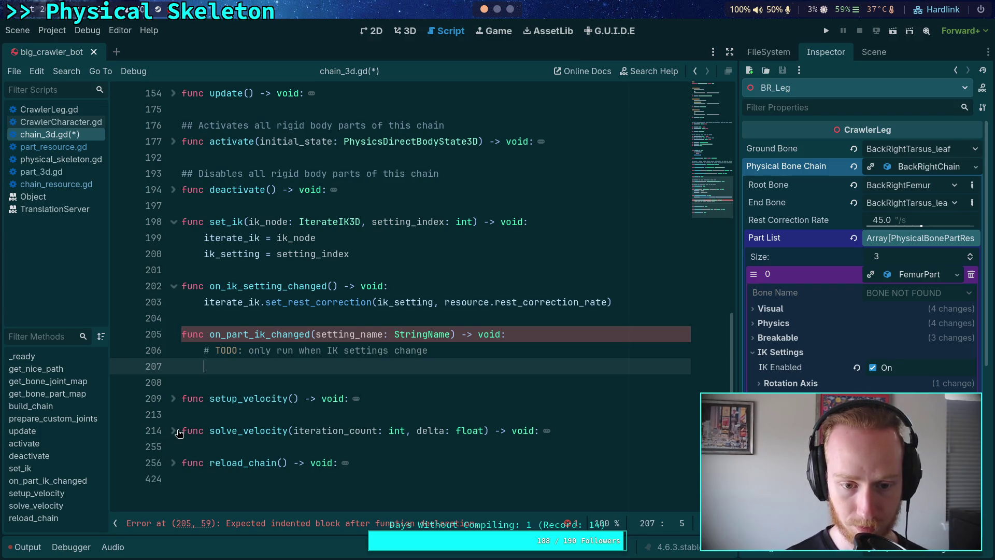
# Step: Add a 'part: PhysicalBonePart3D' parameter after setting_name in on_part_ik_changed's signature
pyautogui.click(451, 333)
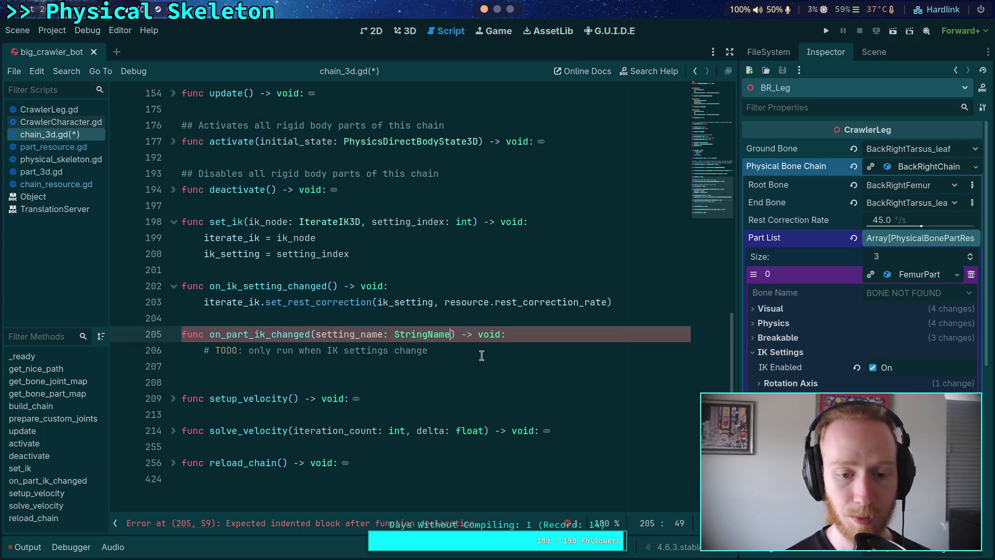
pyautogui.write(', part: PhysicalB')
pyautogui.press('Down')
pyautogui.press('Down')
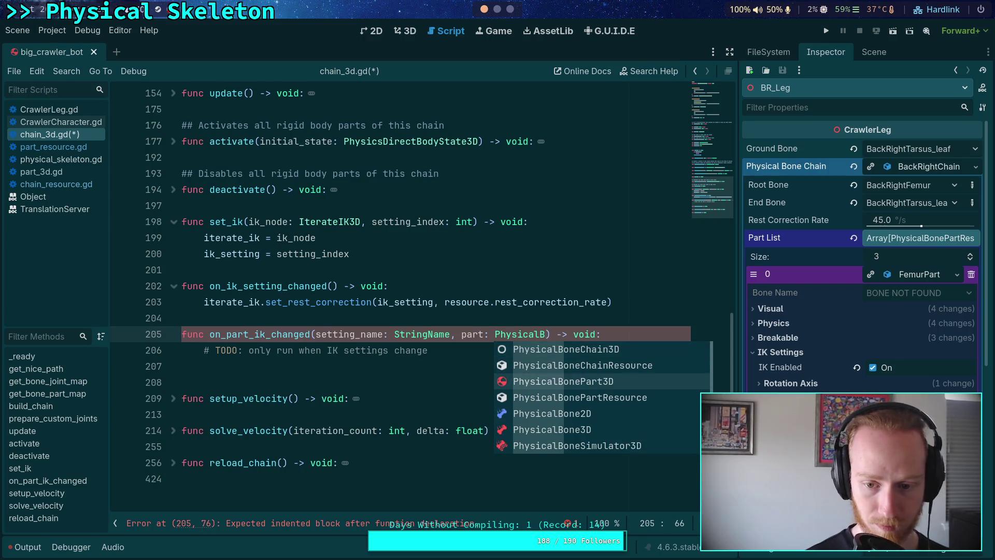
pyautogui.press('Return')
pyautogui.scroll(-2, 415, 364)
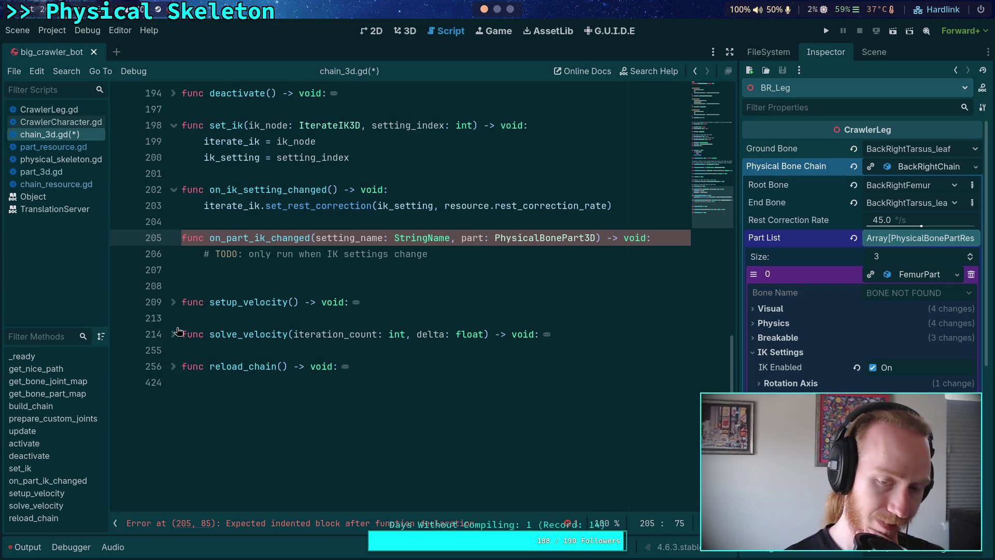
pyautogui.click(175, 366)
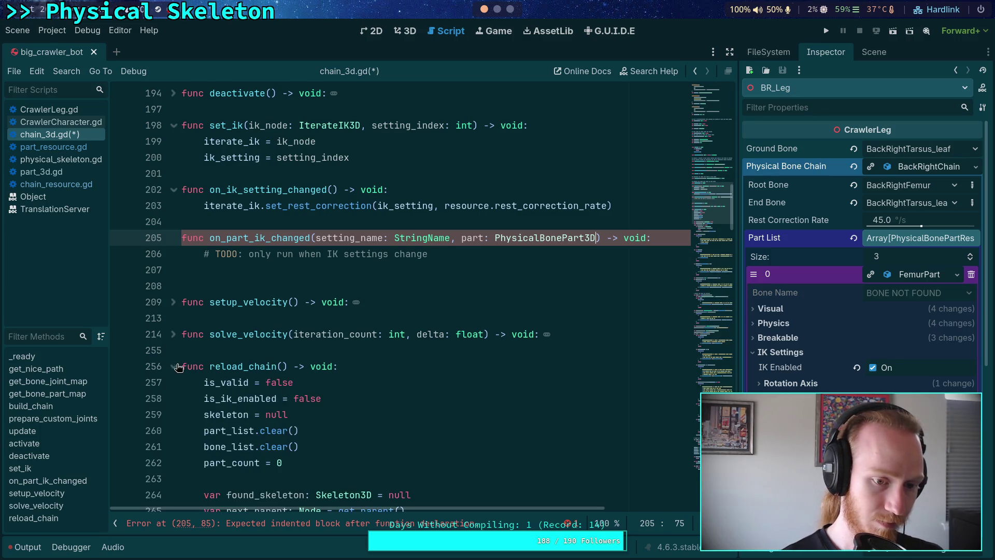
pyautogui.click(712, 388)
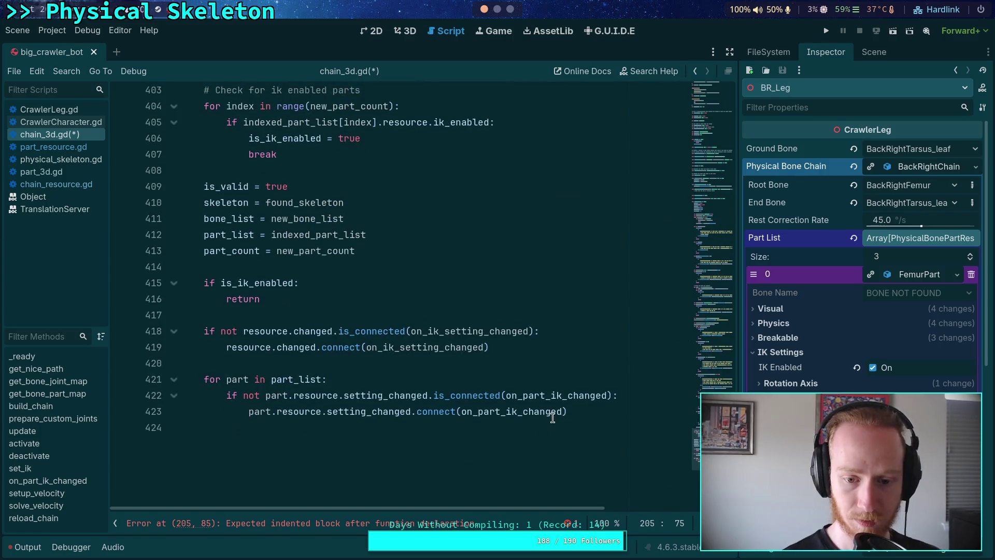
# Step: Add 'var binding := on_part_ik_changed.bind(part)' at the top of the part loop
pyautogui.click(565, 413)
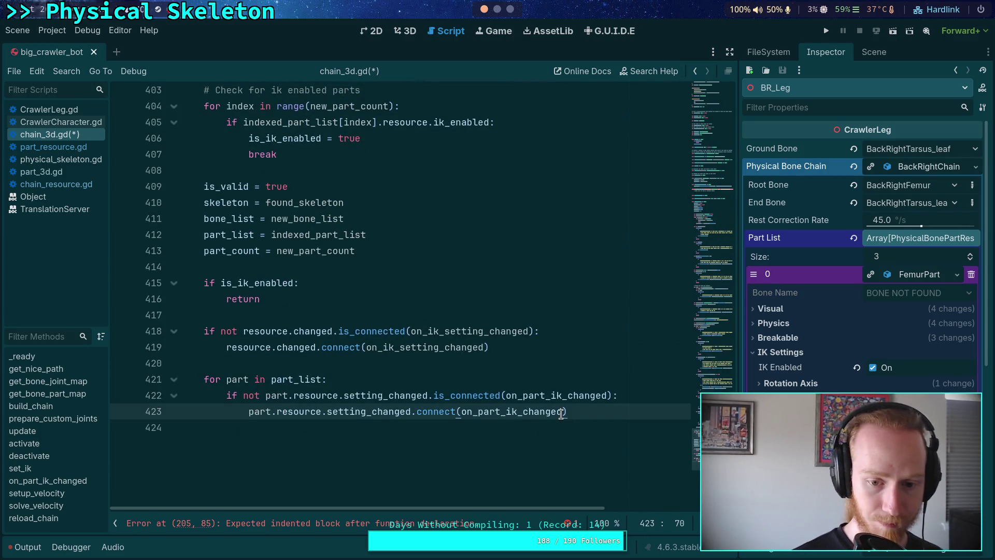
pyautogui.click(525, 382)
pyautogui.press('Return')
pyautogui.write('var binding := ')
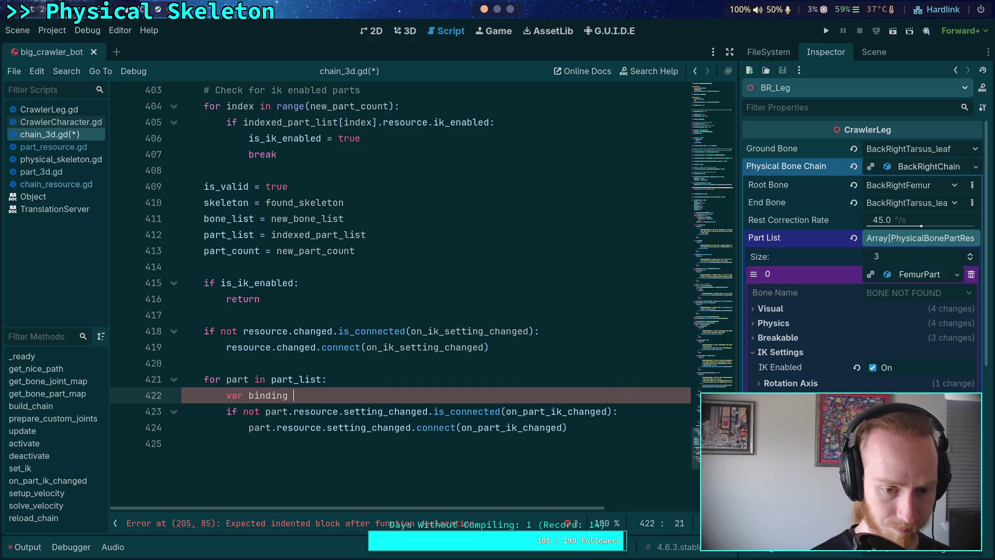
pyautogui.write('on_part')
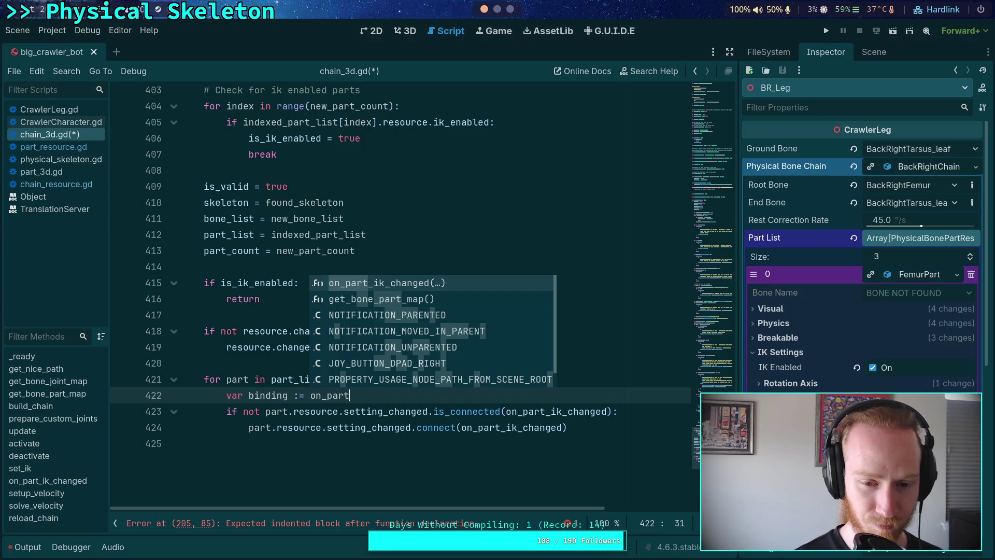
pyautogui.press('Return')
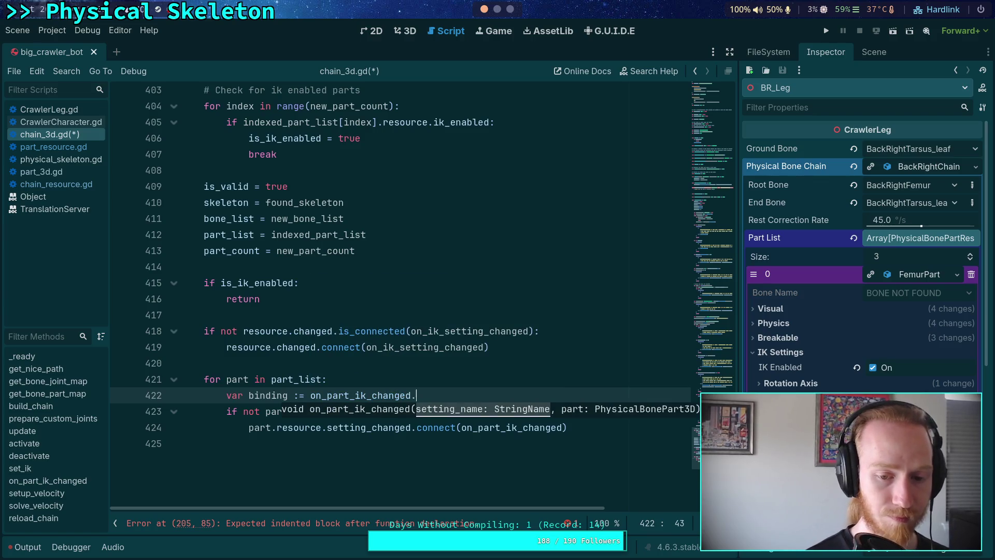
pyautogui.write('bind')
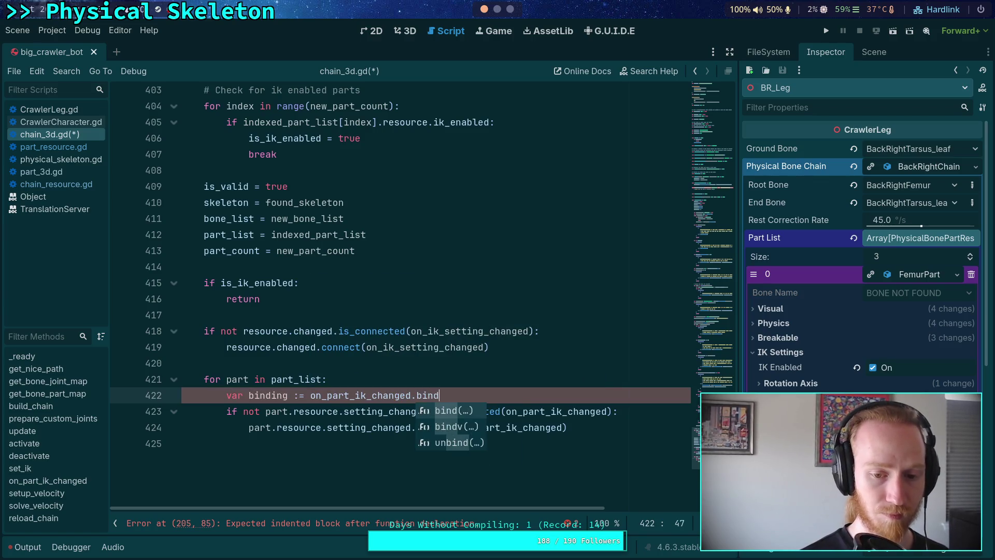
pyautogui.press('Return')
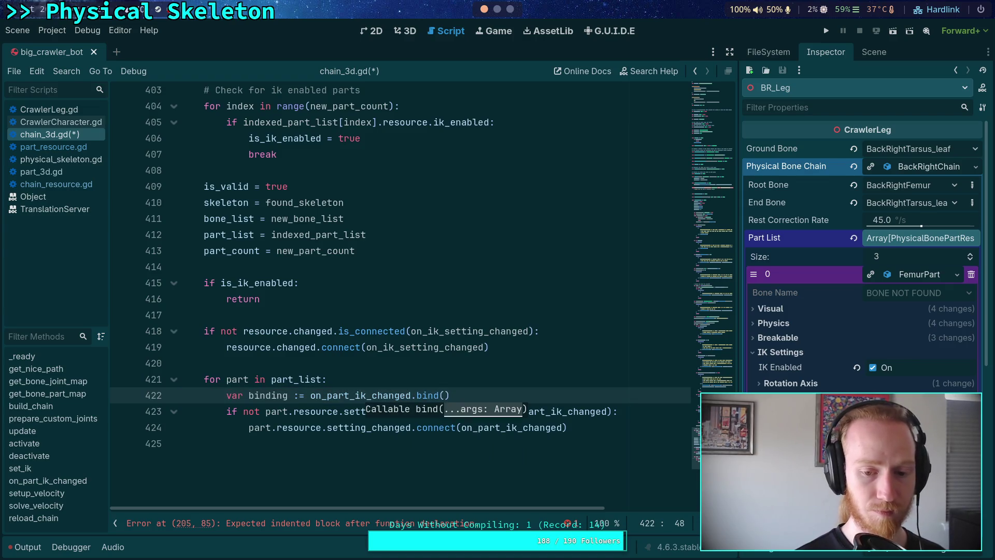
pyautogui.write('part)')
# Step: Use binding as the callback in both the is_connected check and the connect call, then save
pyautogui.moveTo(508, 412); pyautogui.dragTo(605, 412)
pyautogui.write('binding')
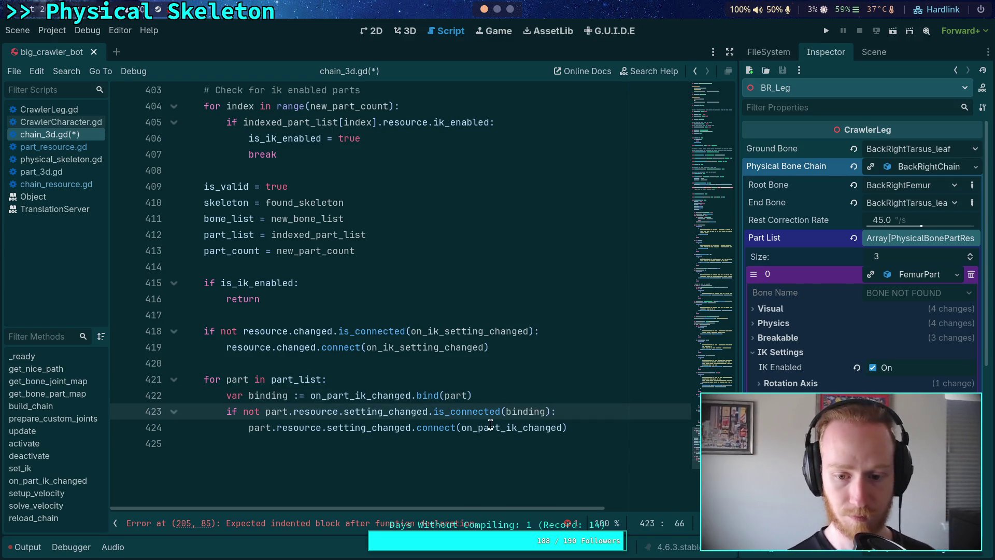
pyautogui.doubleClick(493, 426)
pyautogui.write('bind')
pyautogui.press('Return')
pyautogui.hotkey('ctrl', 's')
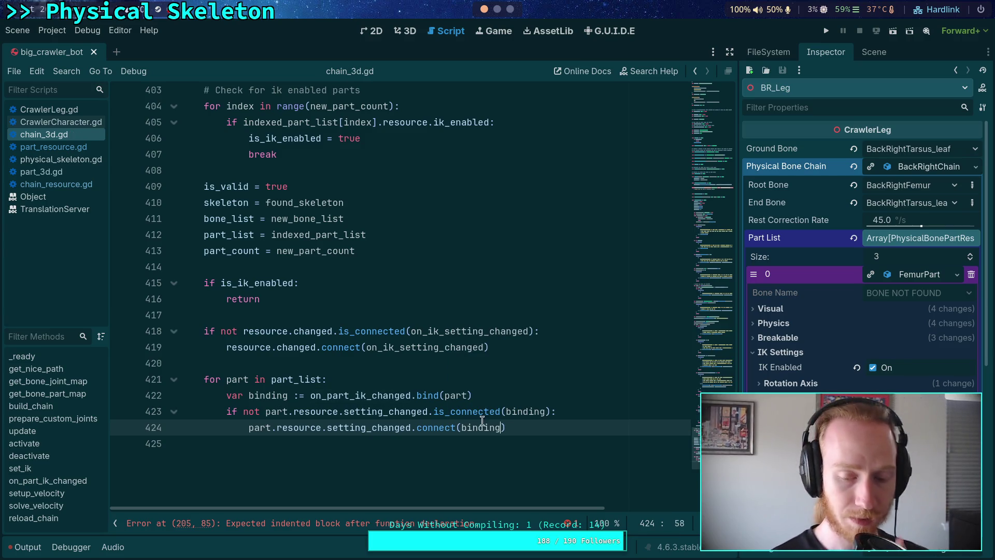
pyautogui.scroll(13, 696, 446)
# Step: Fold reload_chain and indent the empty body line of on_part_ik_changed
pyautogui.scroll(20, 713, 362)
pyautogui.click(175, 192)
pyautogui.scroll(4, 312, 368)
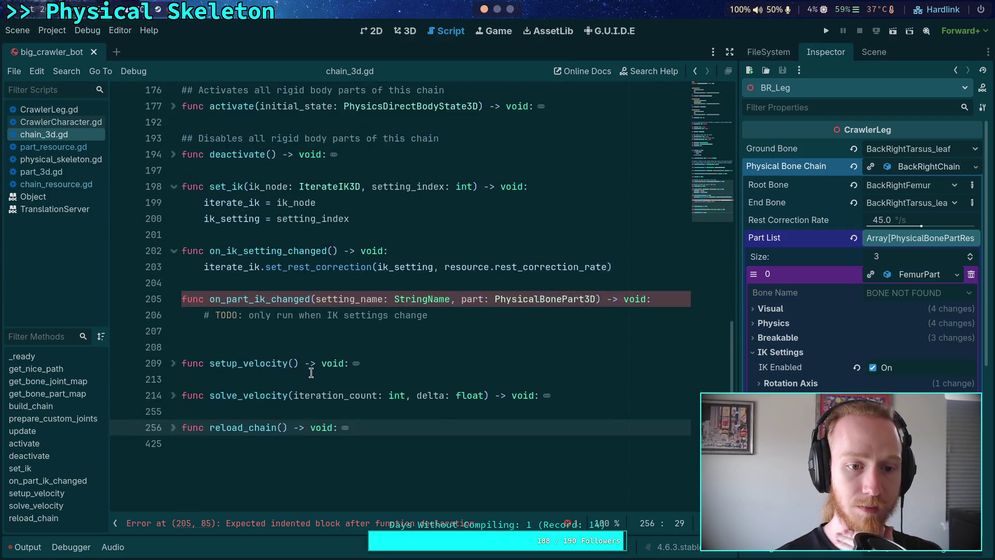
pyautogui.scroll(1, 311, 369)
pyautogui.click(465, 382)
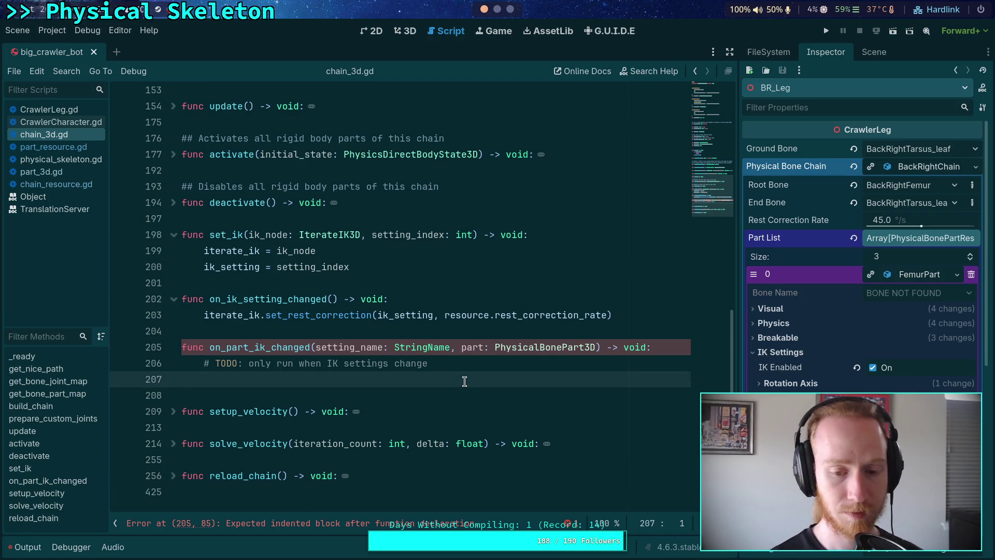
pyautogui.press('Tab')
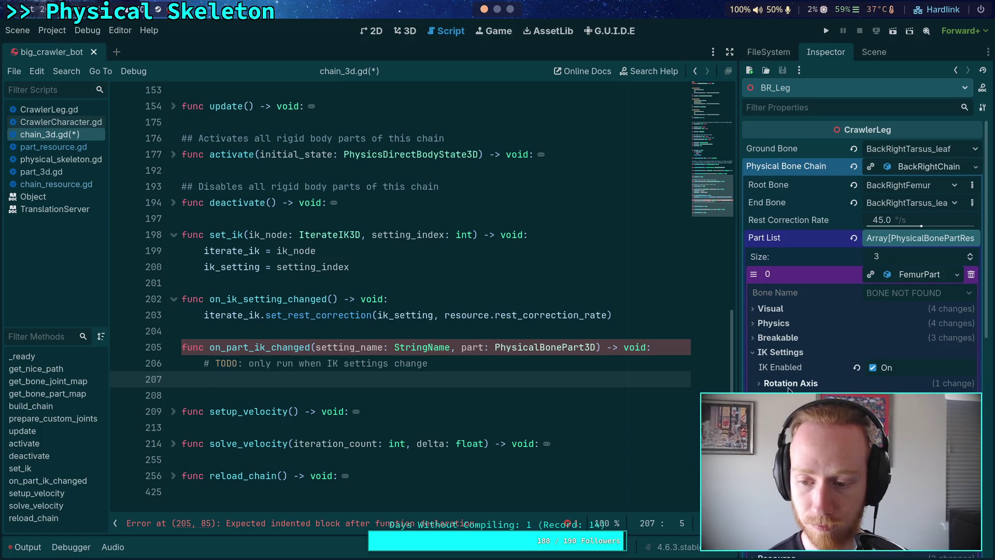
# Step: Expand the part's Rotation Axis settings in the Inspector and type iterate_ik in the body
pyautogui.click(790, 383)
pyautogui.scroll(-3, 809, 363)
pyautogui.scroll(1, 787, 389)
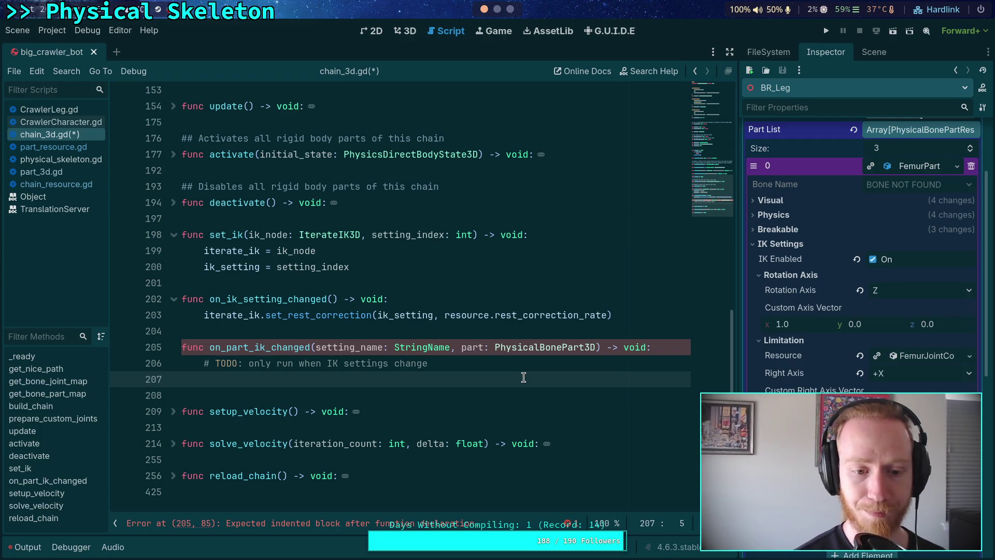
pyautogui.write('iterate_ik.')
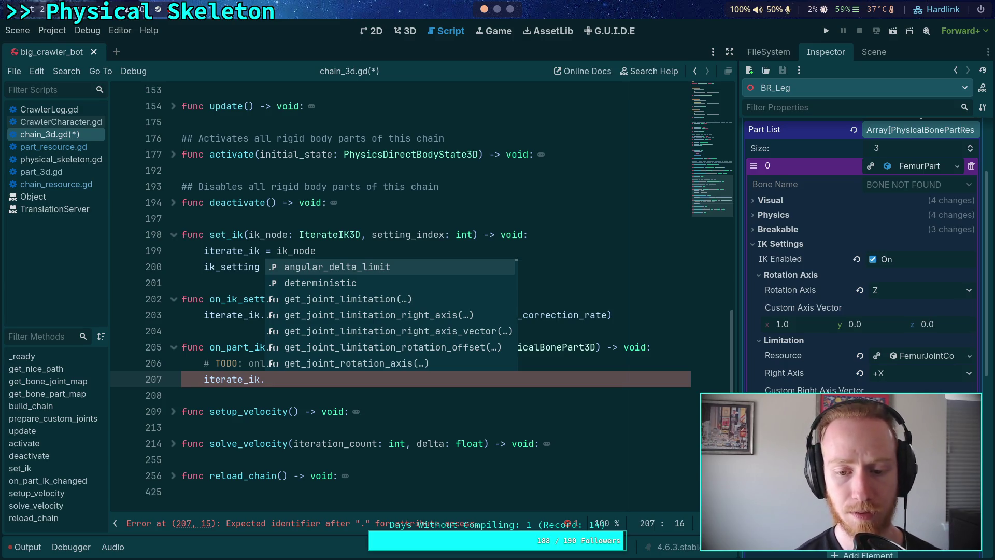
pyautogui.click(586, 410)
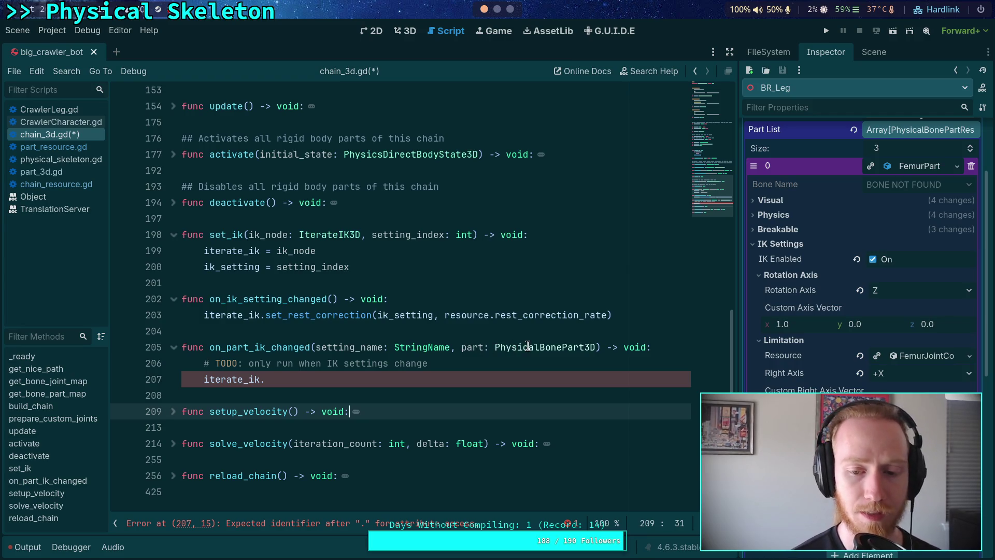
pyautogui.click(527, 345)
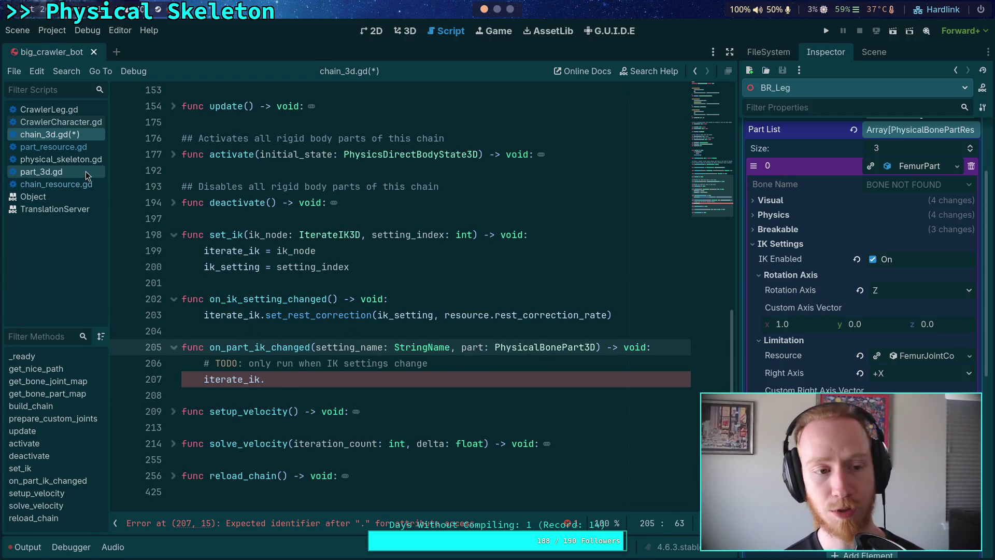
# Step: Look up part_index in part_3d.gd, then search for it back in chain_3d.gd
pyautogui.click(86, 172)
pyautogui.click(723, 135)
pyautogui.moveTo(722, 135); pyautogui.dragTo(718, 144)
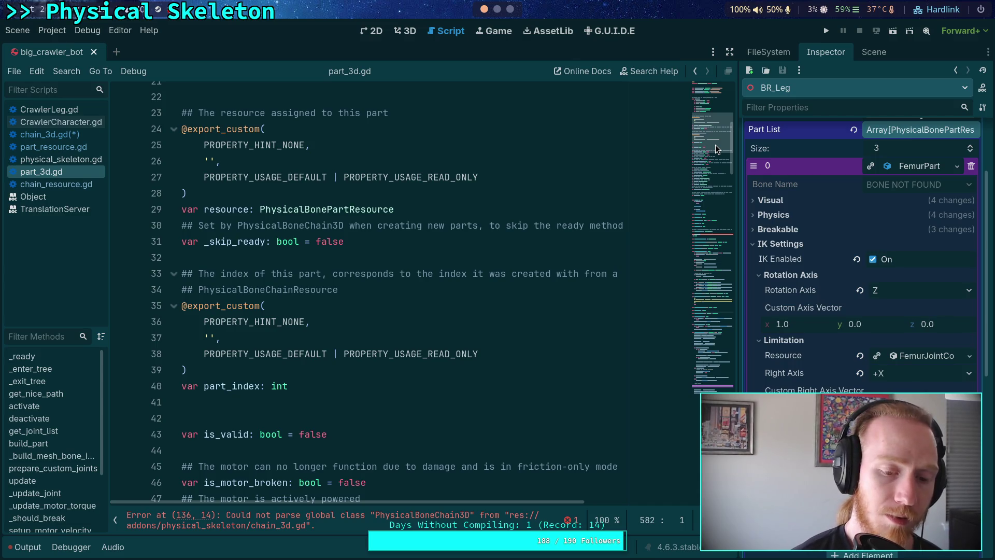
pyautogui.hotkey('ctrl', 'f')
pyautogui.write('part_inde')
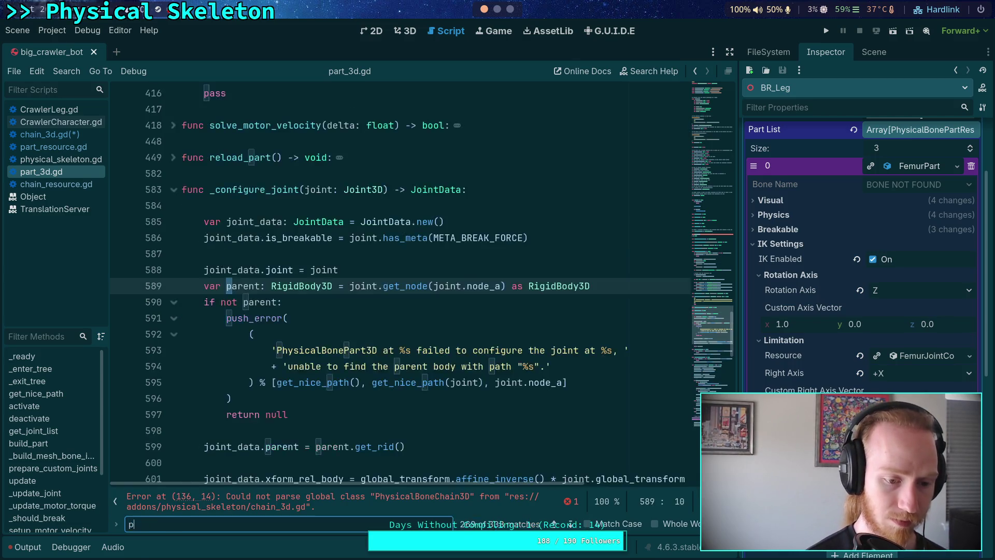
pyautogui.write('x')
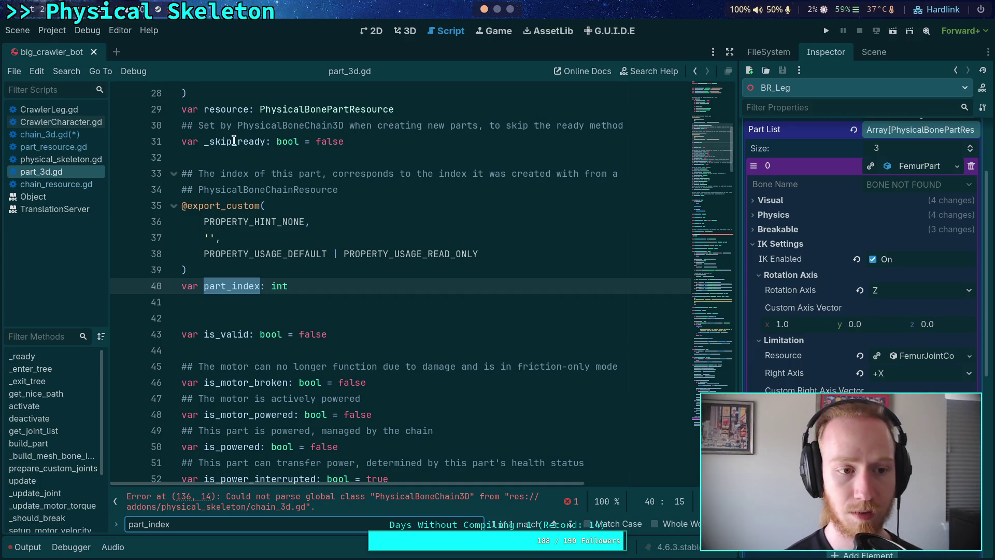
pyautogui.click(49, 134)
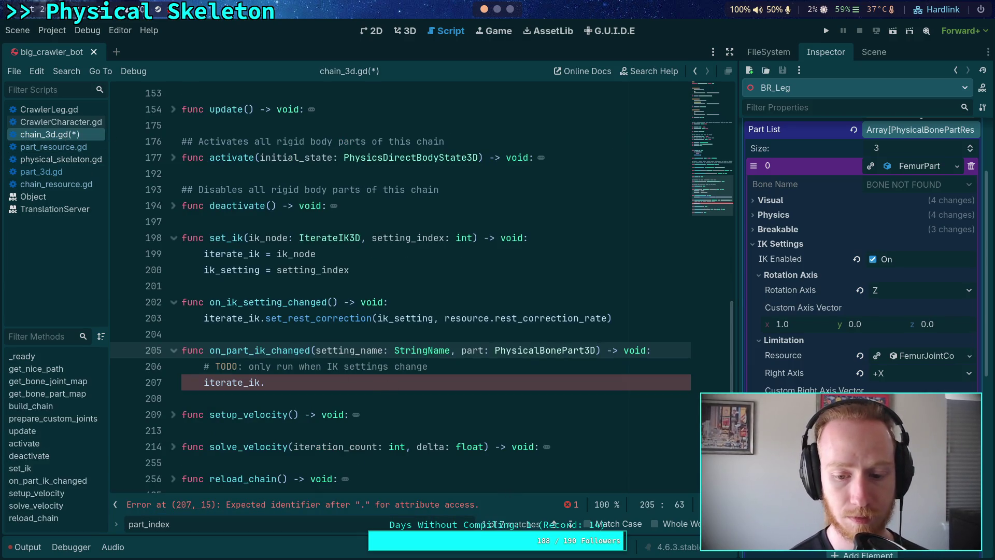
pyautogui.click(572, 525)
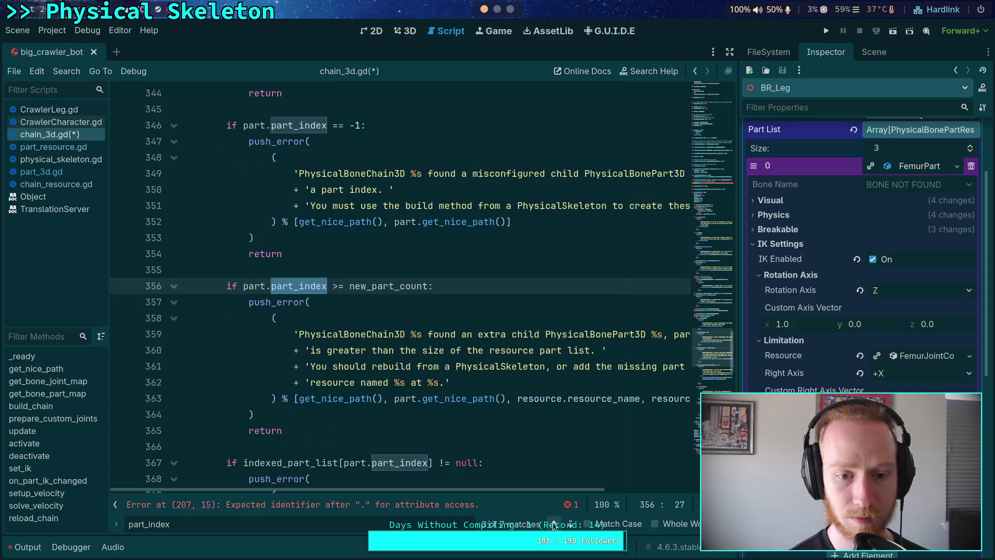
# Step: Step through the part_index matches in chain_3d.gd and fold the build_chain function
pyautogui.scroll(2, 495, 442)
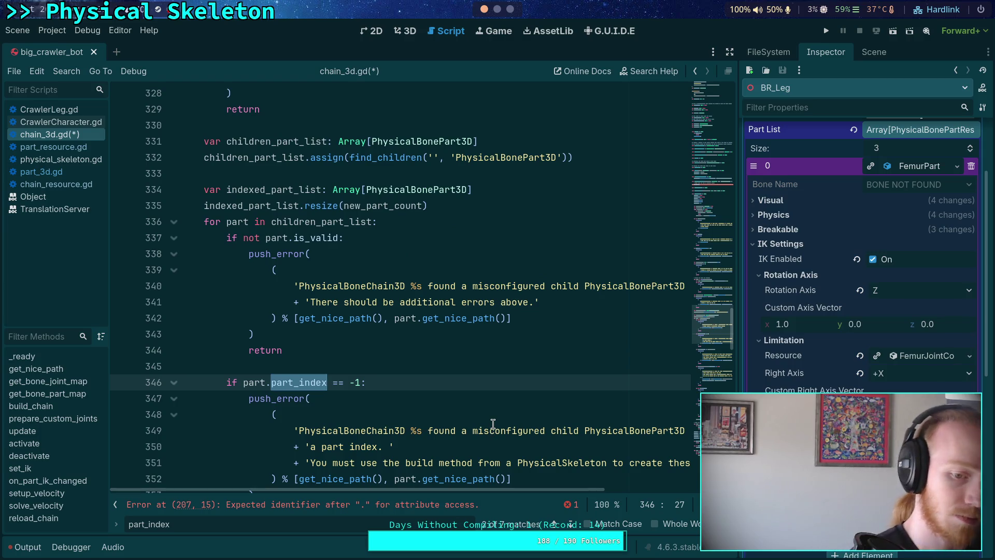
pyautogui.scroll(-2, 493, 424)
pyautogui.scroll(-3, 493, 425)
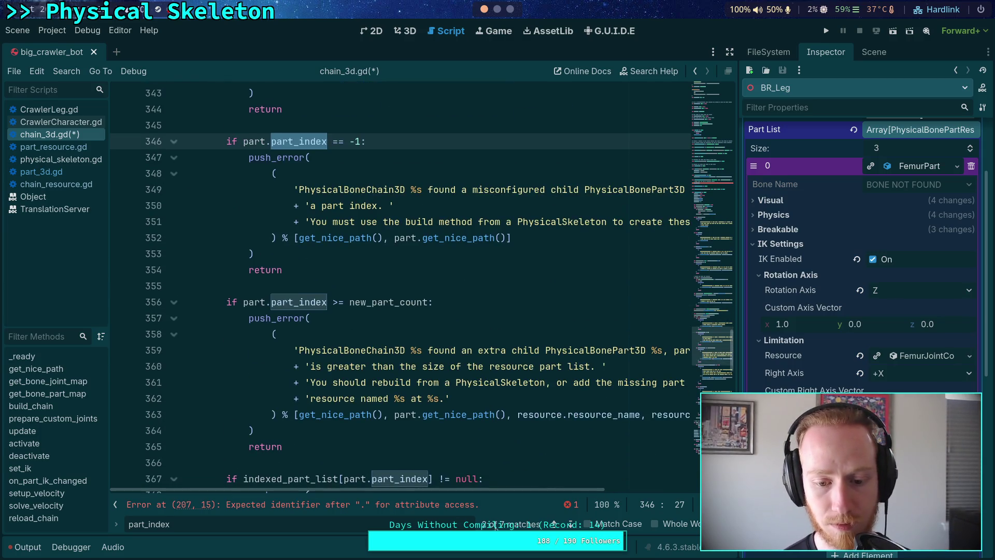
pyautogui.click(570, 525)
pyautogui.click(571, 525)
pyautogui.click(571, 524)
pyautogui.click(571, 525)
pyautogui.click(572, 525)
pyautogui.click(572, 526)
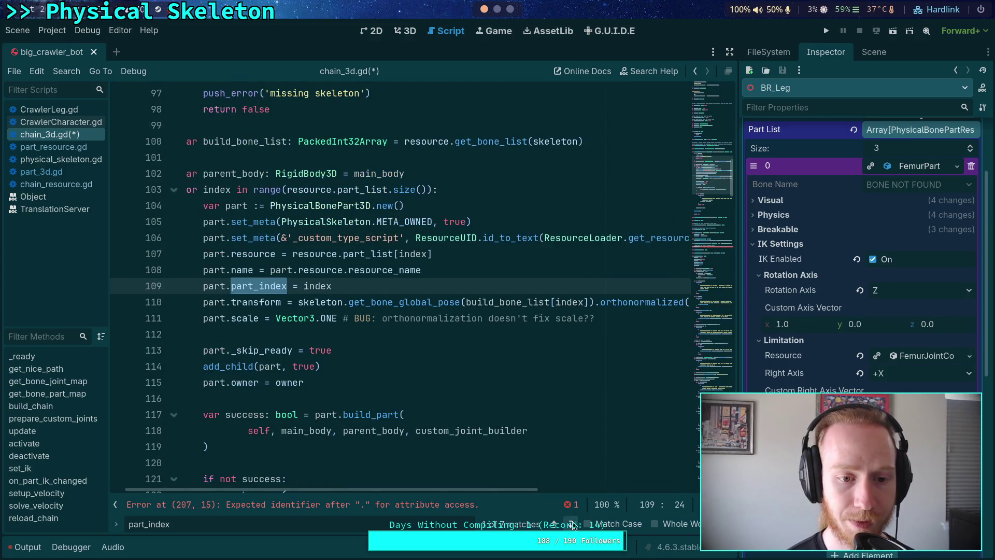
pyautogui.scroll(-1, 586, 467)
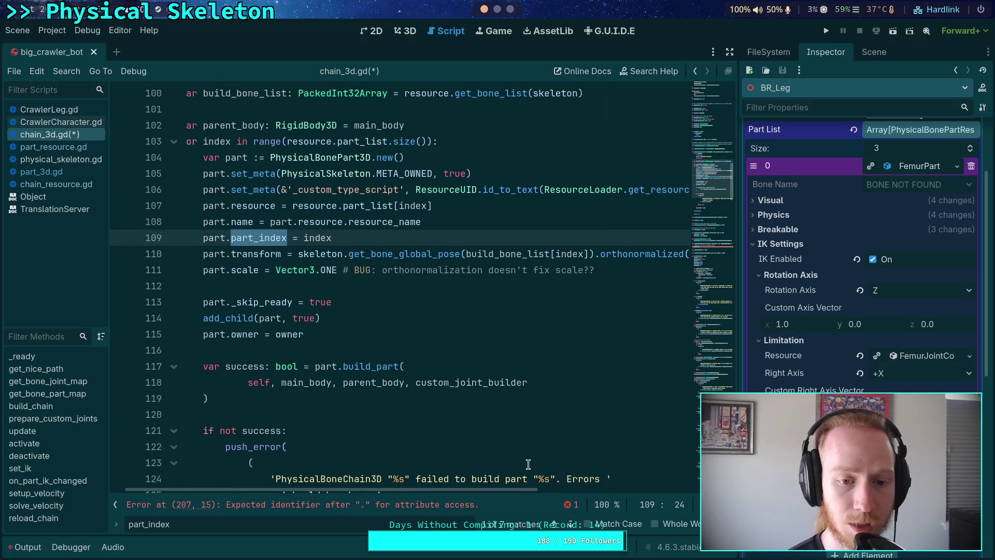
pyautogui.scroll(1, 453, 442)
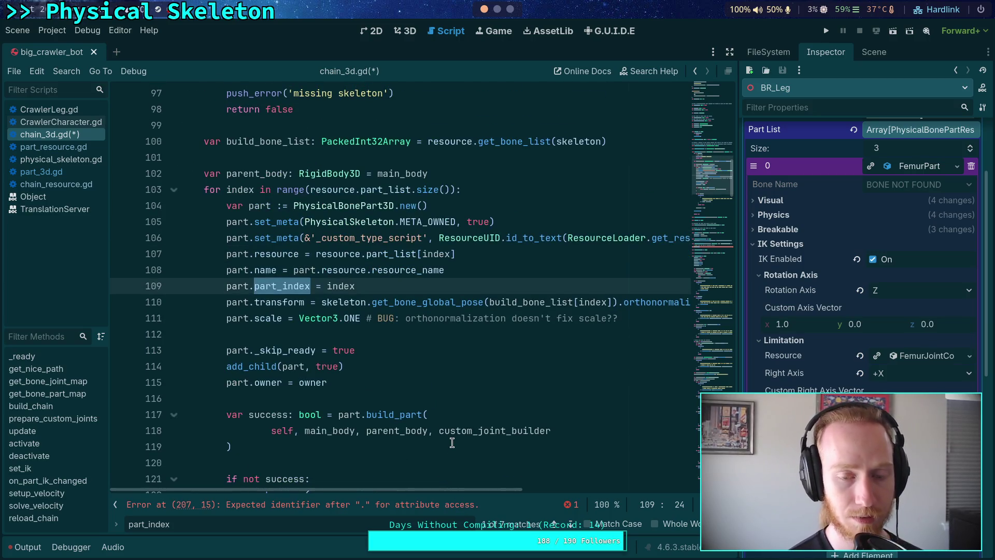
pyautogui.scroll(5, 454, 393)
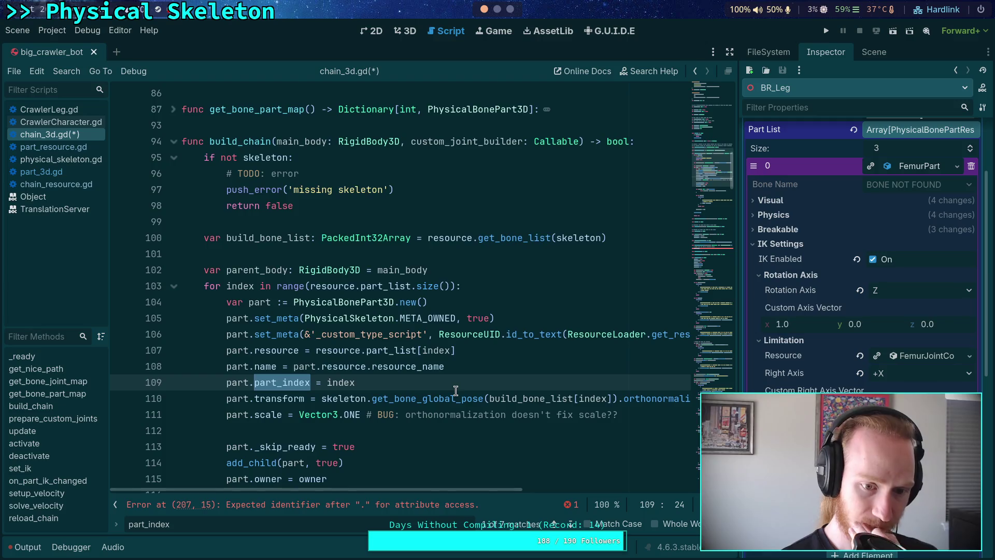
pyautogui.click(174, 286)
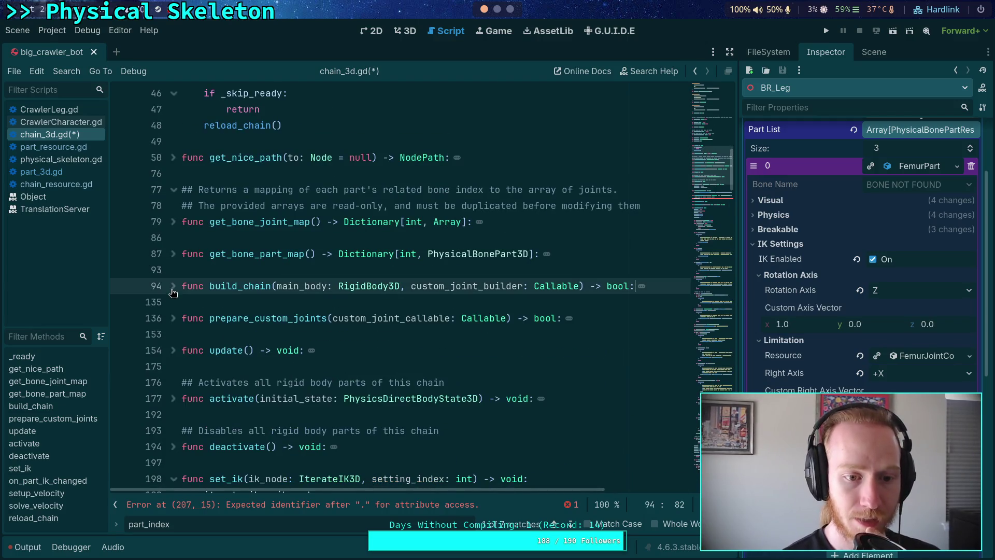
pyautogui.scroll(-6, 310, 351)
pyautogui.scroll(-2, 309, 350)
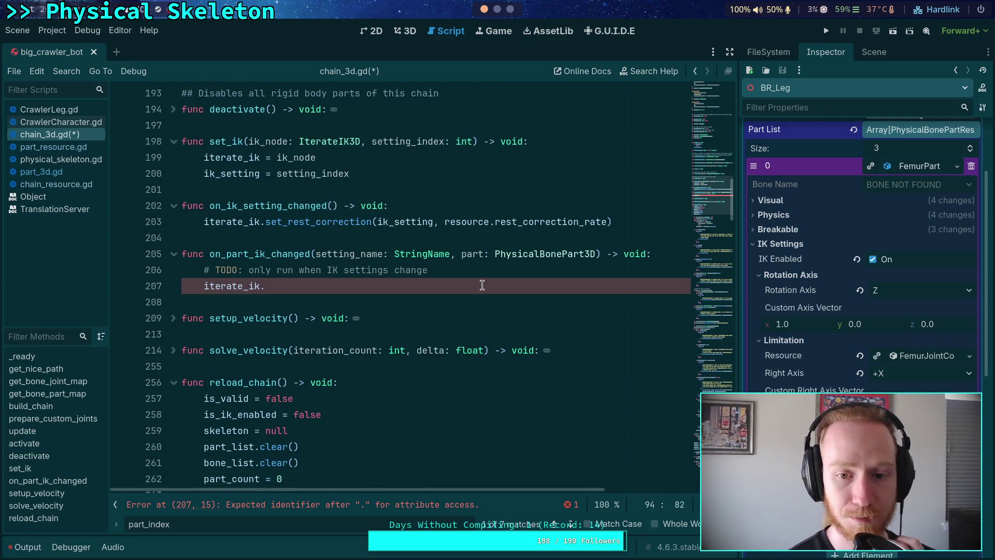
# Step: Change on_part_ik_changed's part parameter to 'part_index: int'
pyautogui.doubleClick(472, 253)
pyautogui.write('part_insdex')
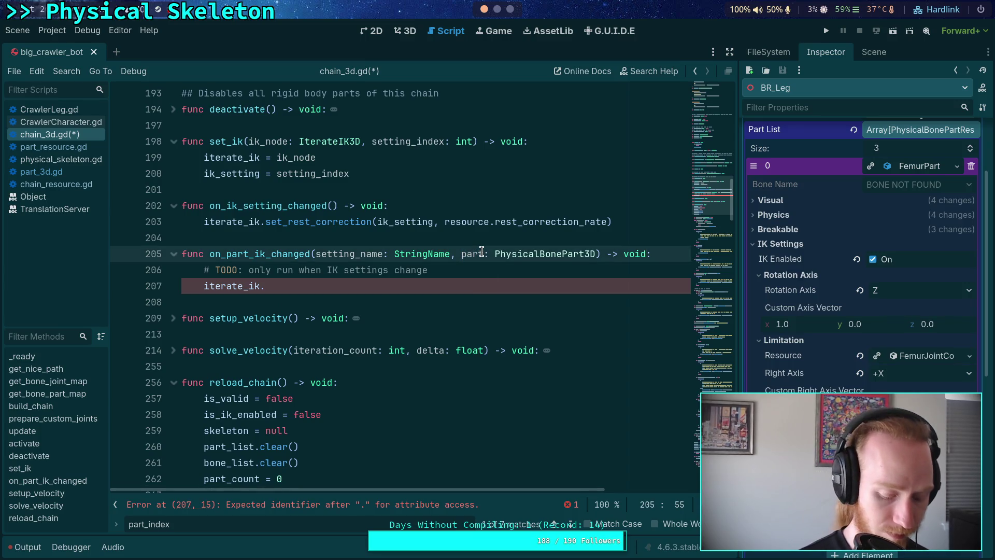
pyautogui.press('BackSpace')
pyautogui.press('BackSpace')
pyautogui.press('BackSpace')
pyautogui.write('dex')
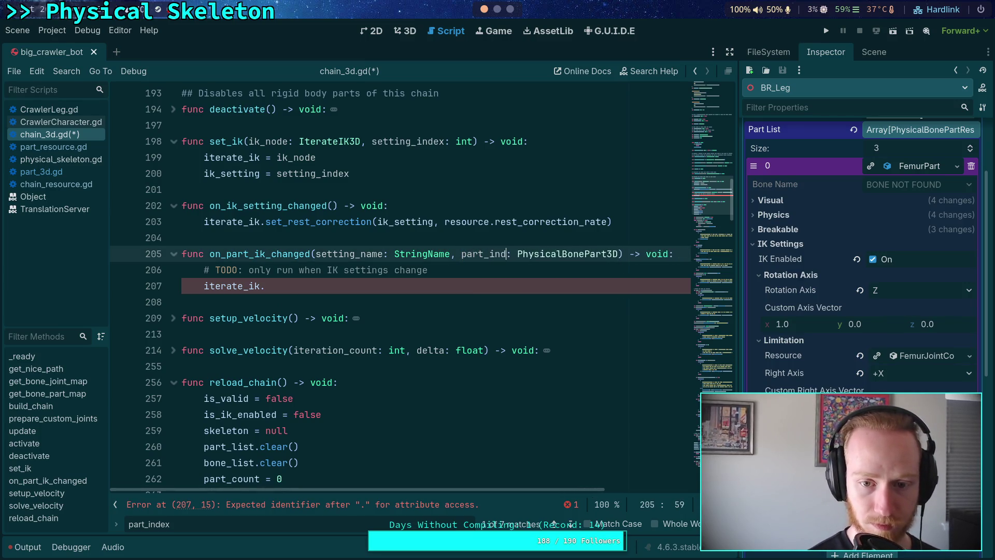
pyautogui.click(561, 254)
pyautogui.doubleClick(561, 254)
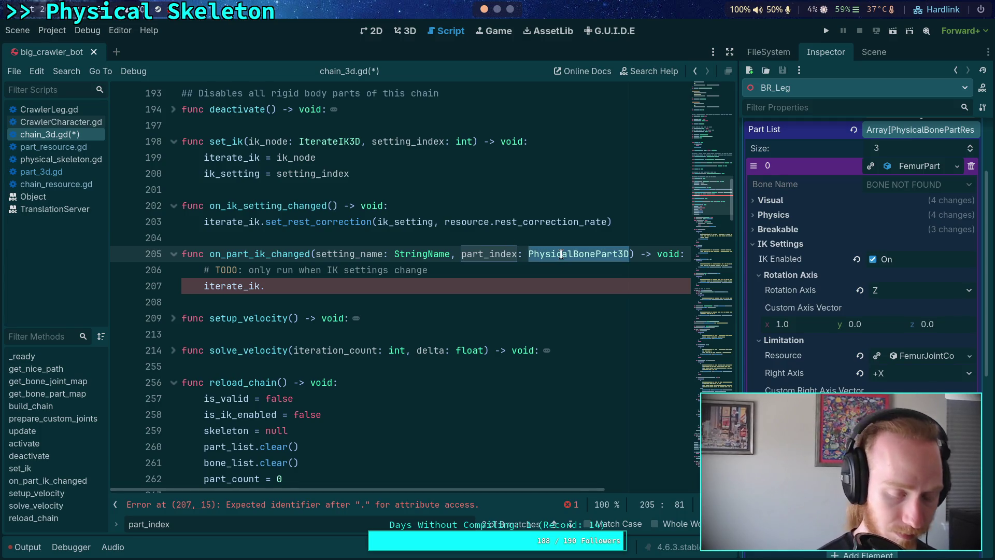
pyautogui.write('int')
# Step: Make the loop bind part.part_index instead of part, save, and check the remaining part_index uses
pyautogui.scroll(-20, 561, 254)
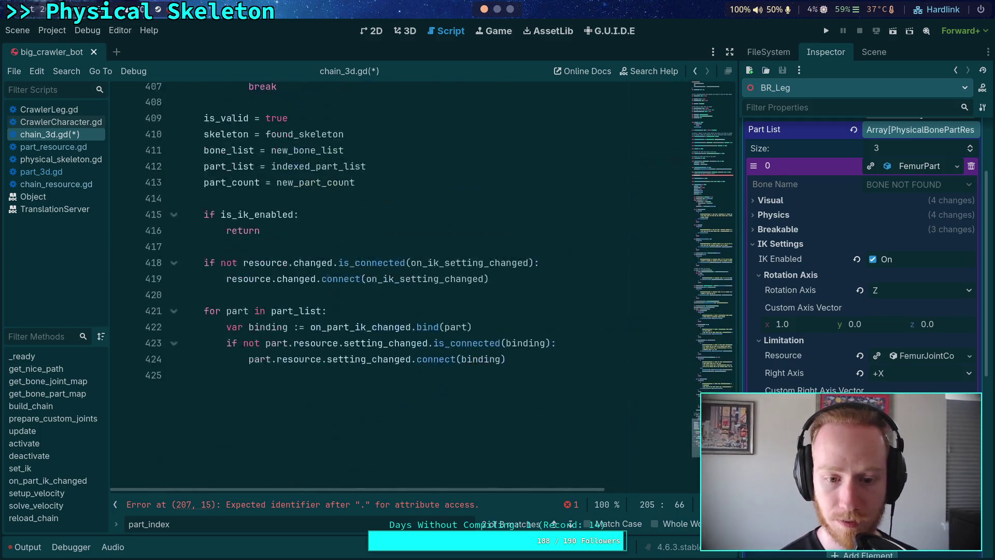
pyautogui.click(469, 327)
pyautogui.write('.')
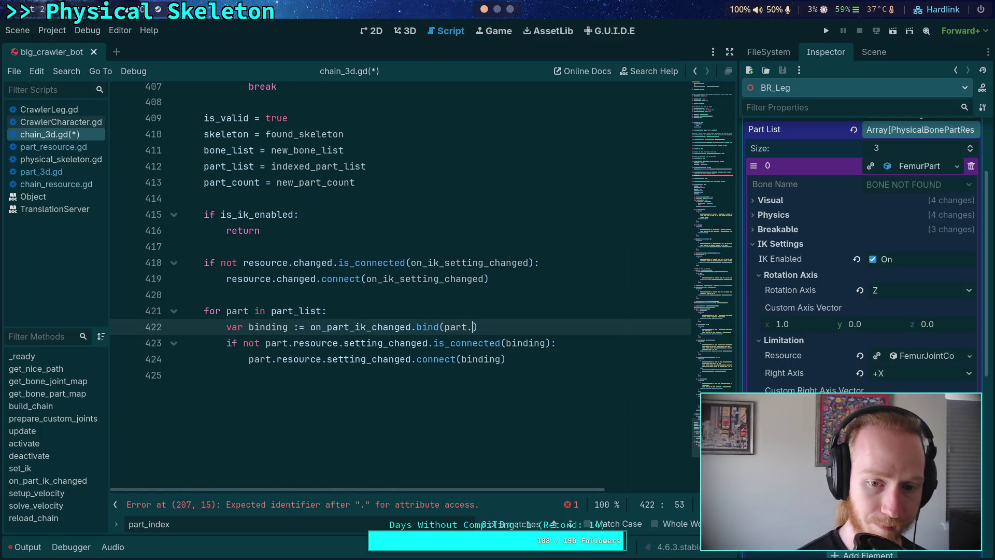
pyautogui.write('par')
pyautogui.press('Return')
pyautogui.hotkey('ctrl', 's')
pyautogui.click(572, 523)
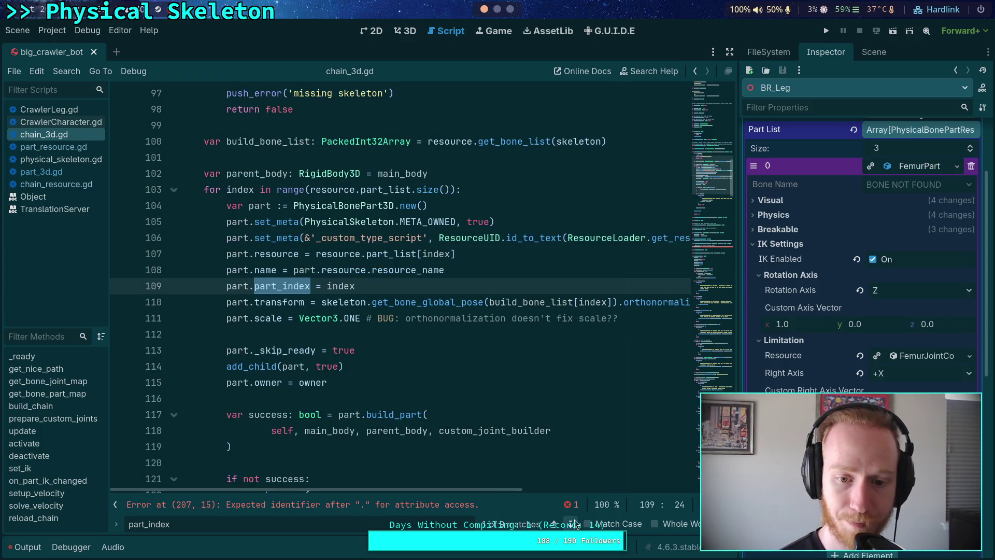
pyautogui.click(572, 524)
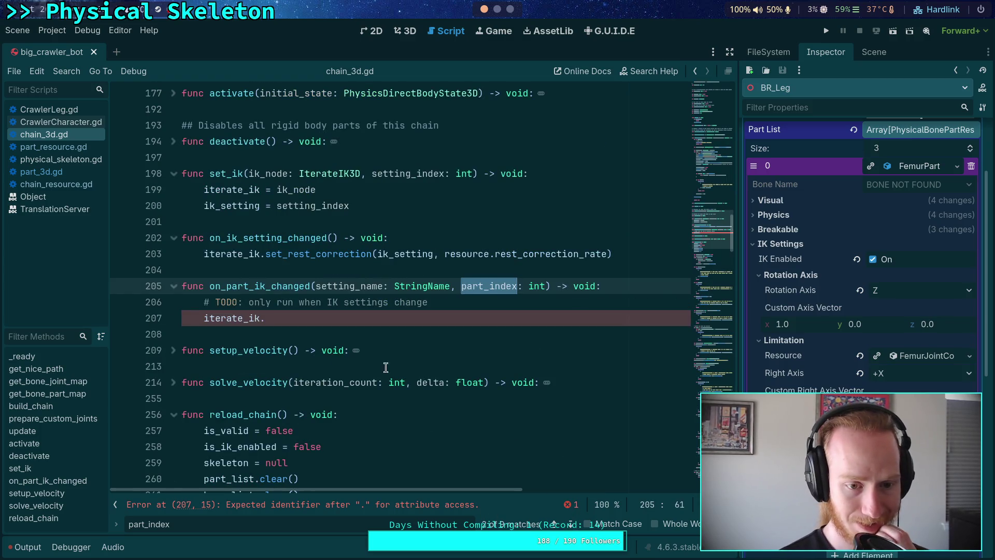
# Step: Complete the unfinished iterate_ik line as a set_joint_rotation_axis call
pyautogui.click(337, 318)
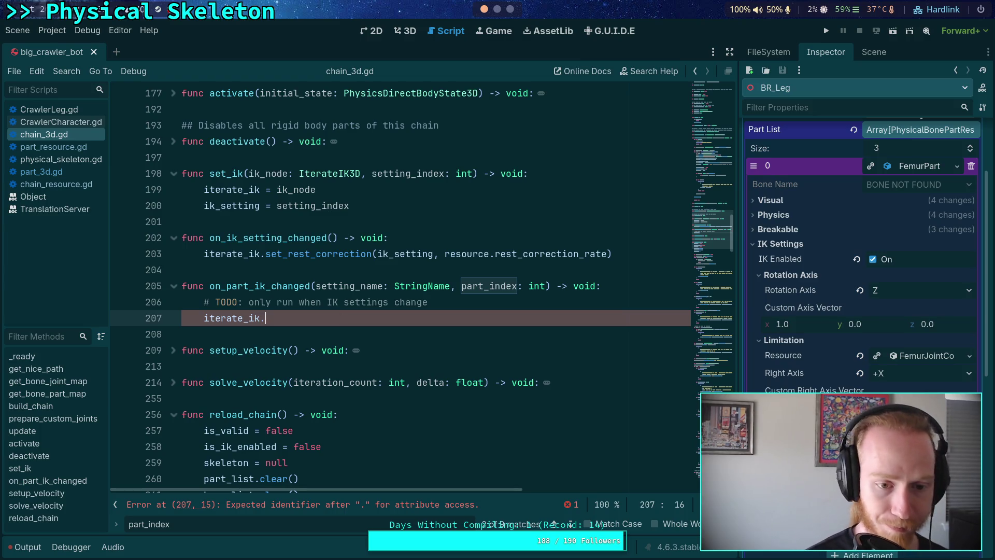
pyautogui.write('rot')
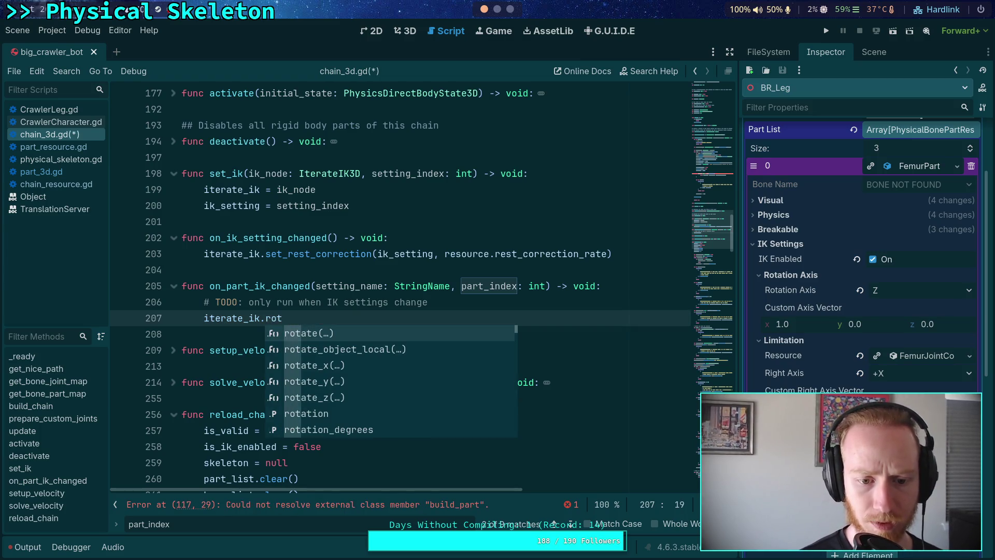
pyautogui.write('atio')
pyautogui.press('BackSpace')
pyautogui.press('BackSpace')
pyautogui.press('BackSpace')
pyautogui.press('Down')
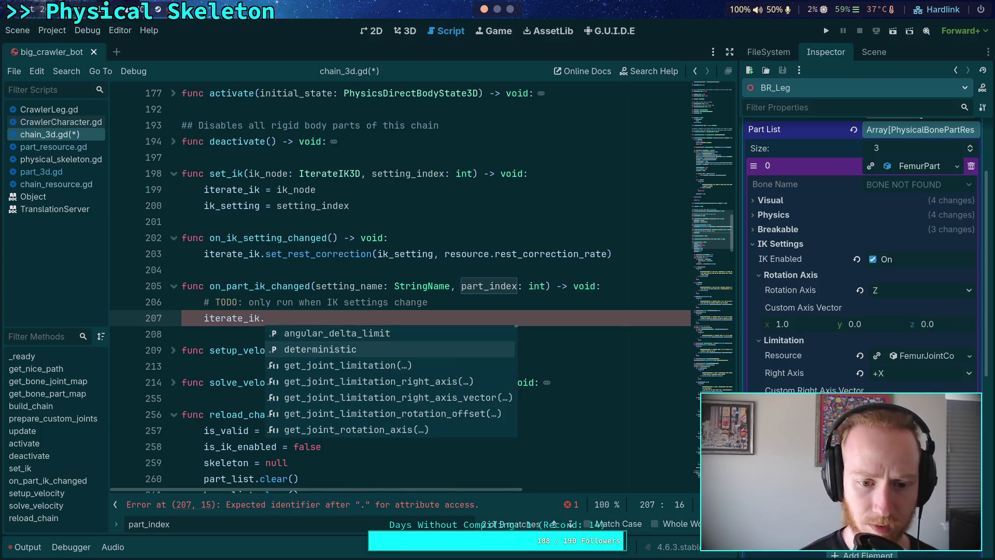
pyautogui.press('Down')
pyautogui.press('Down')
pyautogui.press('Down')
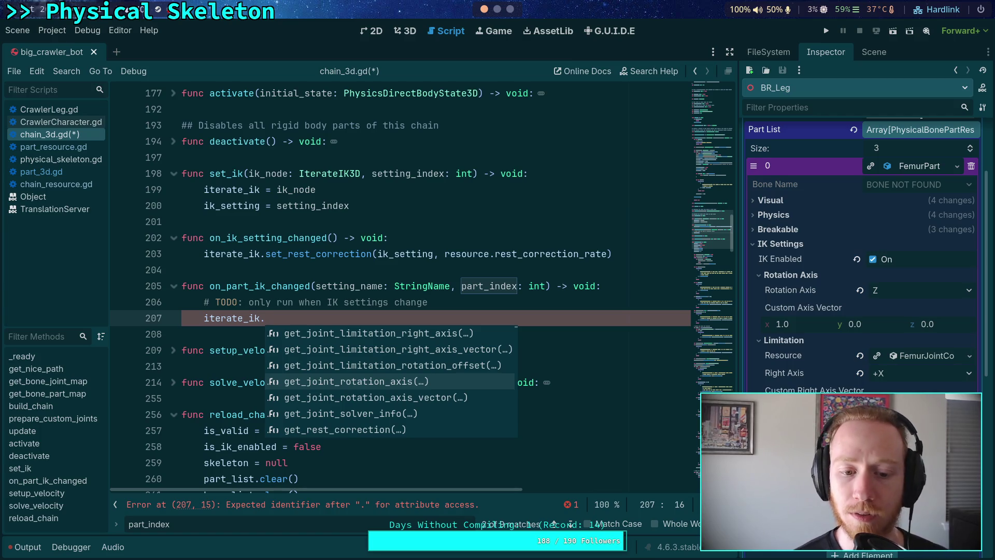
pyautogui.write('joint')
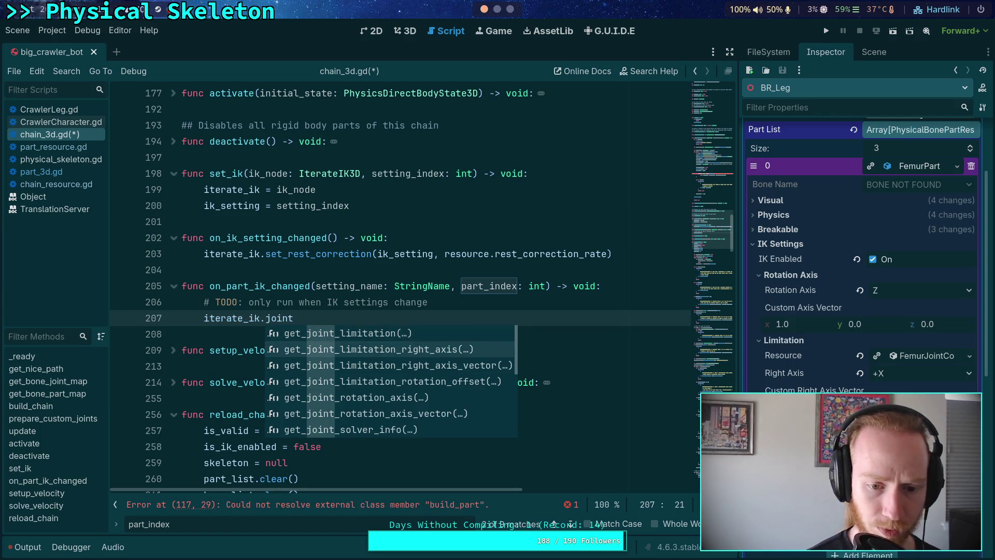
pyautogui.press('Down')
pyautogui.press('Down')
pyautogui.press('Down')
pyautogui.press('Up')
pyautogui.press('Up')
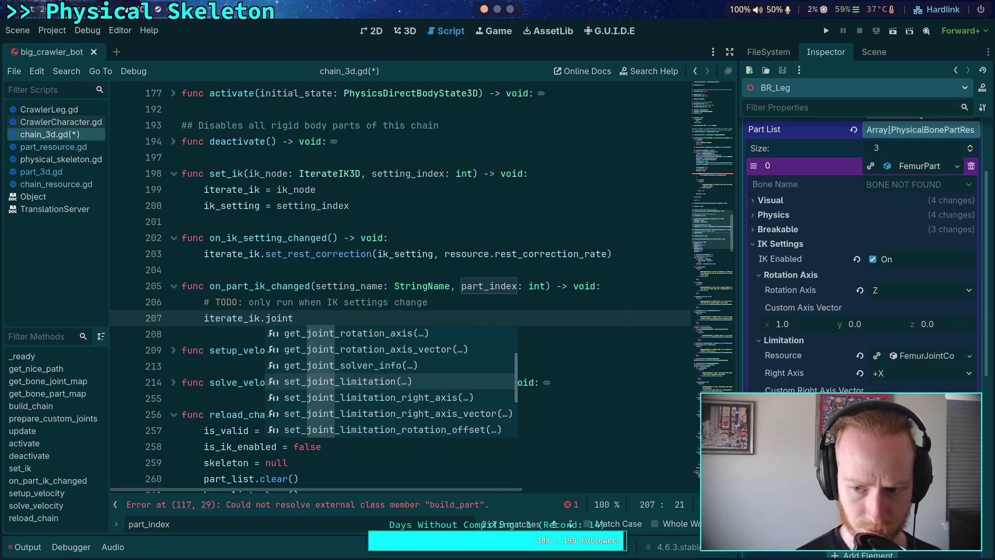
pyautogui.press('Down')
pyautogui.press('Down')
pyautogui.press('Down')
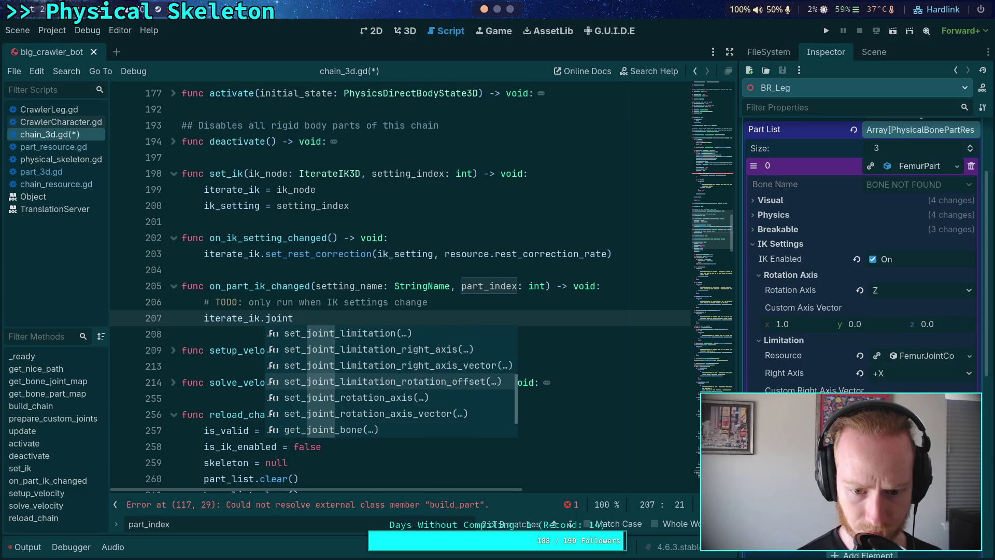
pyautogui.press('Return')
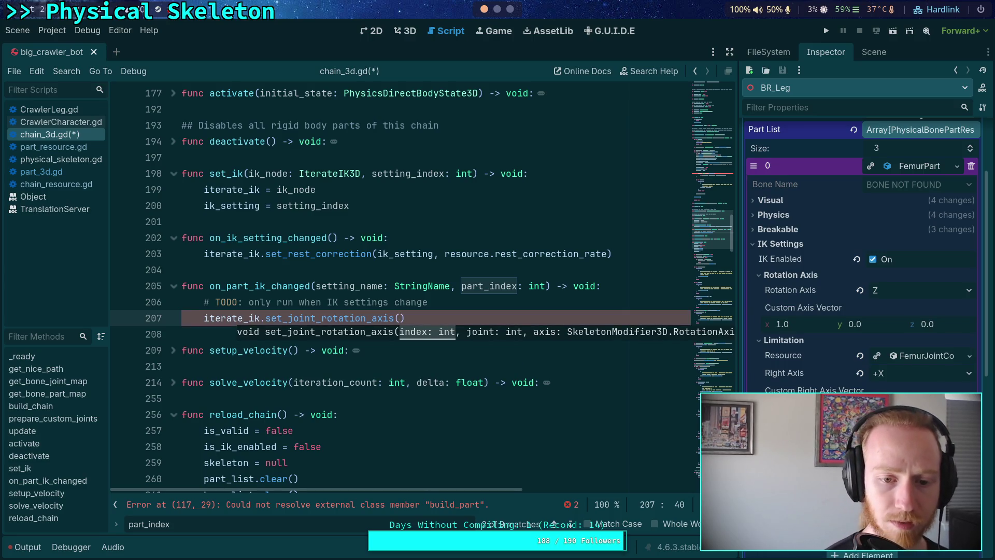
# Step: Pass ik_setting and part_index as the call's first two arguments
pyautogui.write('se')
pyautogui.press('BackSpace')
pyautogui.press('BackSpace')
pyautogui.write('ik')
pyautogui.press('Return')
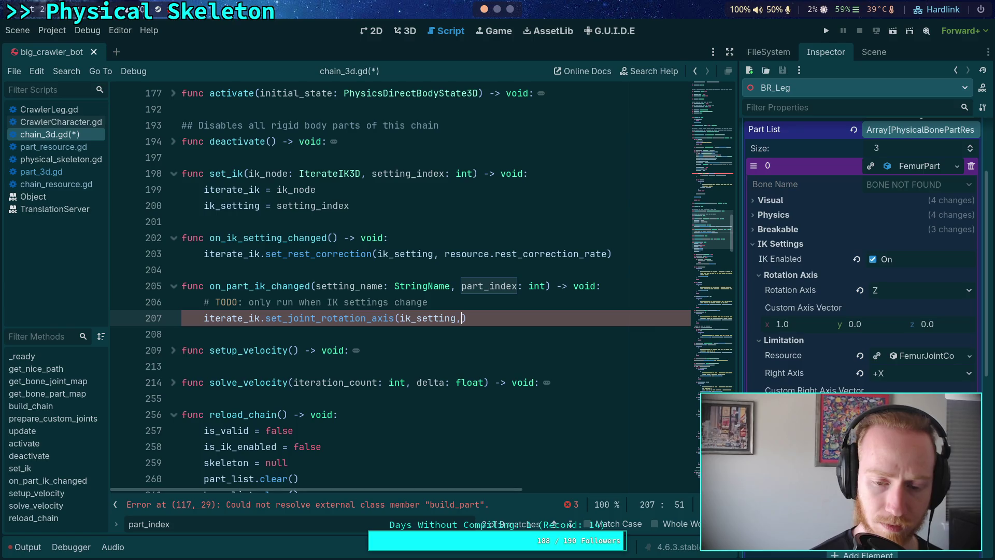
pyautogui.write(', part')
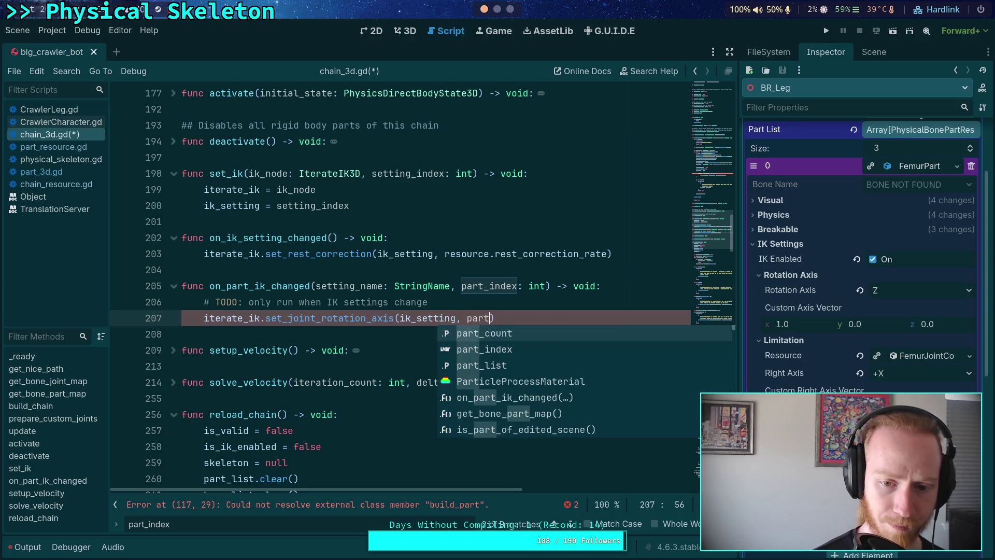
pyautogui.press('Return')
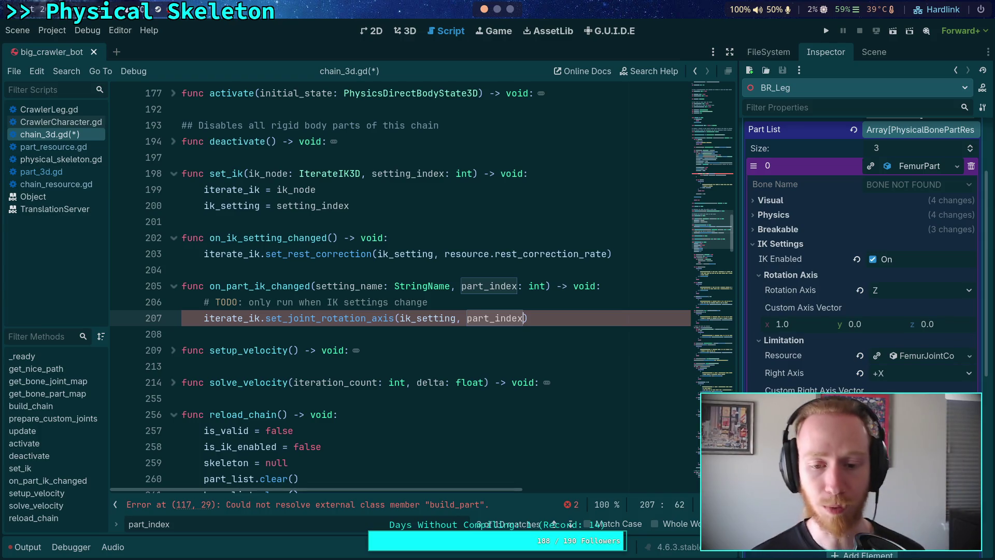
# Step: Above the call, add var res: PhysicalBonePartResource = part_list[part_index].res
pyautogui.click(428, 302)
pyautogui.press('Return')
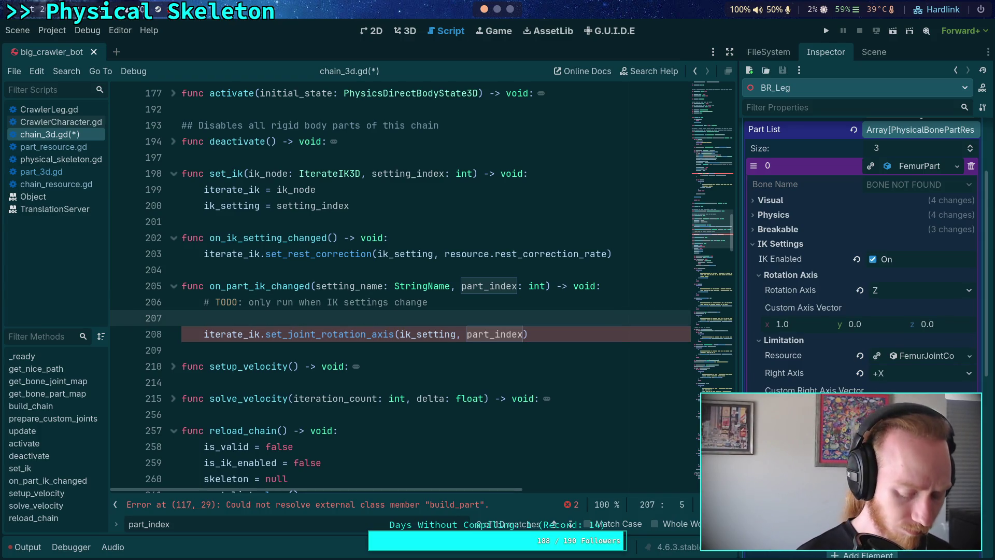
pyautogui.write('var ')
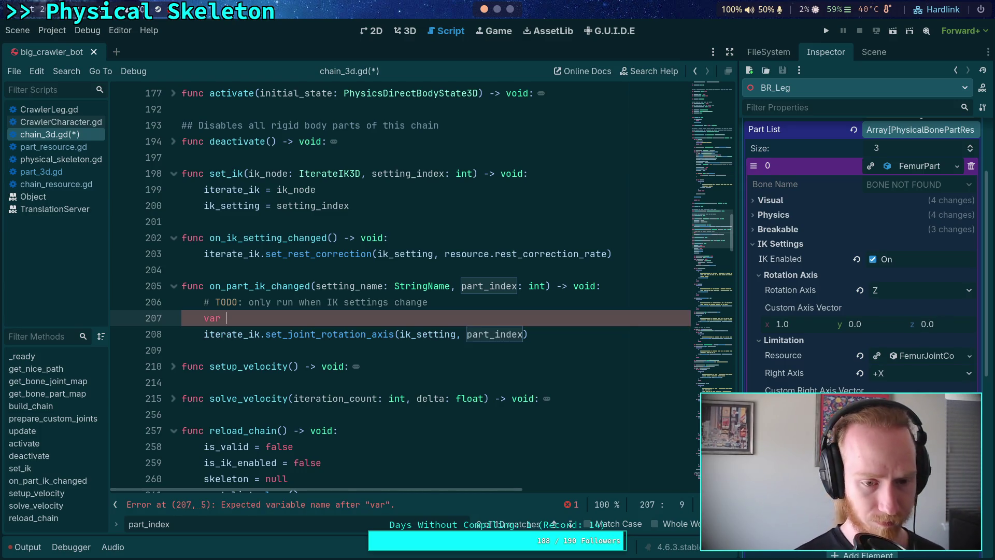
pyautogui.write('res: ')
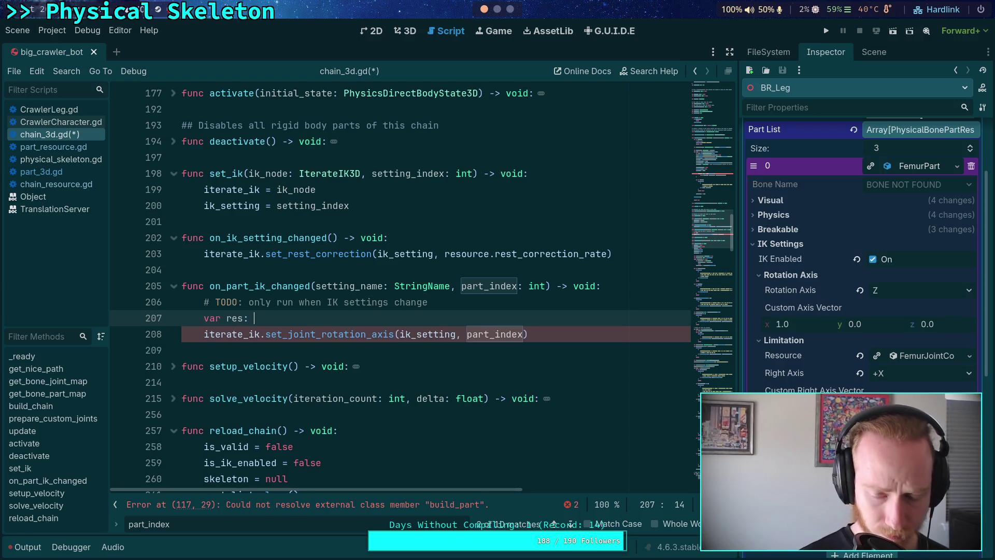
pyautogui.write('Part')
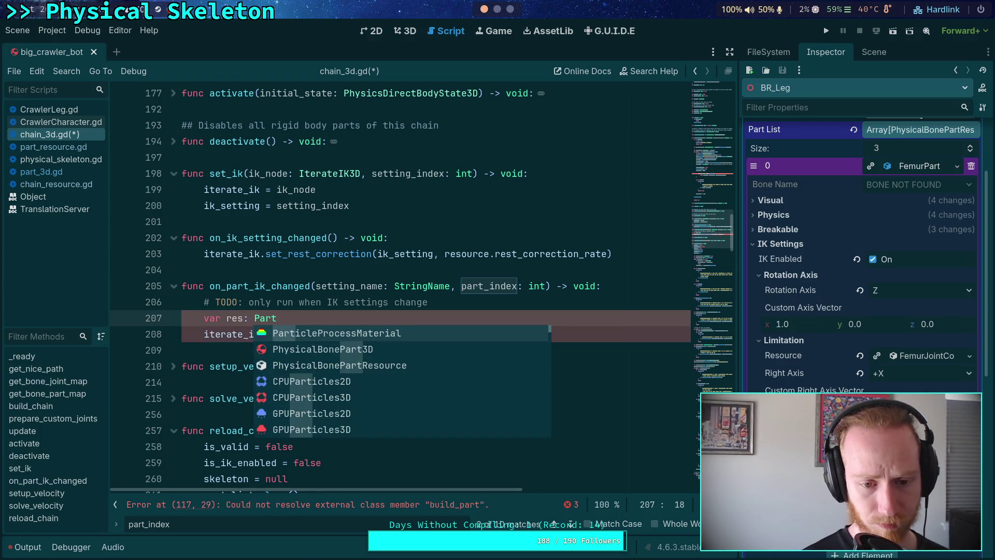
pyautogui.press('Down')
pyautogui.press('Down')
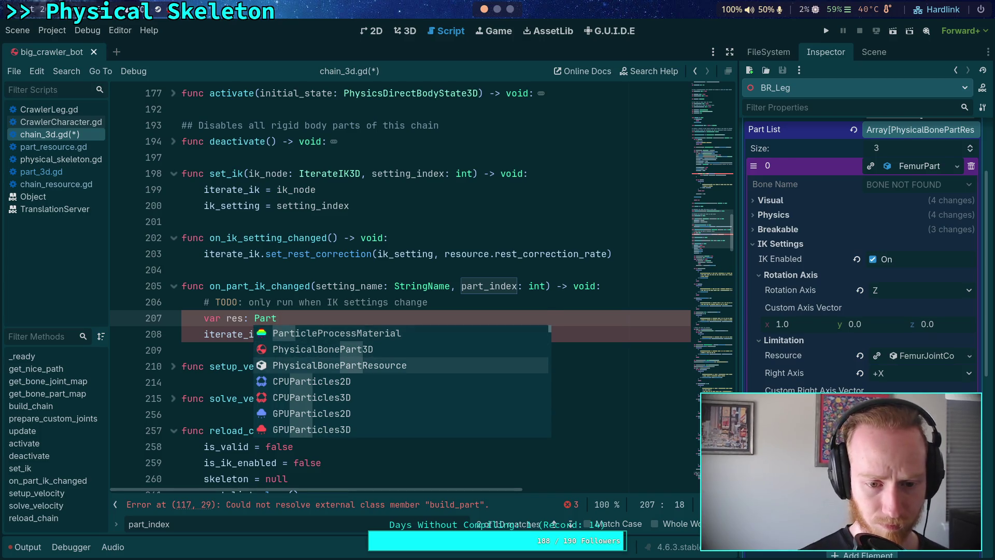
pyautogui.press('Return')
pyautogui.write('= part_')
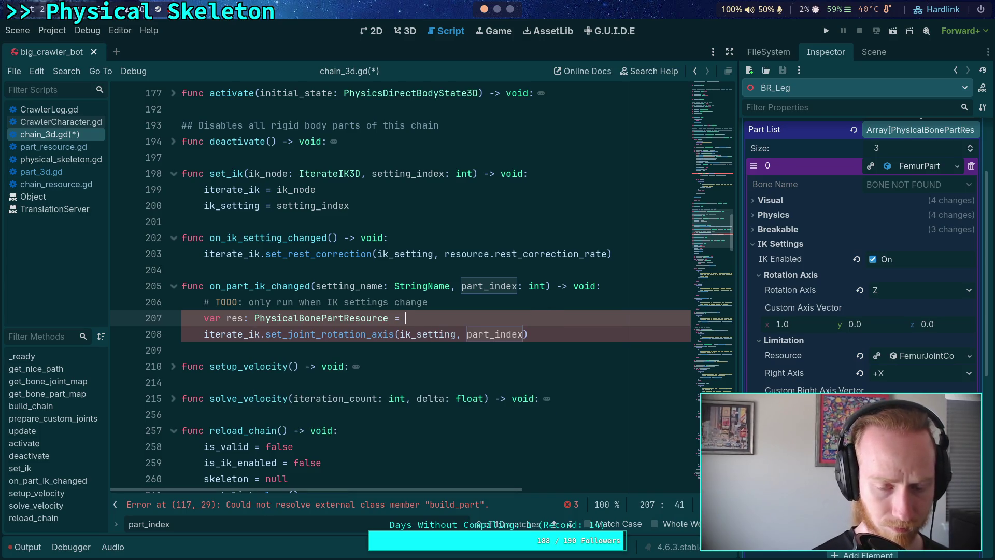
pyautogui.write('list[pa')
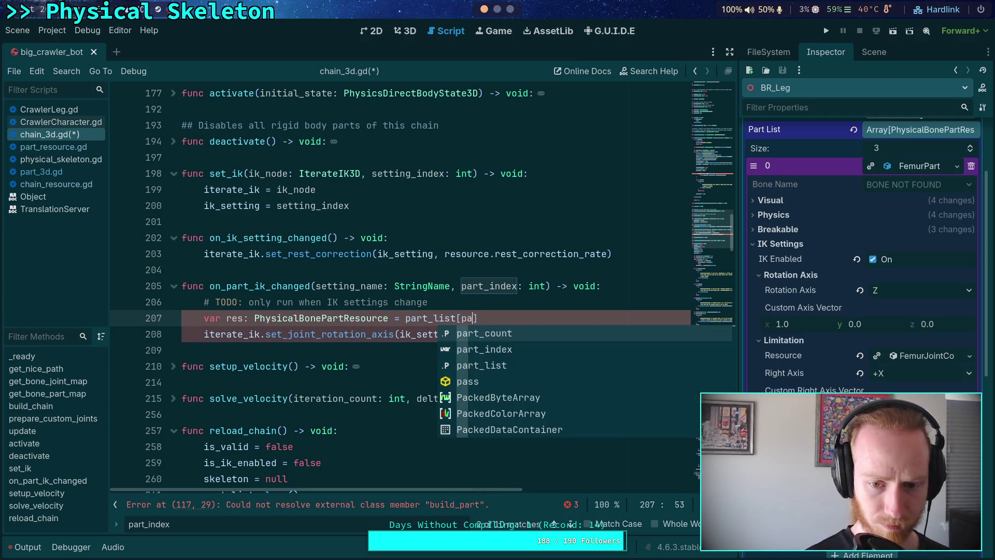
pyautogui.press('Down')
pyautogui.press('Return')
pyautogui.write('].res')
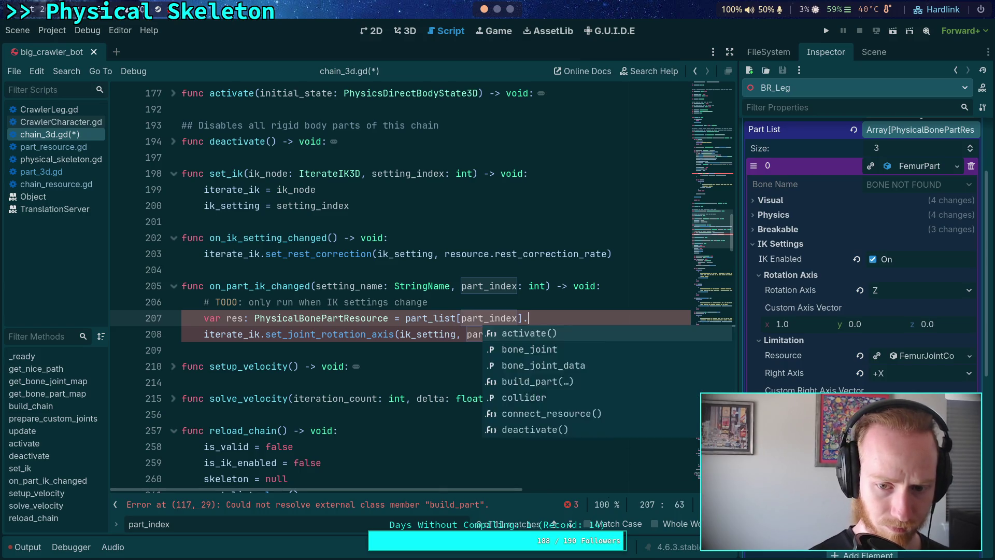
pyautogui.press('Return')
# Step: Finish the call's arguments as part_index and res.rotation_axis
pyautogui.press('Down')
pyautogui.press('Left')
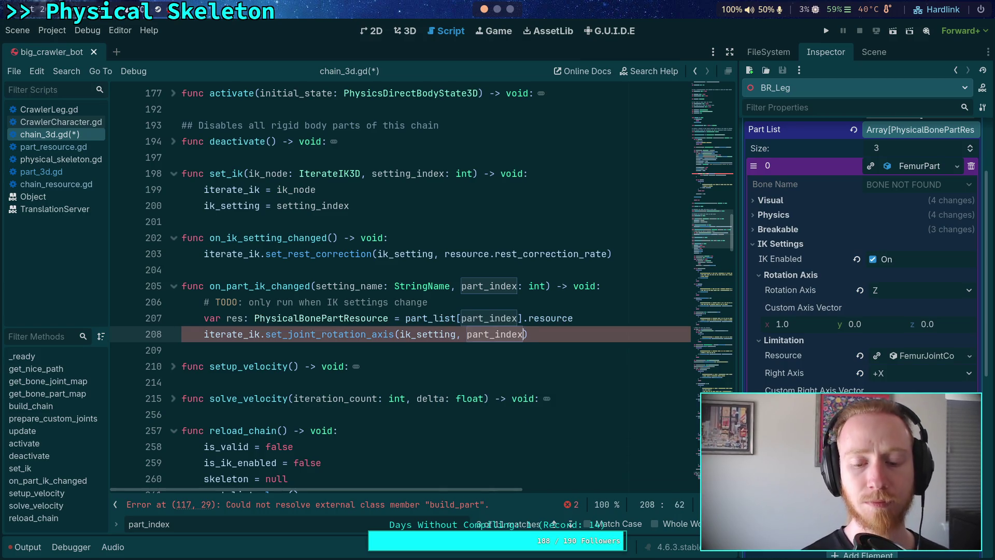
pyautogui.press('BackSpace')
pyautogui.press('BackSpace')
pyautogui.press('BackSpace')
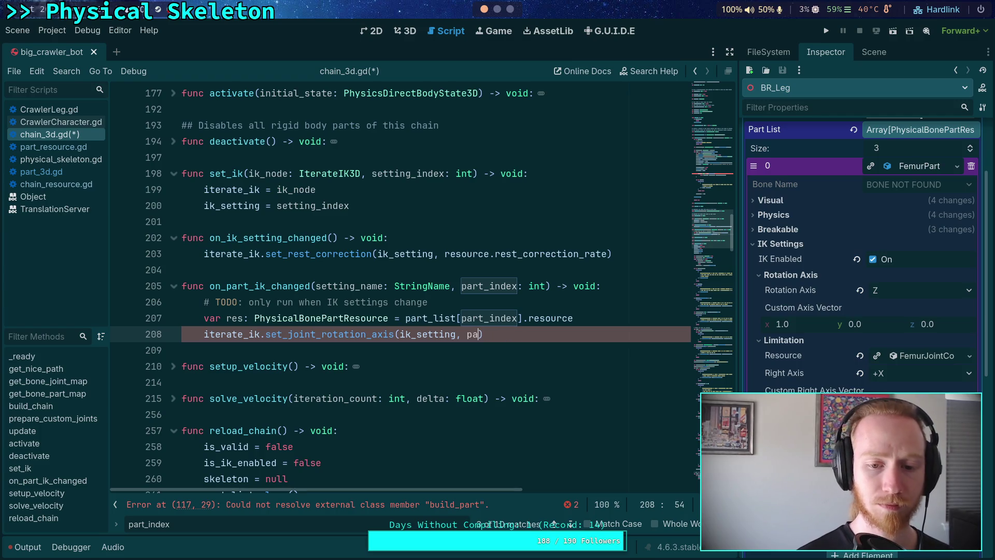
pyautogui.write('rt')
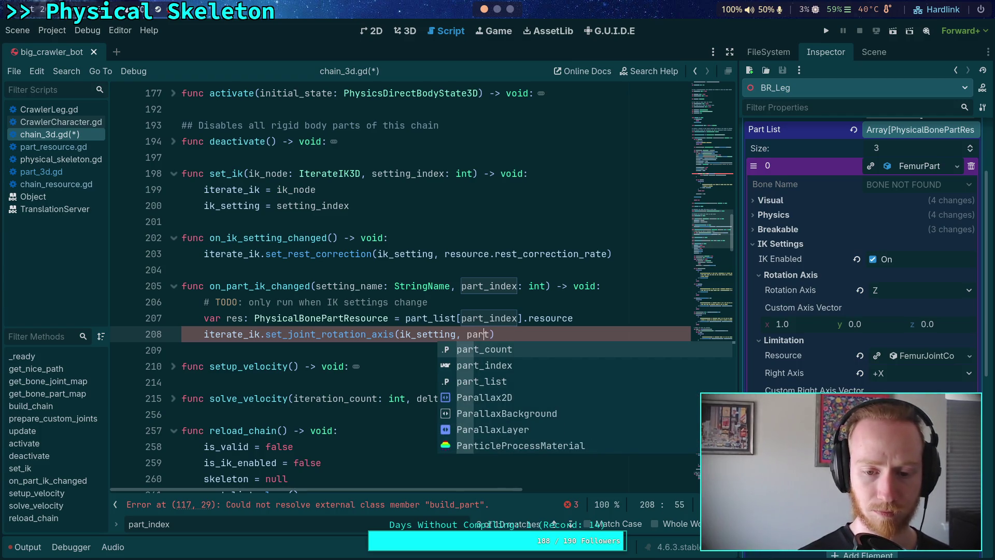
pyautogui.press('Down')
pyautogui.press('Return')
pyautogui.write(', ')
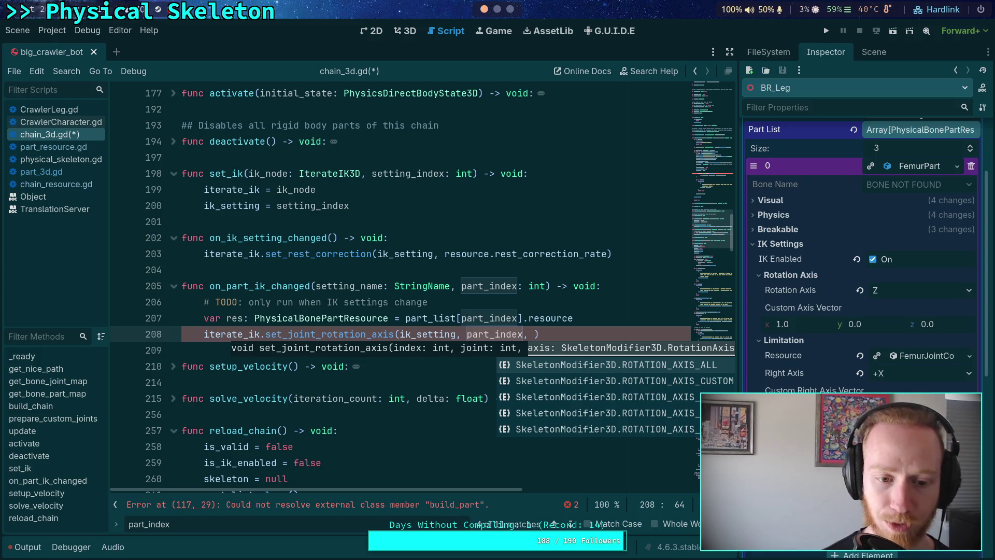
pyautogui.write('res.')
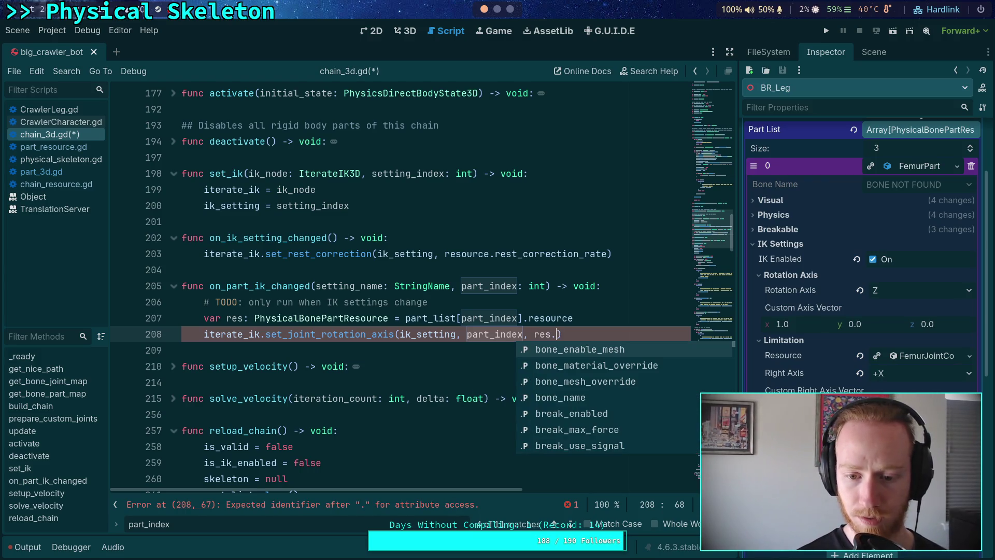
pyautogui.write('rot')
pyautogui.press('Return')
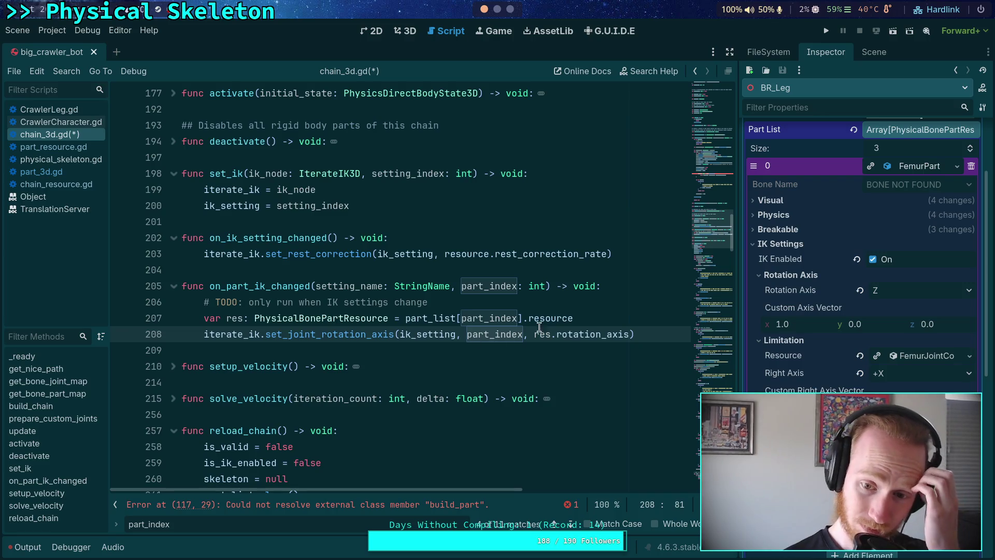
# Step: Start a new line below the rotation-axis call and begin typing iterate_ik.set_joint
pyautogui.moveTo(583, 334)
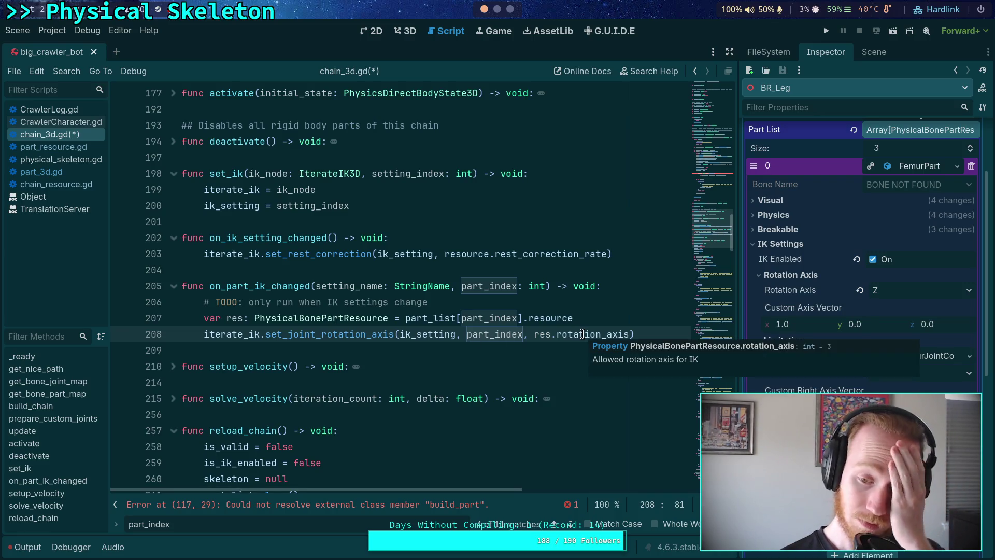
pyautogui.click(651, 334)
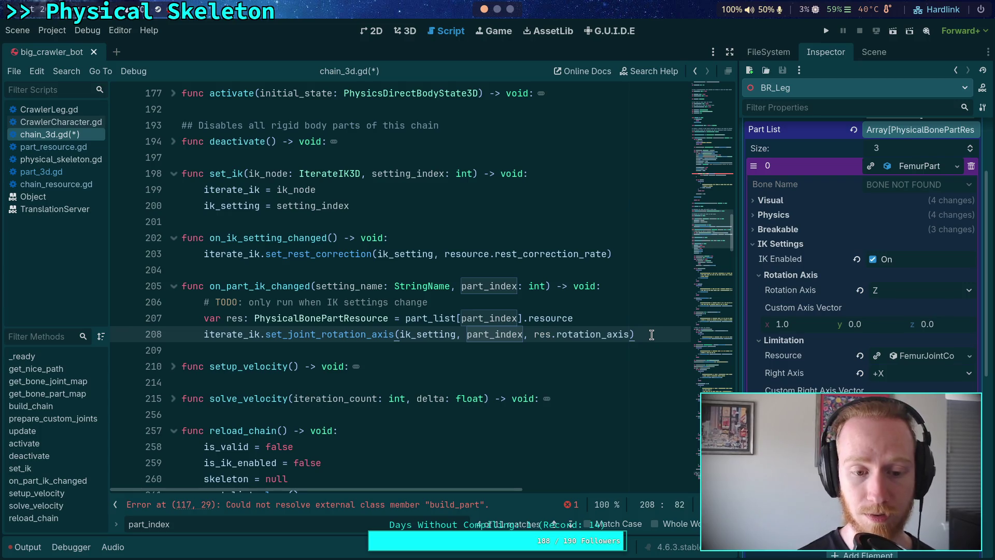
pyautogui.press('Return')
pyautogui.write('iterate_ik.se')
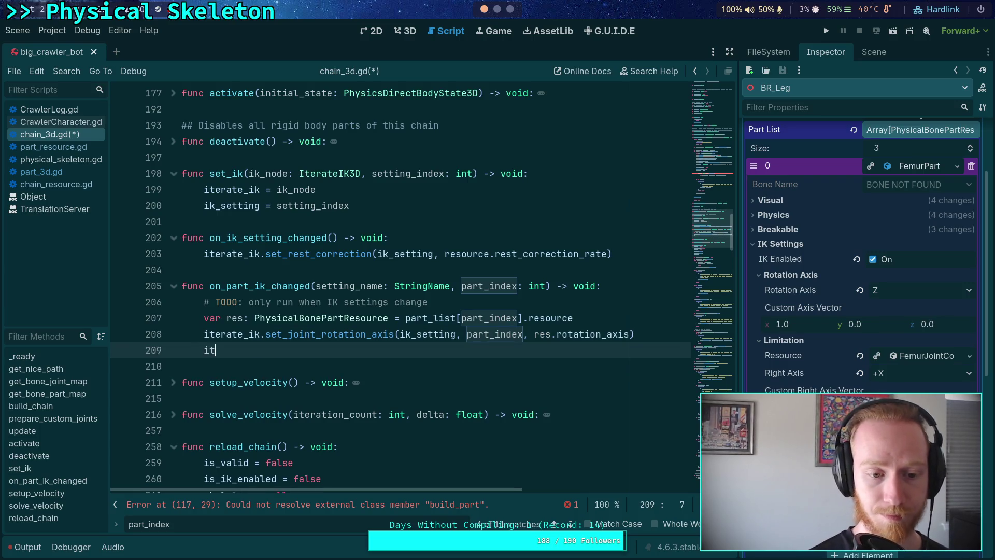
pyautogui.write('t_joint')
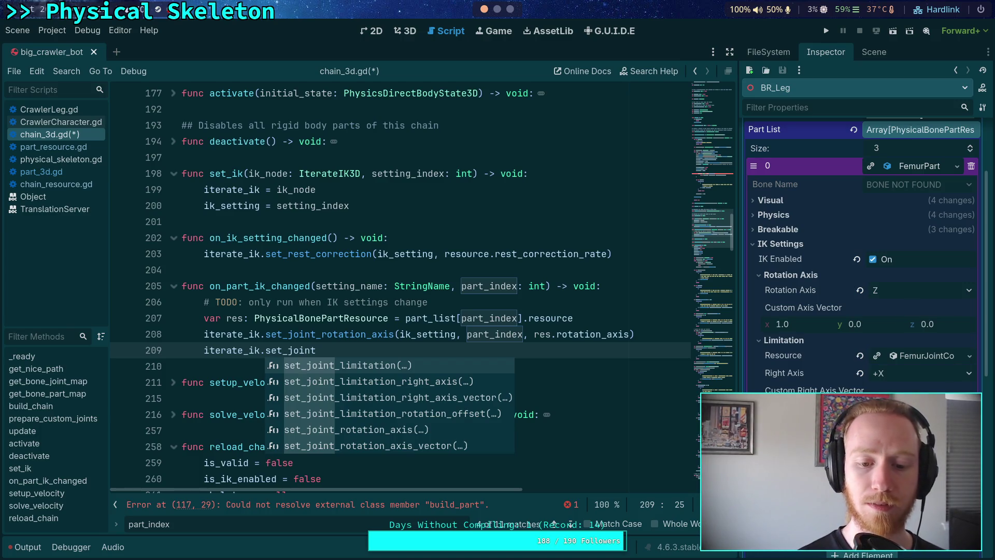
# Step: Insert an empty set_joint_rotation_axis_vector call, read its docs, then switch to the Neovim workspace
pyautogui.press('Down')
pyautogui.press('Down')
pyautogui.press('Down')
pyautogui.press('Return')
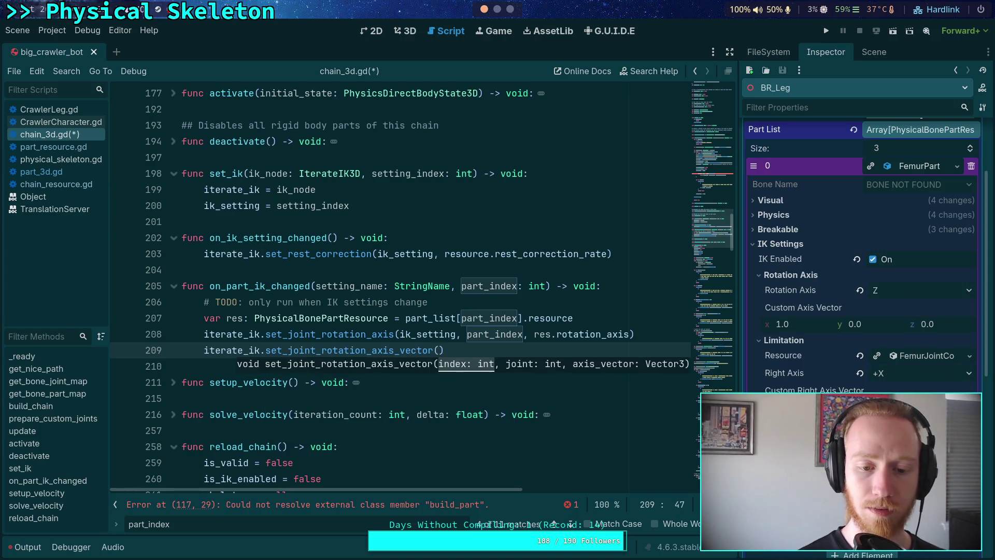
pyautogui.moveTo(394, 349)
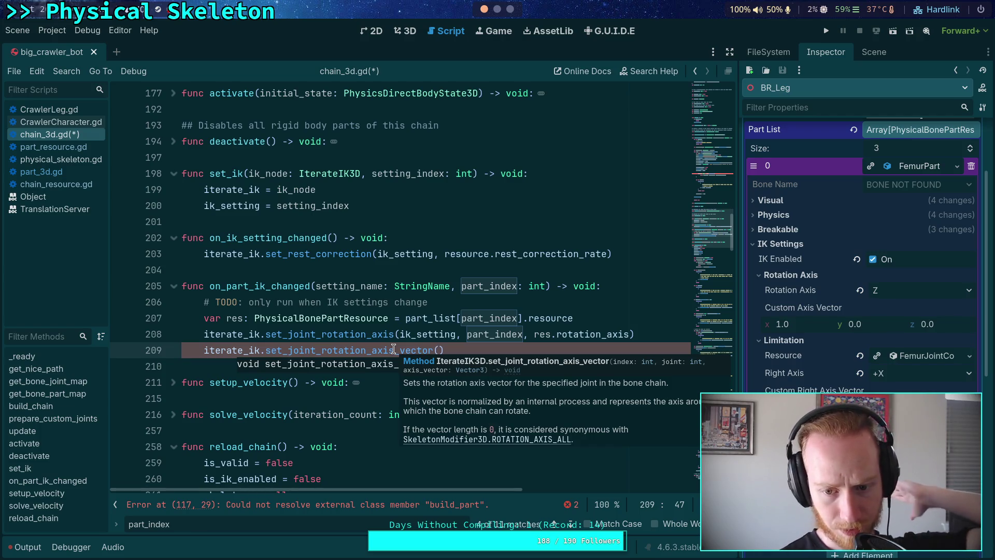
pyautogui.click(497, 9)
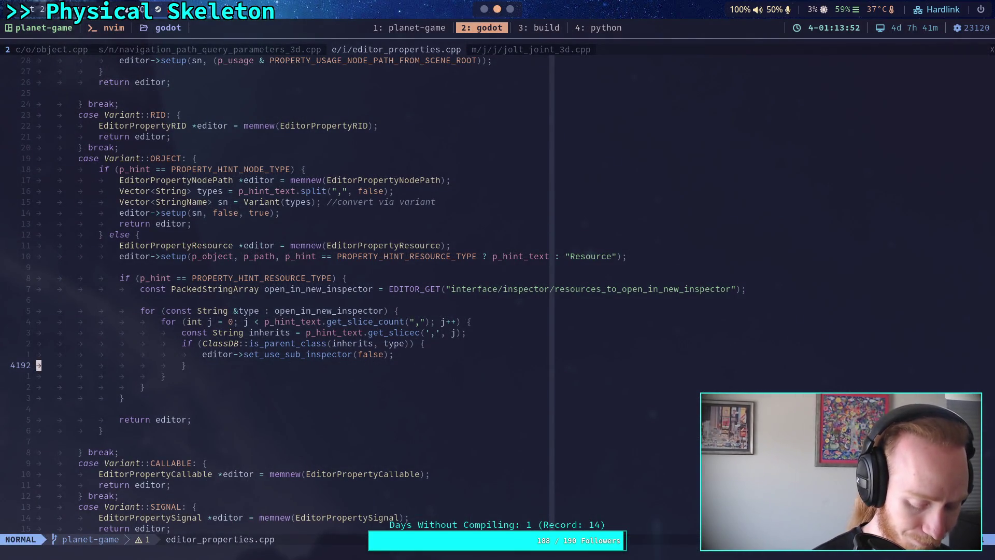
# Step: Live-grep the engine source for set_joint_rotation_axis_vector and open the iterate_ik_3d.cpp:252 match
pyautogui.press('space')
pyautogui.write('sgset_joint_')
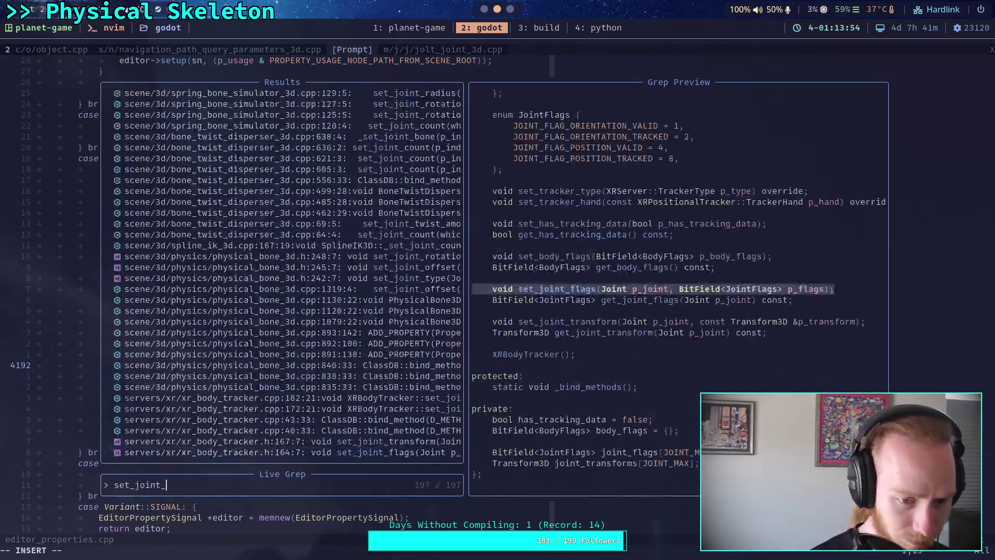
pyautogui.write('rotation_ax')
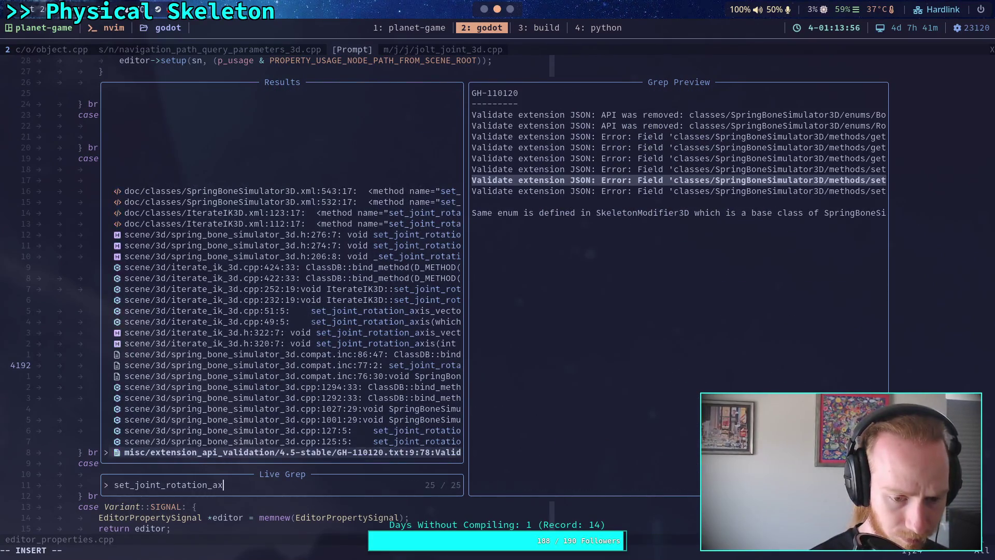
pyautogui.write('is_vect')
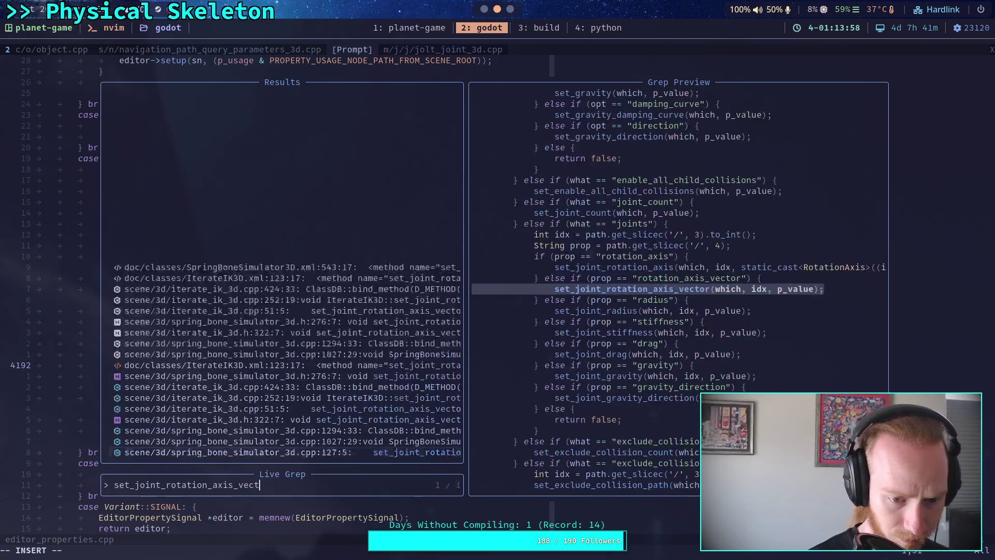
pyautogui.write('or')
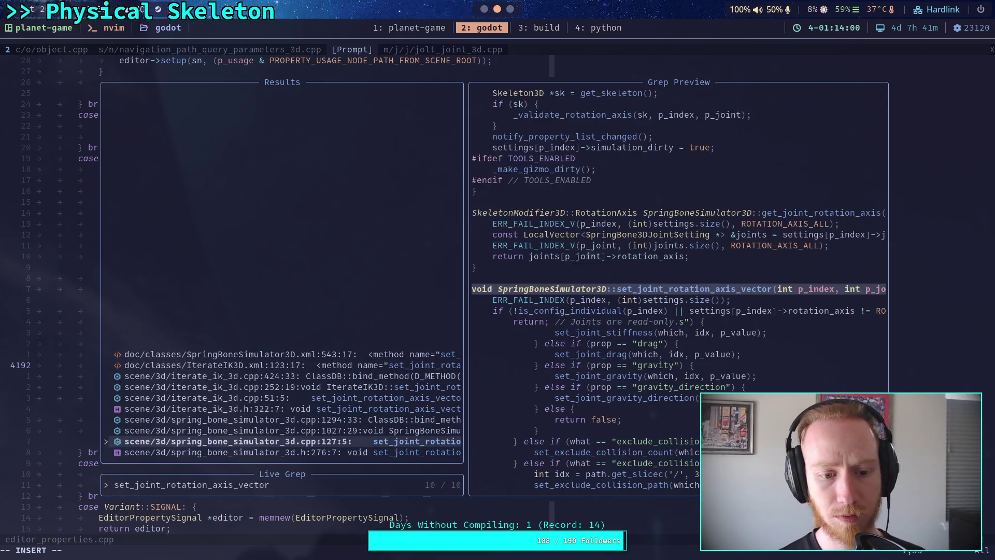
pyautogui.press('Up')
pyautogui.press('Up')
pyautogui.press('Up')
pyautogui.press('Up')
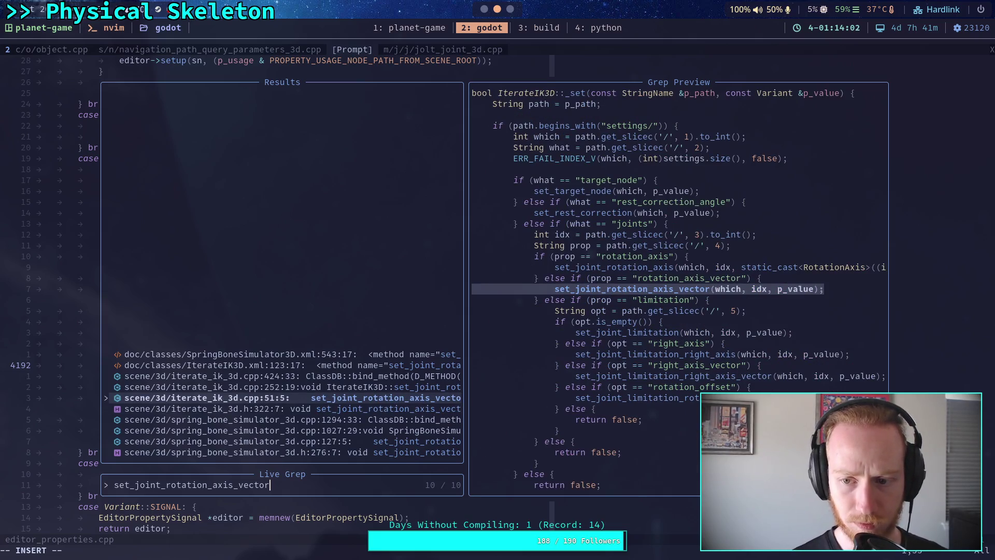
pyautogui.press('Up')
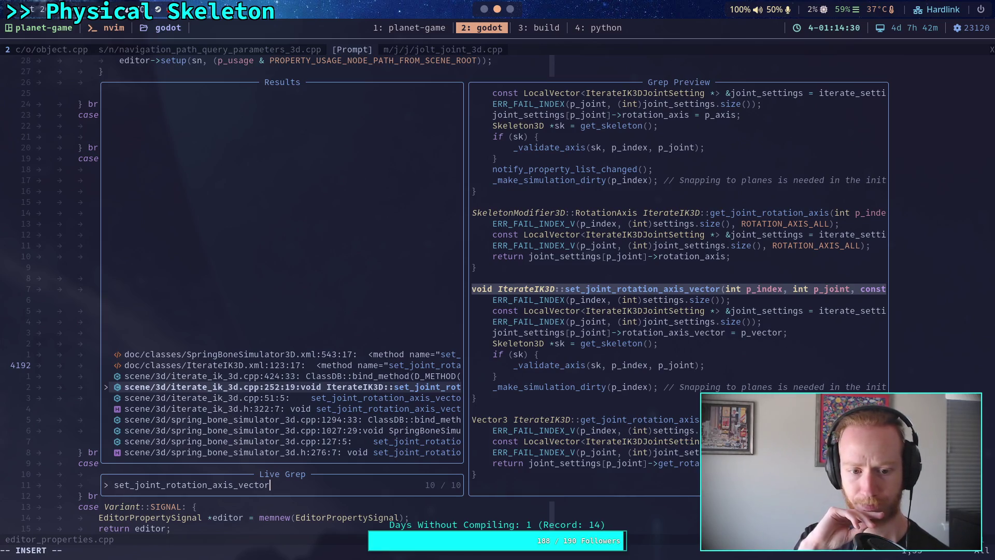
pyautogui.press('Up')
pyautogui.press('Down')
pyautogui.press('Return')
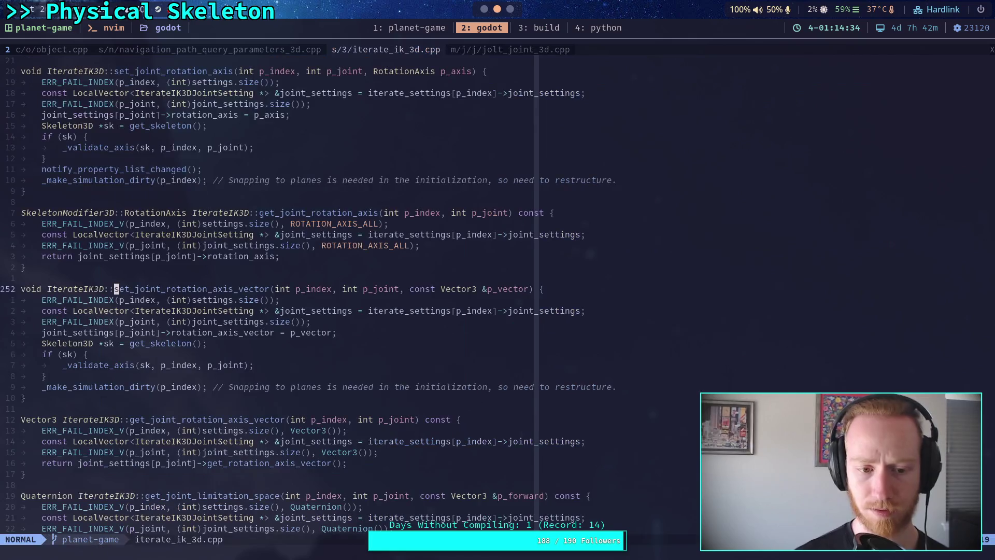
# Step: Jump to the _validate_axis definition in iterate_ik_3d.cpp and read it
pyautogui.write('/_va')
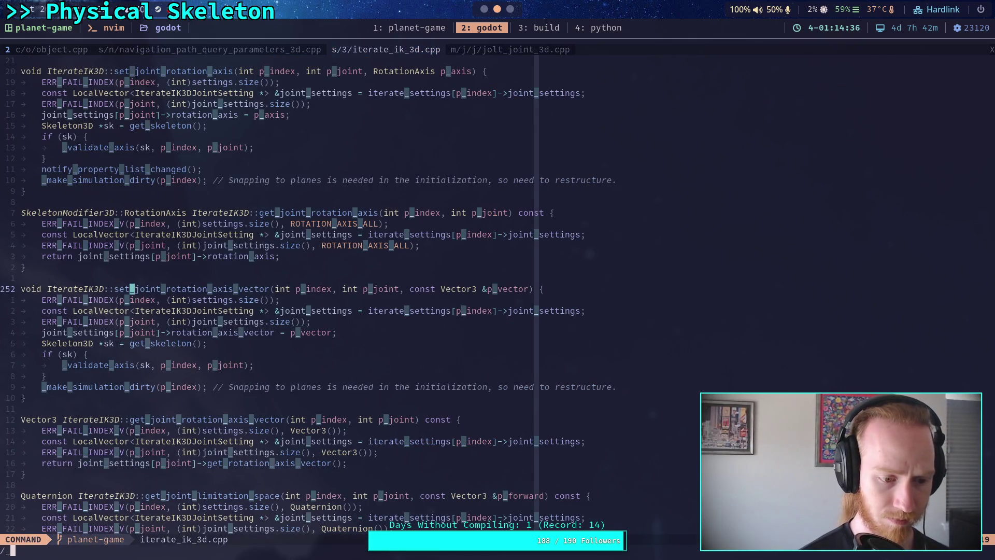
pyautogui.write('lidate_ax')
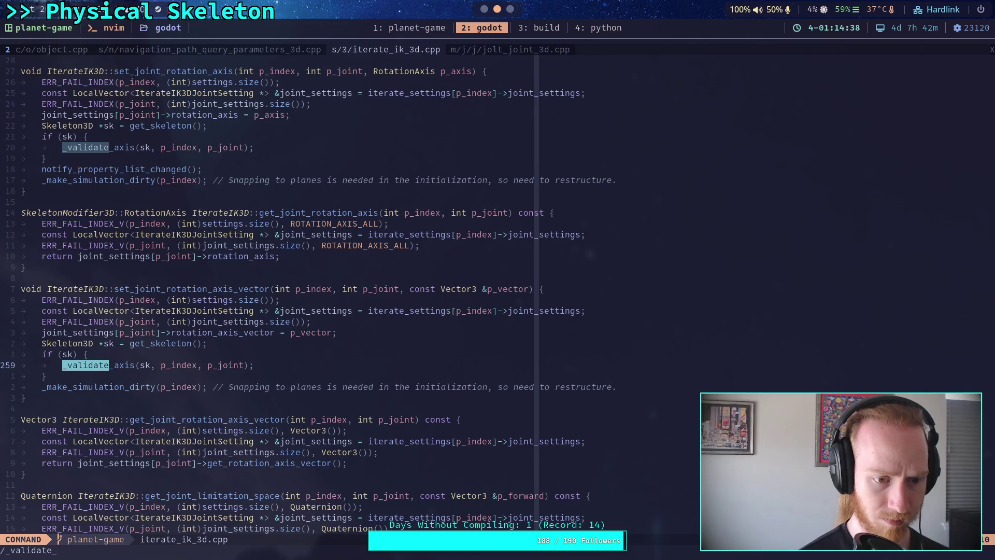
pyautogui.write('is')
pyautogui.press('Return')
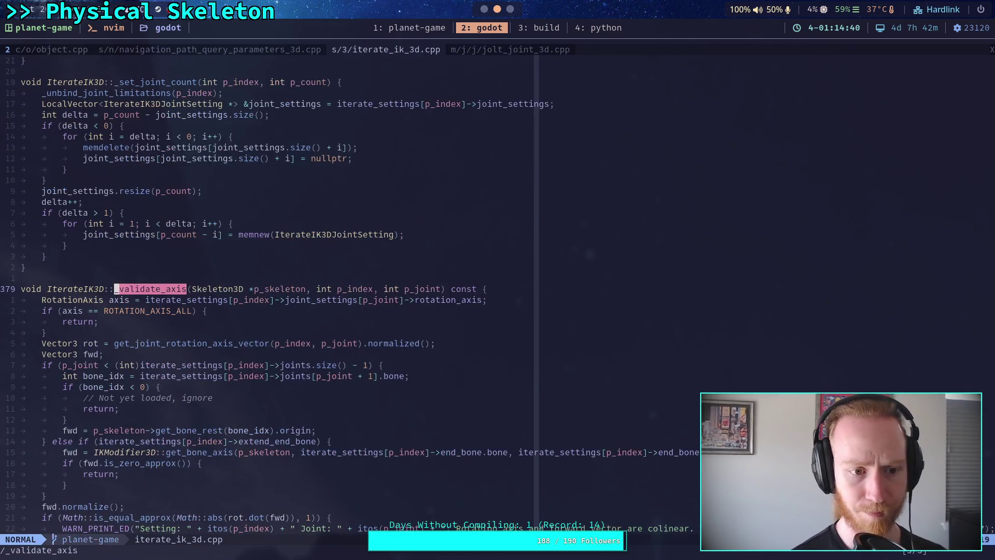
pyautogui.scroll(-2, 460, 156)
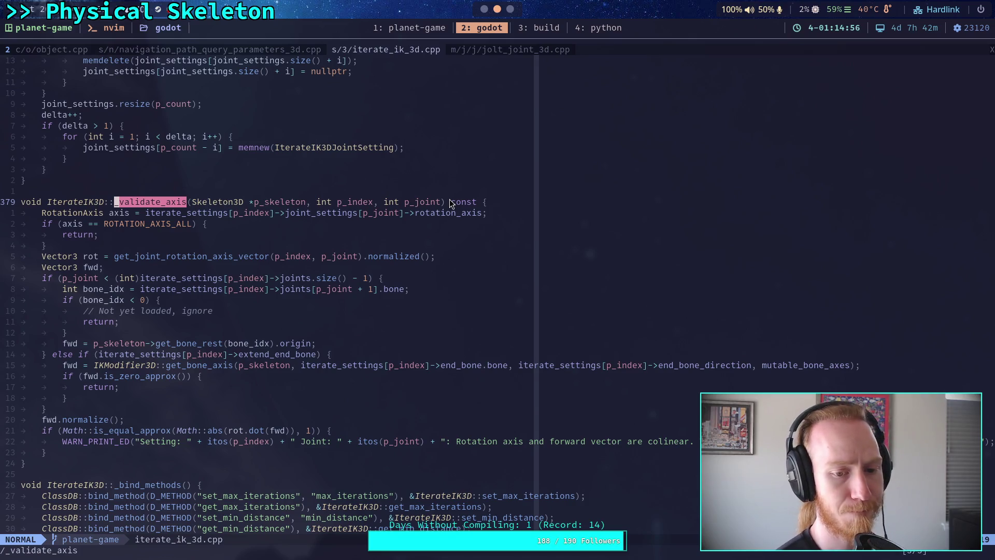
# Step: Search get_joint_rotation_axis_vector and step through each of its matches
pyautogui.press('/')
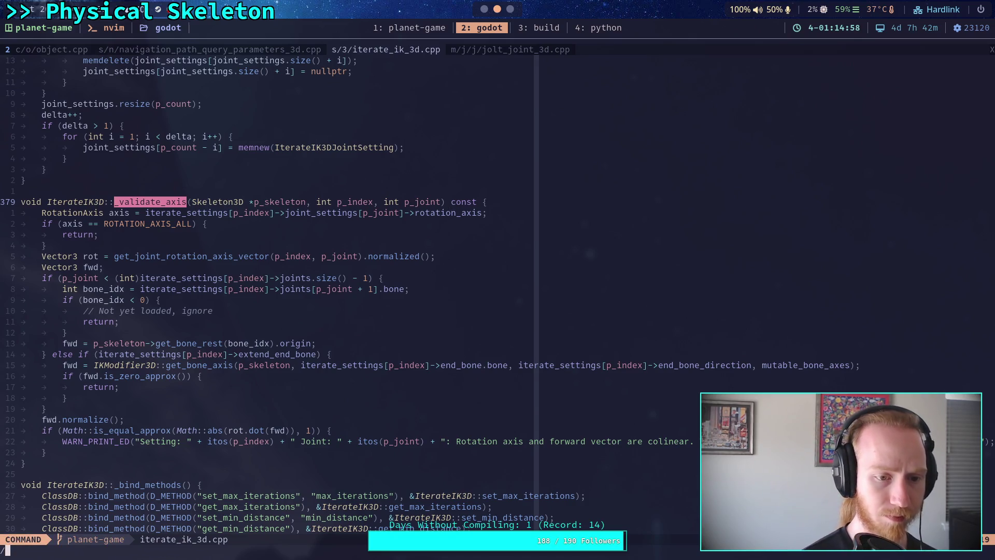
pyautogui.write('get_joint_rotation_axi')
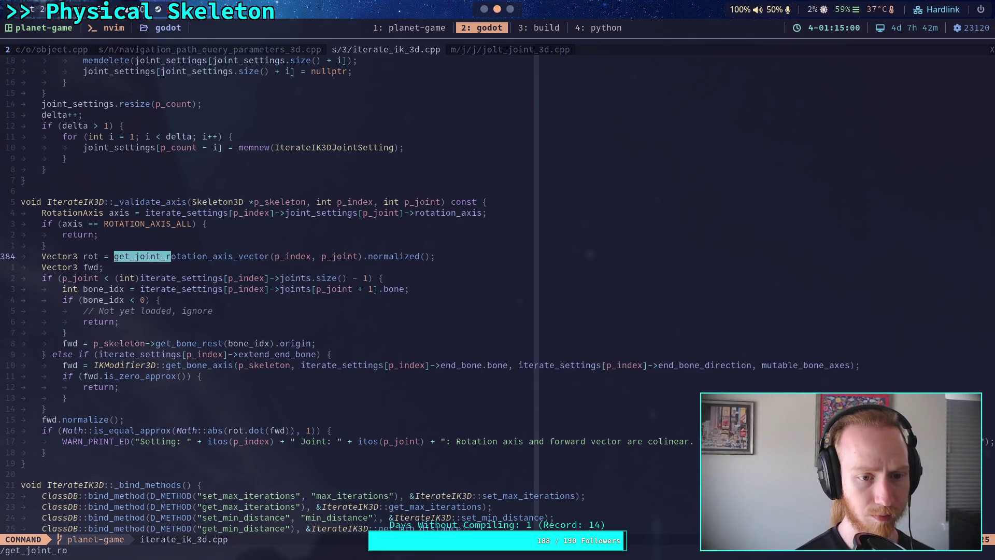
pyautogui.write('s_vector')
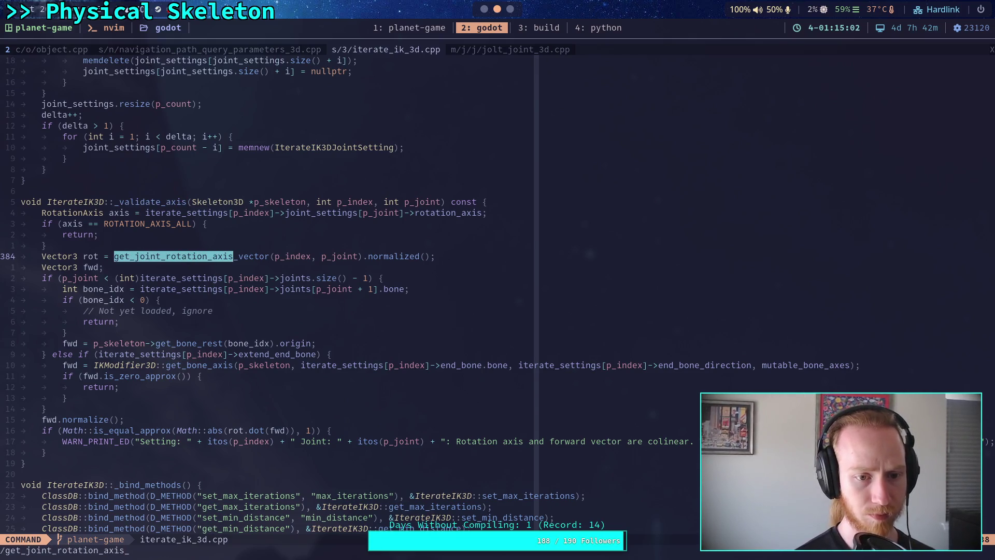
pyautogui.press('Return')
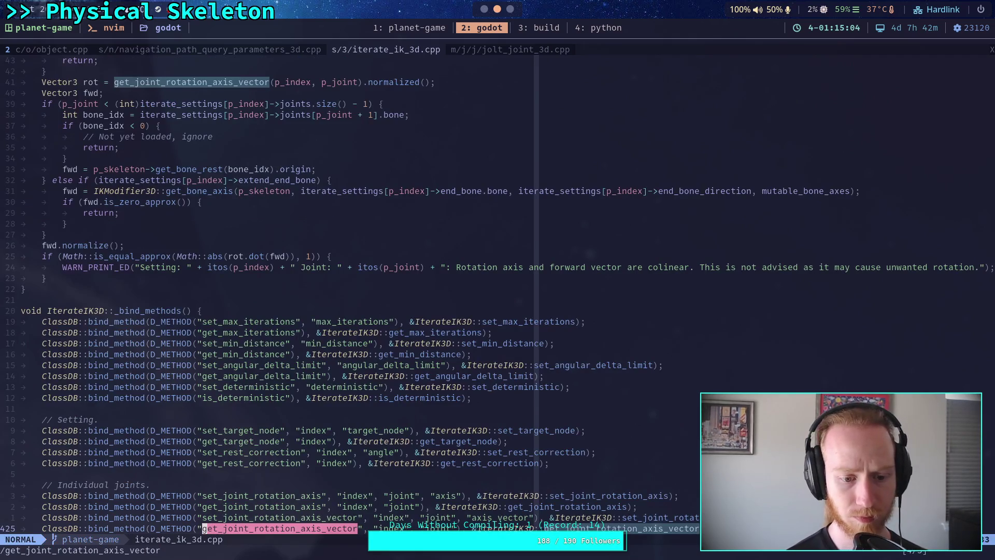
pyautogui.press('n')
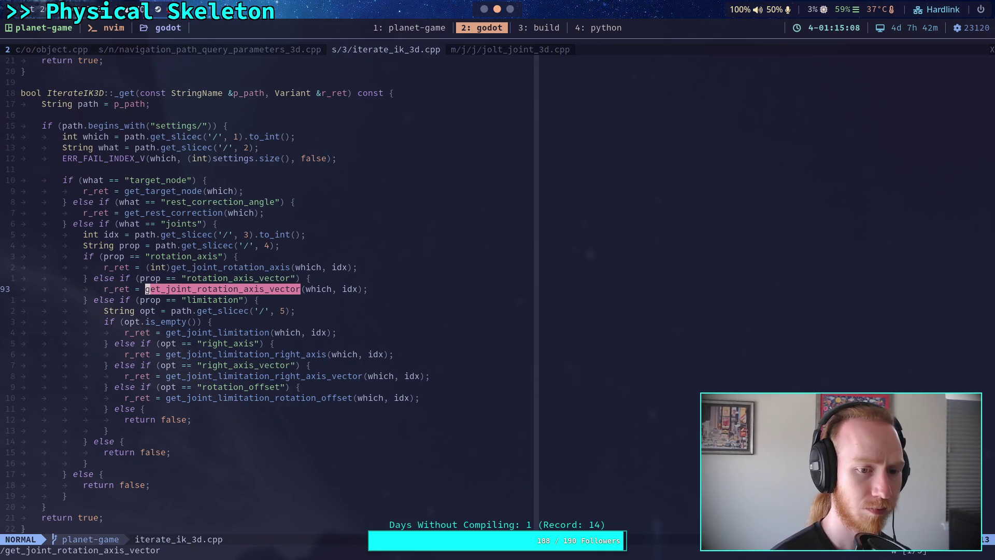
pyautogui.press('n')
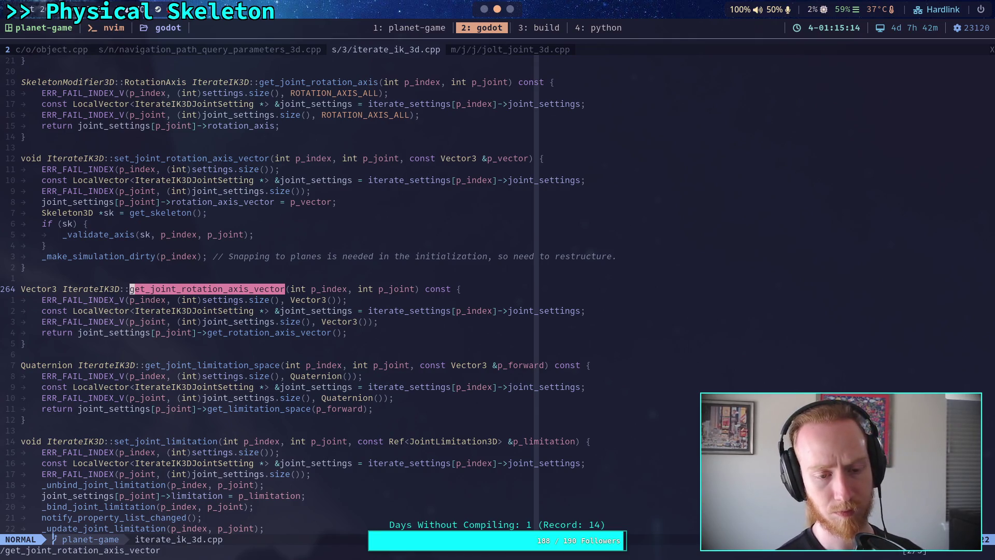
pyautogui.press('n')
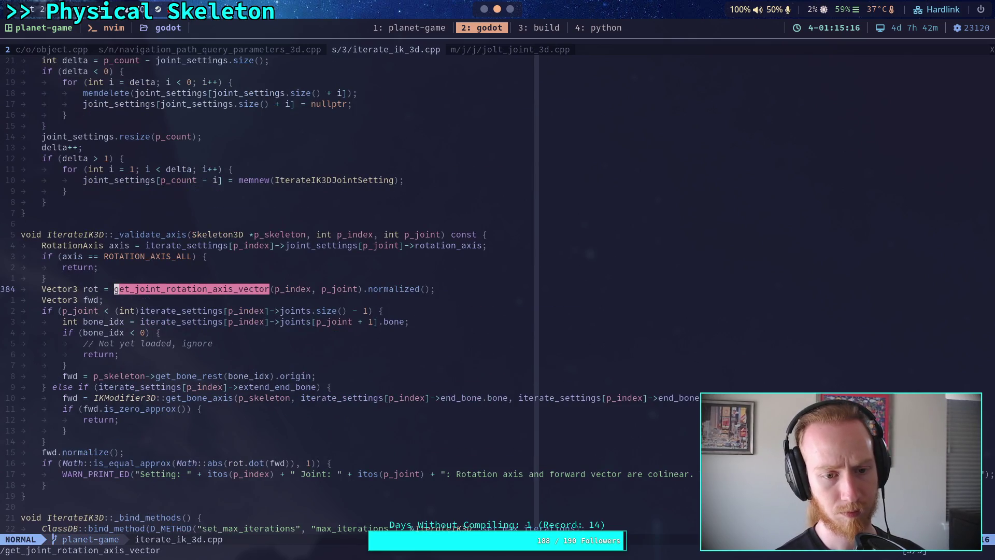
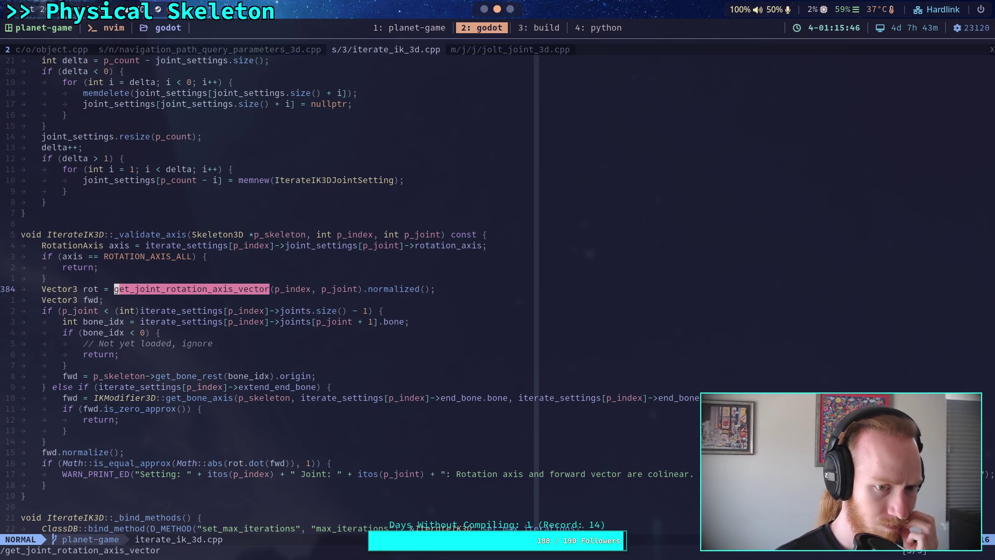
# Step: Search iterate_ik_3d.cpp for set_joint_rotation_axis_vector and step through matches to its definition at line 252
pyautogui.write('/set_joint_')
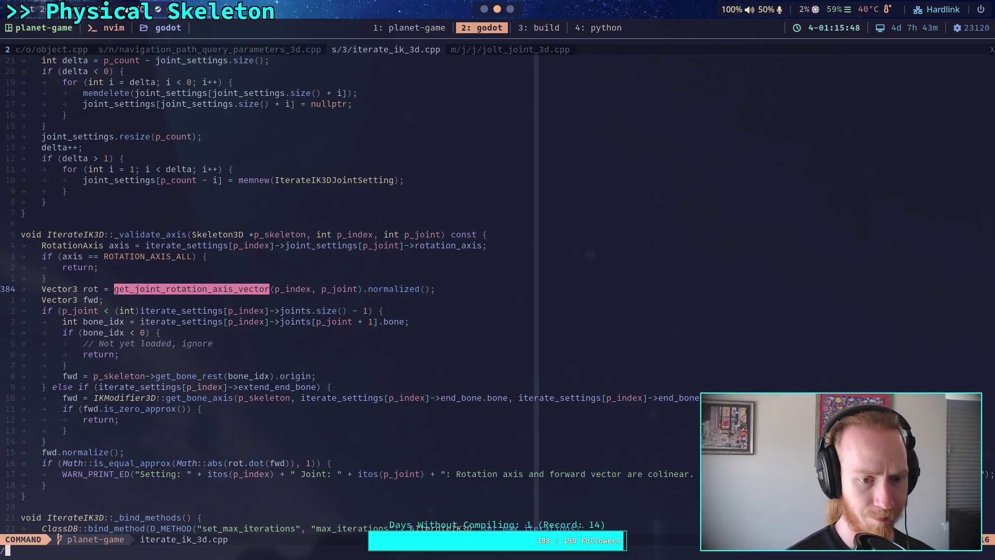
pyautogui.write('rotation_')
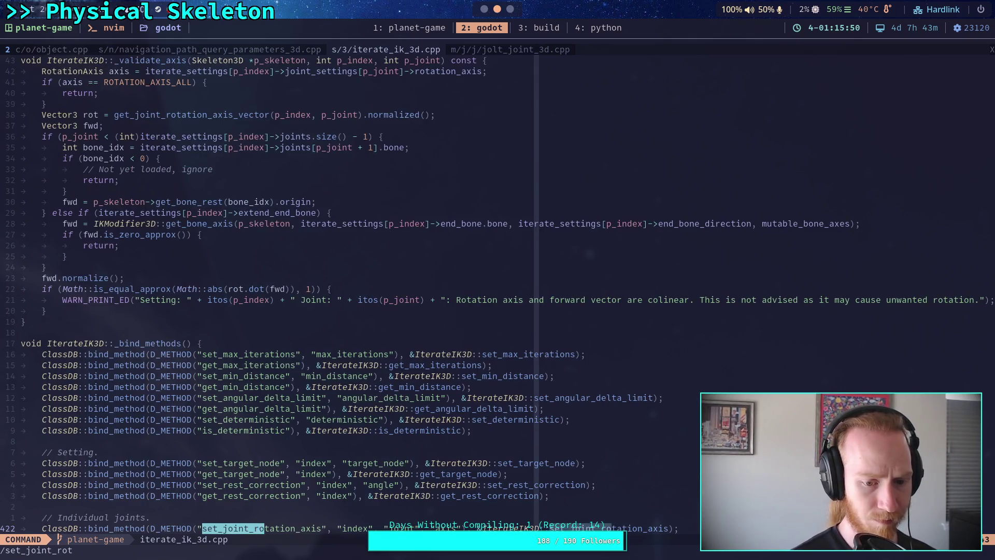
pyautogui.write('axis_vector')
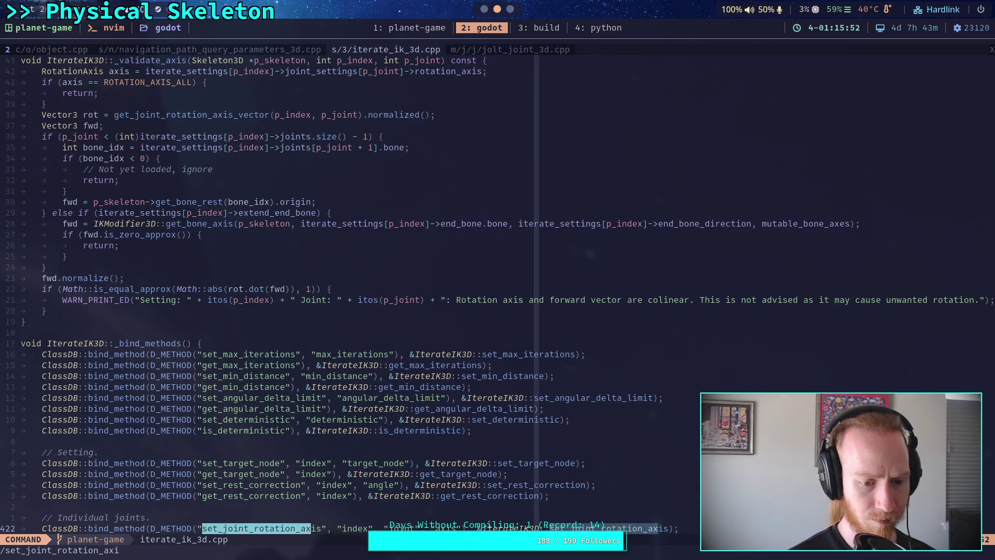
pyautogui.press('Return')
pyautogui.press('n')
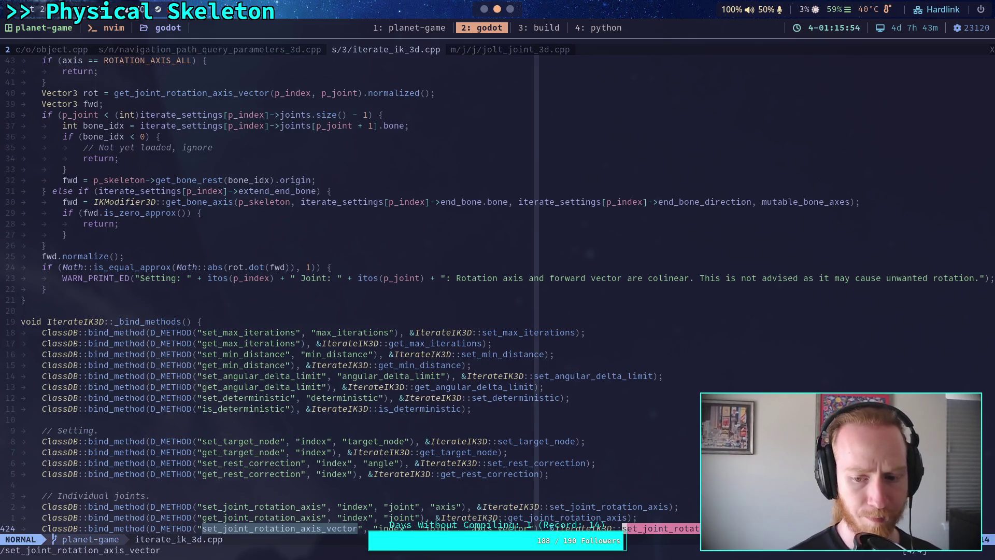
pyautogui.press('n')
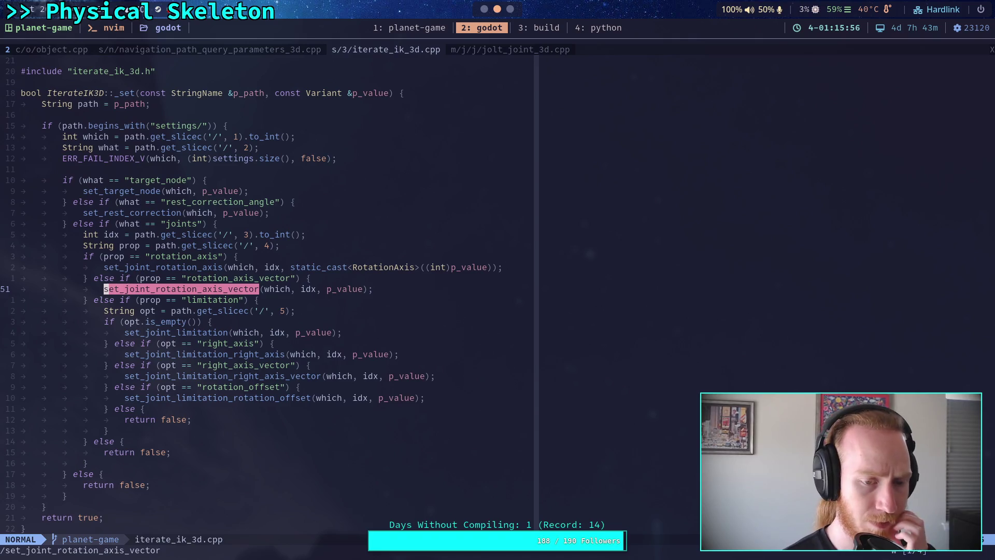
pyautogui.press('n')
pyautogui.press('n')
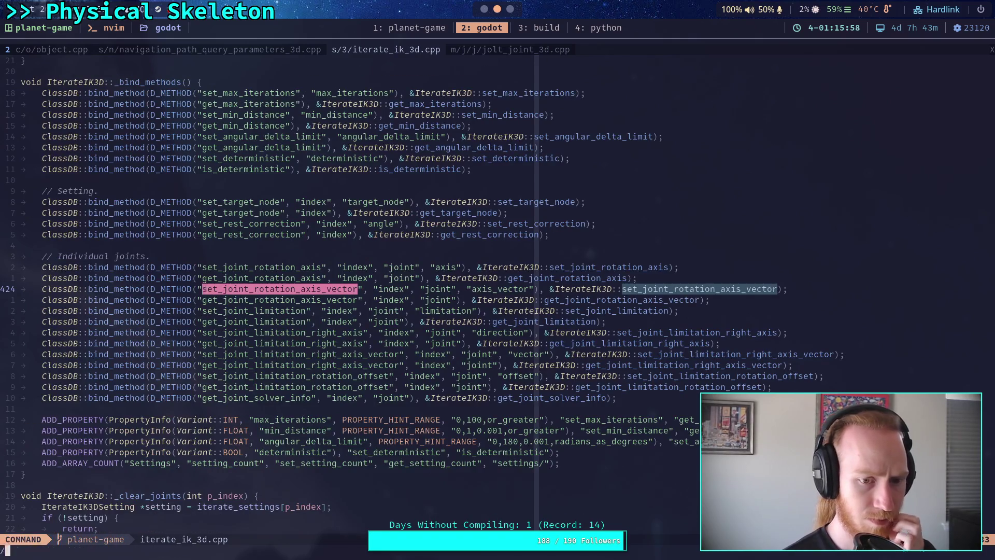
pyautogui.press('n')
pyautogui.press('n')
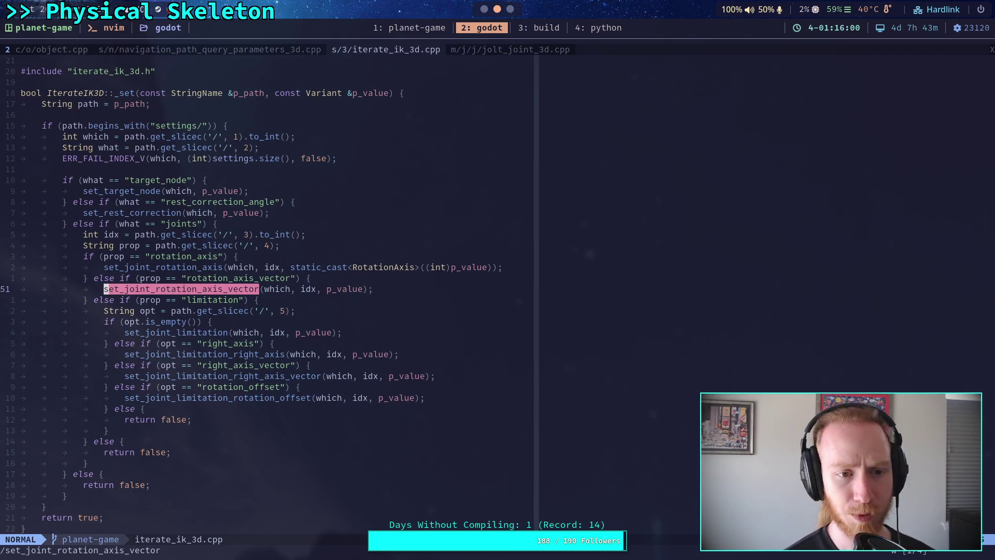
pyautogui.press('n')
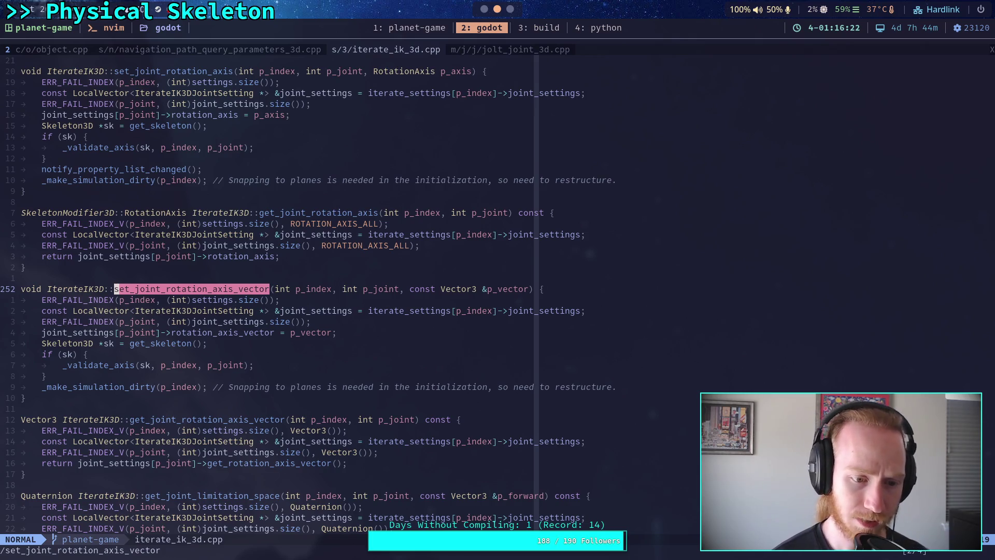
# Step: Step through rotation_axis_vector matches to its registration in _get_property_list at line 126
pyautogui.write('/rotation')
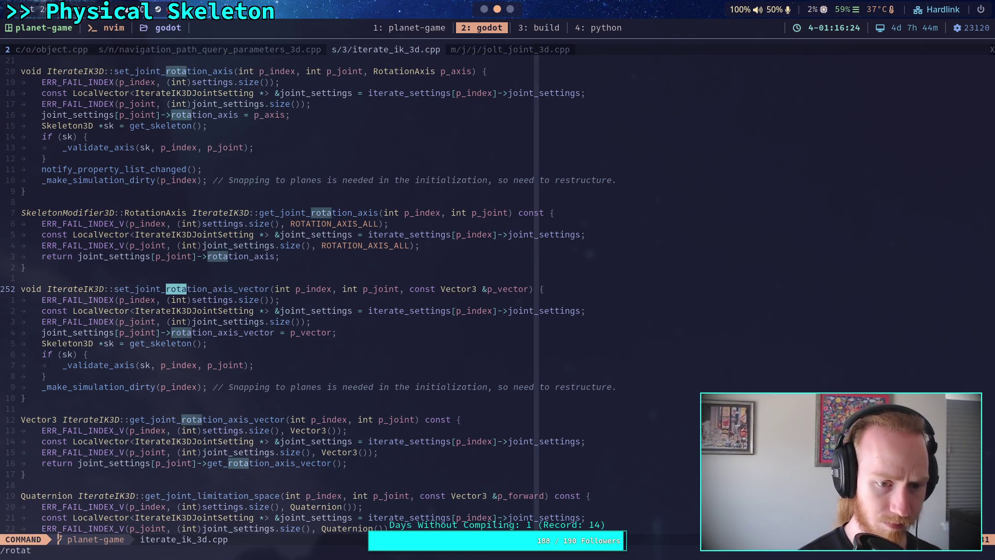
pyautogui.write('_axis_ve')
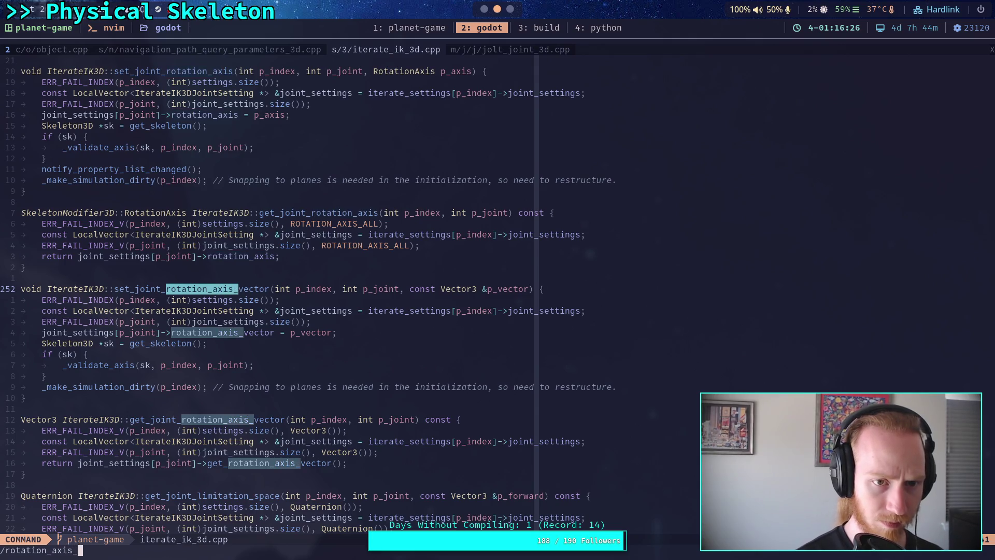
pyautogui.write('ctor')
pyautogui.press('Return')
pyautogui.press('n')
pyautogui.press('n')
pyautogui.press('n')
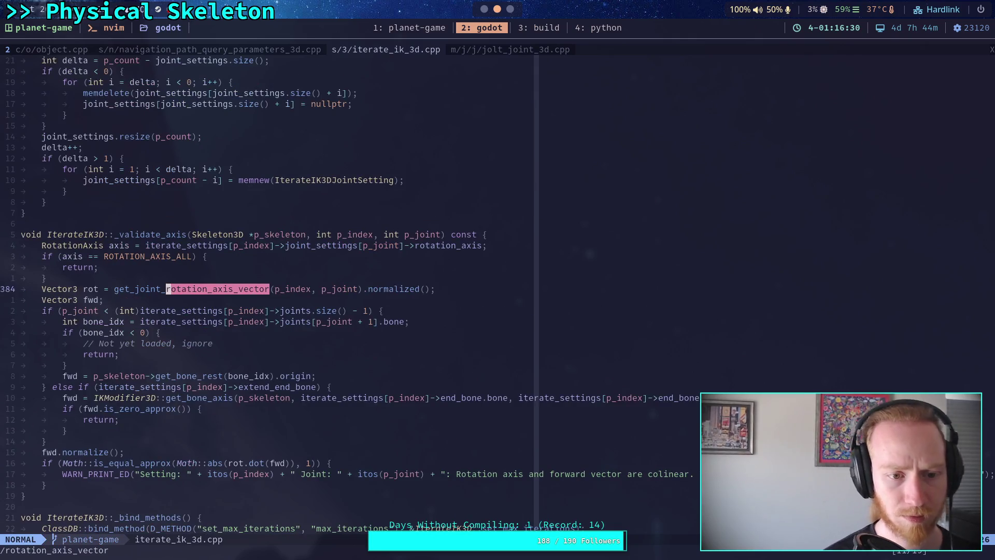
pyautogui.press('n')
pyautogui.press('n')
pyautogui.press('n')
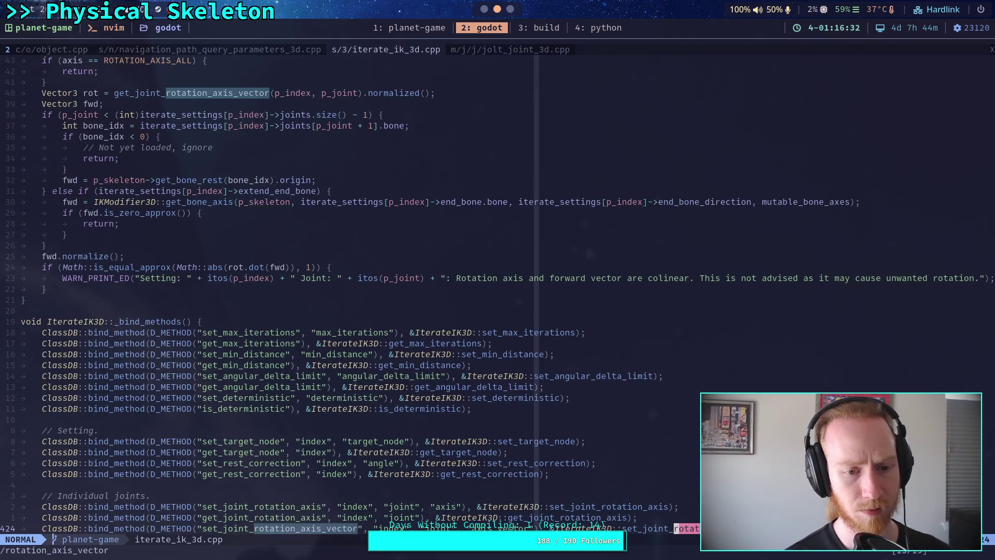
pyautogui.press('Return')
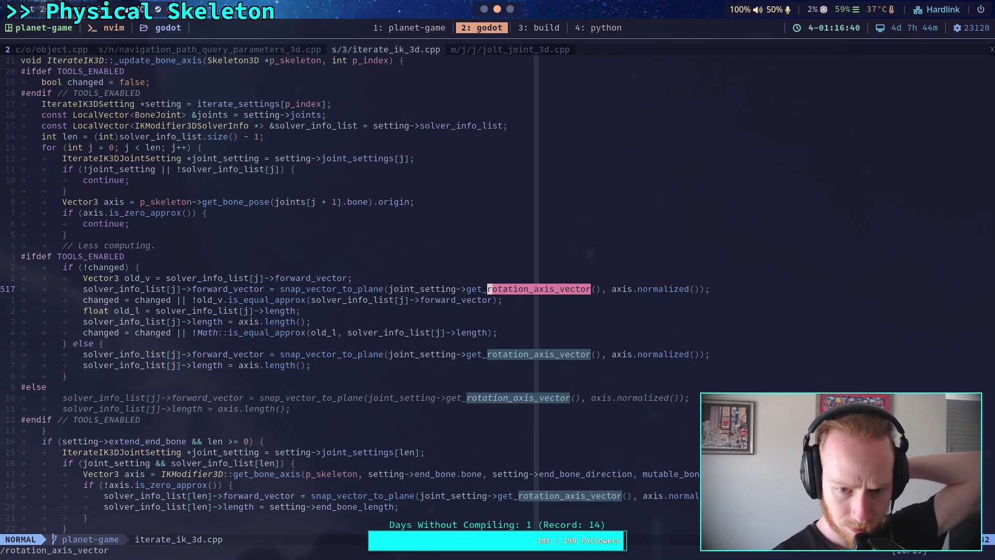
pyautogui.press('n')
pyautogui.press('n')
pyautogui.press('n')
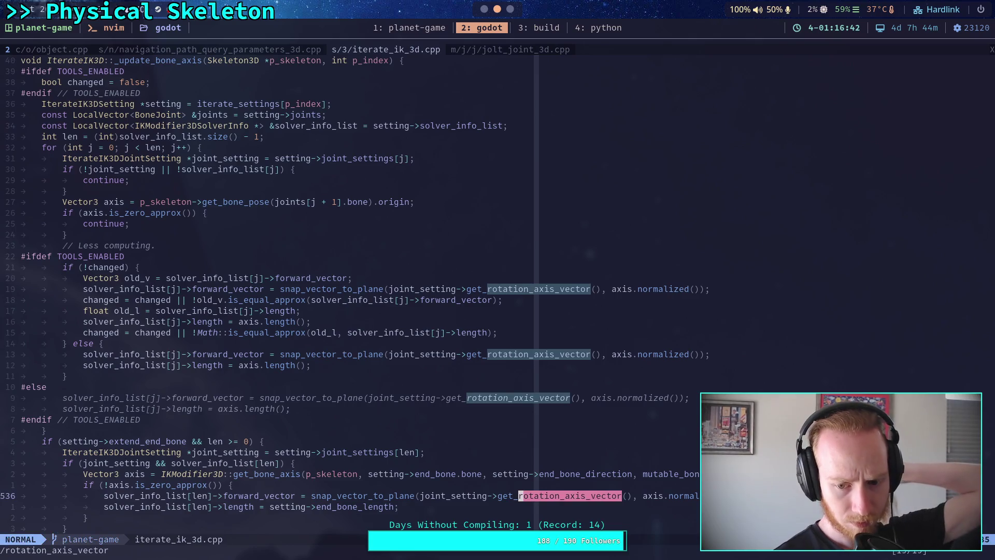
pyautogui.press('n')
pyautogui.press('n')
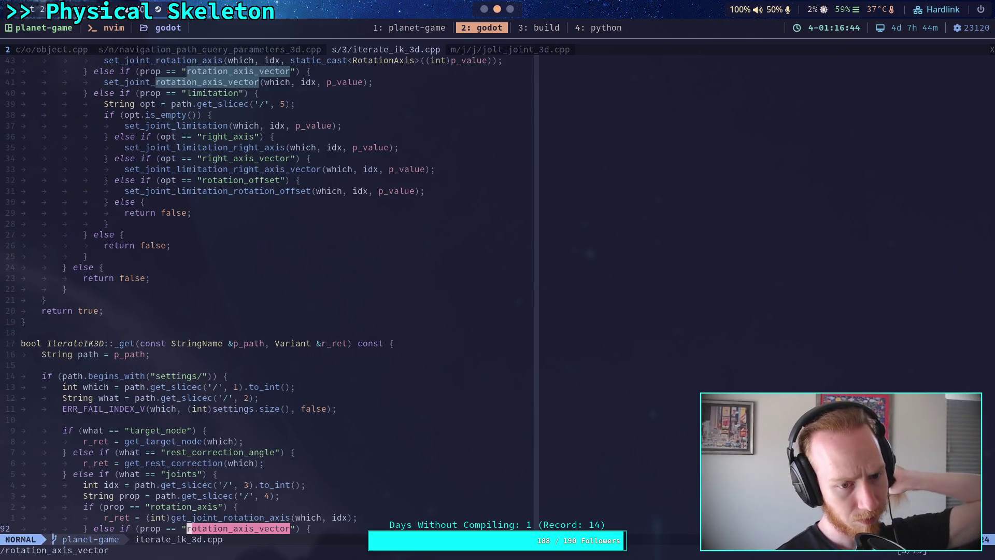
pyautogui.press('n')
pyautogui.press('n')
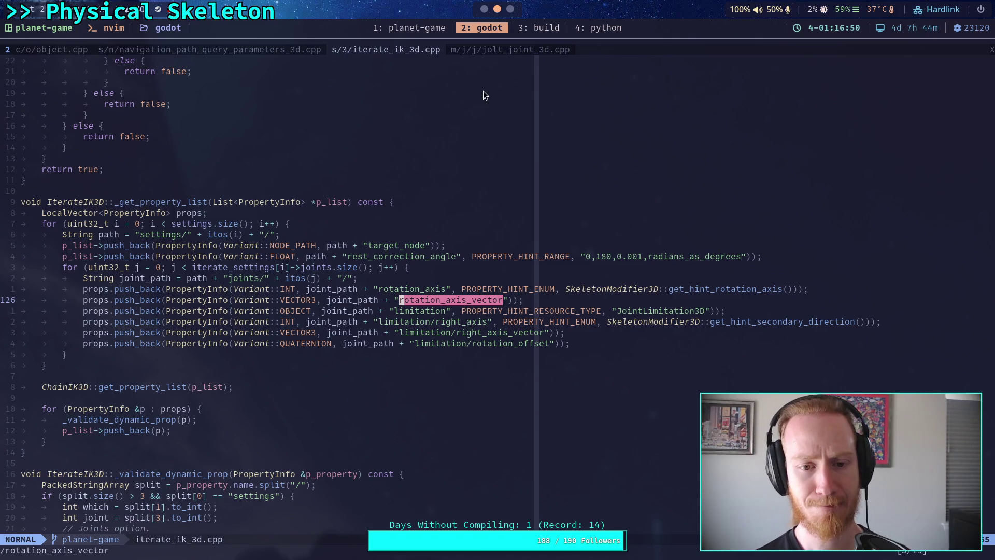
pyautogui.click(483, 9)
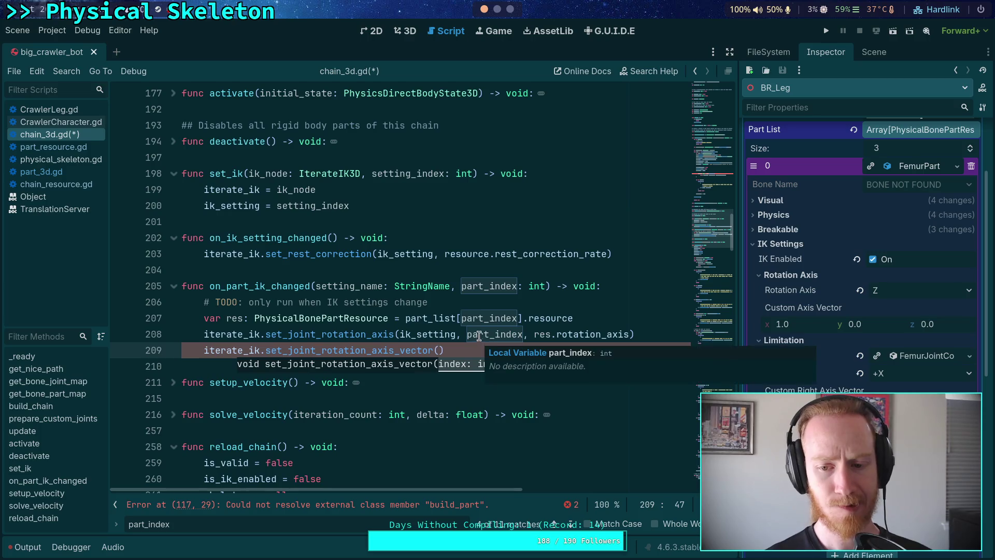
# Step: Continue through rotation_axis_vector matches until the _update_bone_axis code at line 517
pyautogui.click(498, 10)
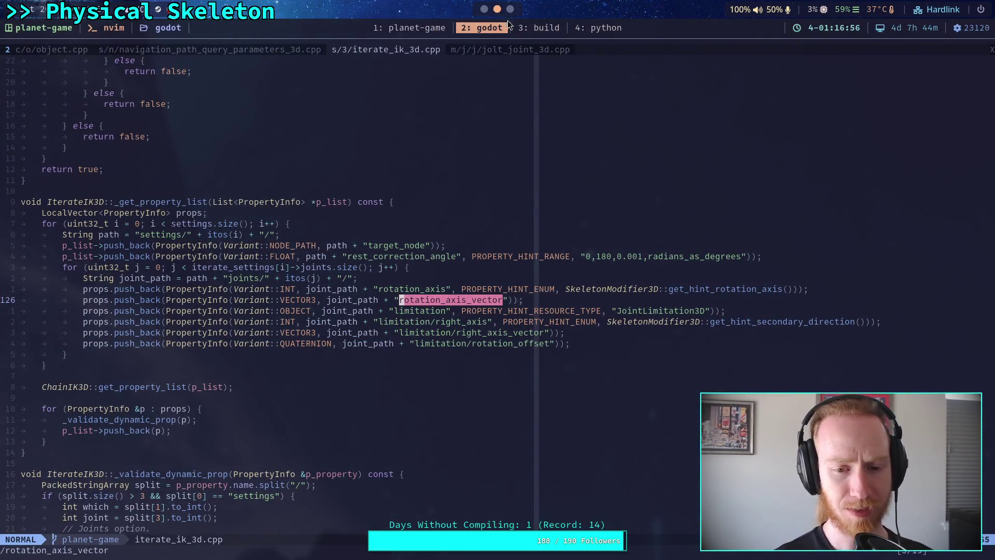
pyautogui.press('n')
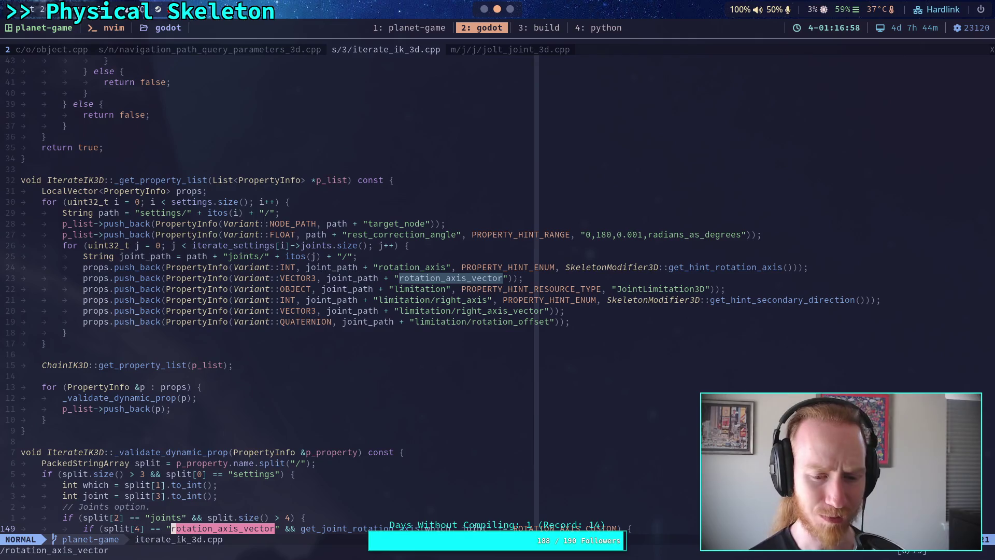
pyautogui.press('n')
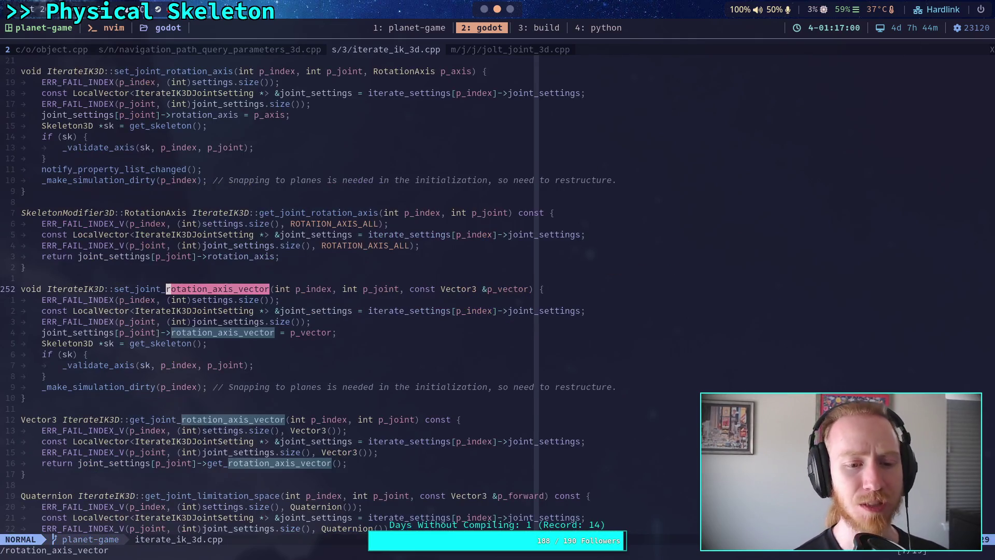
pyautogui.scroll(20, 547, 331)
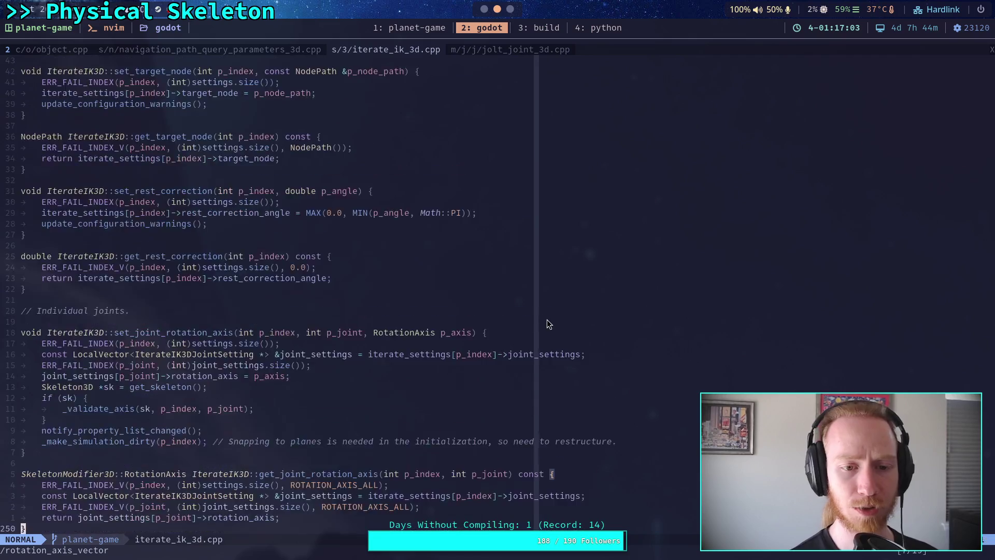
pyautogui.scroll(7, 548, 332)
pyautogui.scroll(1, 546, 329)
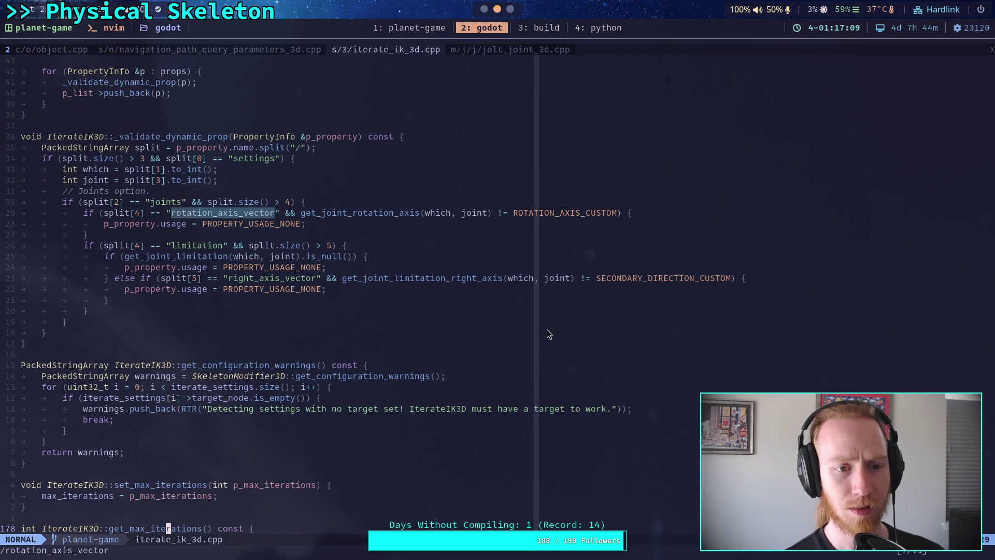
pyautogui.scroll(1, 547, 331)
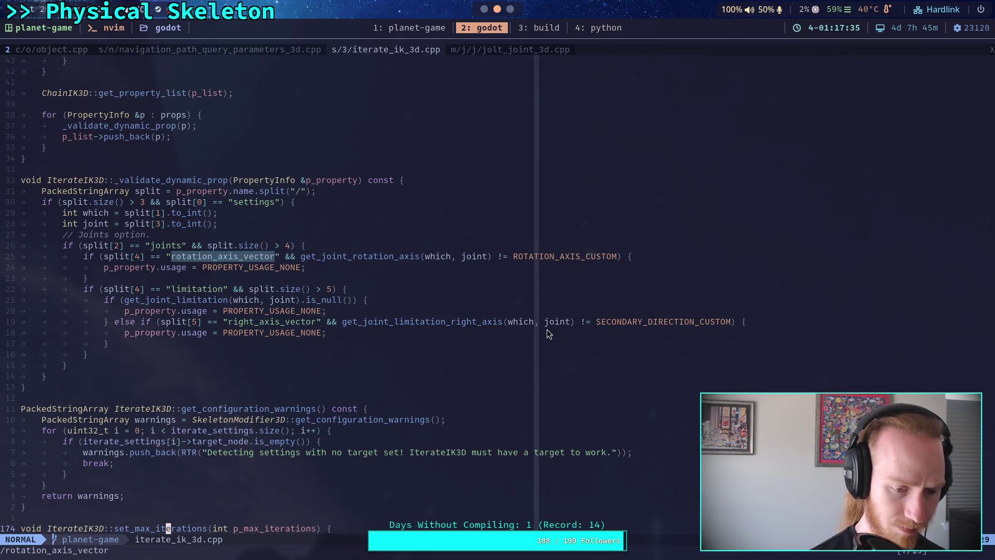
pyautogui.press('n')
pyautogui.press('n')
pyautogui.press('n')
pyautogui.press('n')
pyautogui.press('n')
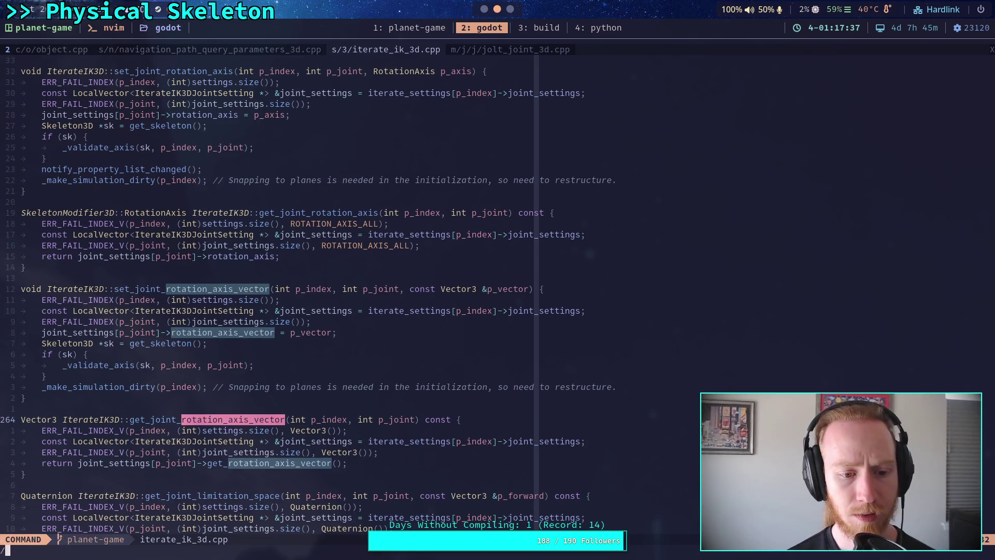
pyautogui.press('n')
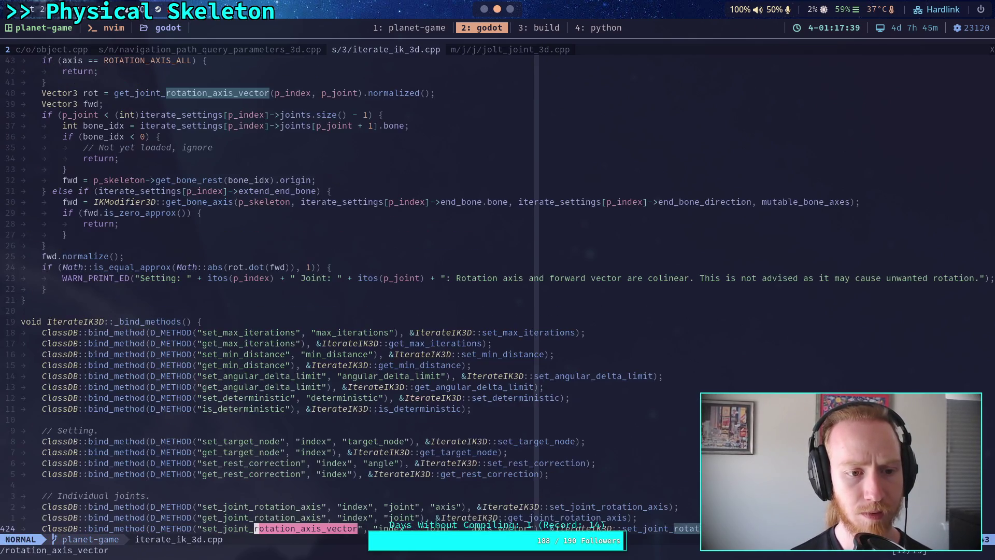
pyautogui.press('n')
pyautogui.press('n')
pyautogui.press('n')
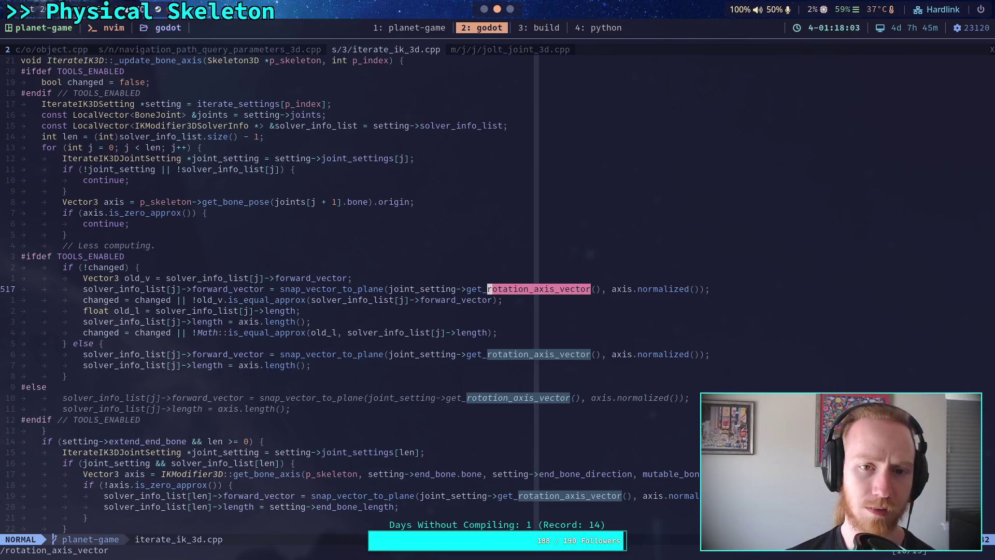
pyautogui.press('space')
# Step: Find iterate_ik_3d.h with the file finder and scroll to the IterateIK3DJointSetting struct
pyautogui.press('f')
pyautogui.press('f')
pyautogui.write('iterate_')
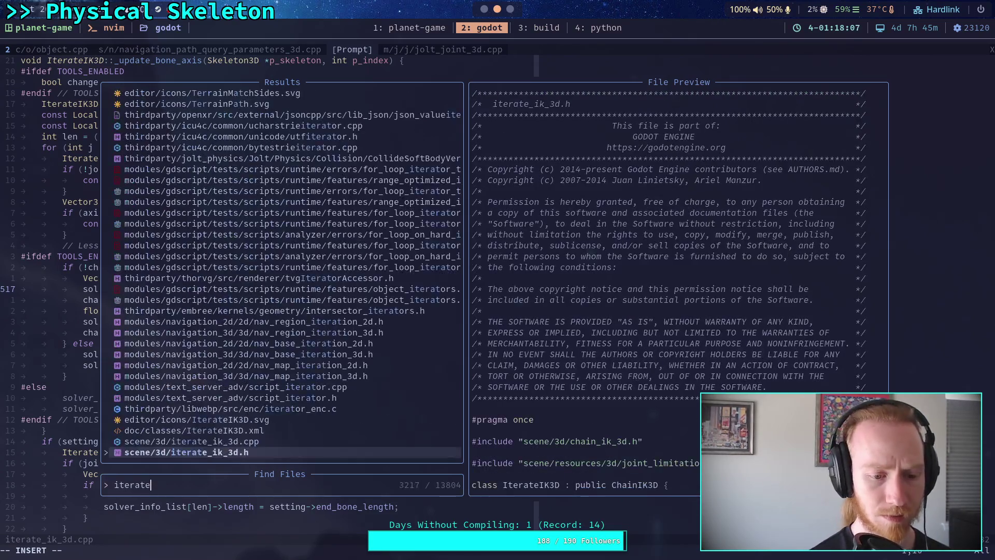
pyautogui.press('Return')
pyautogui.hotkey('ctrl', 'f')
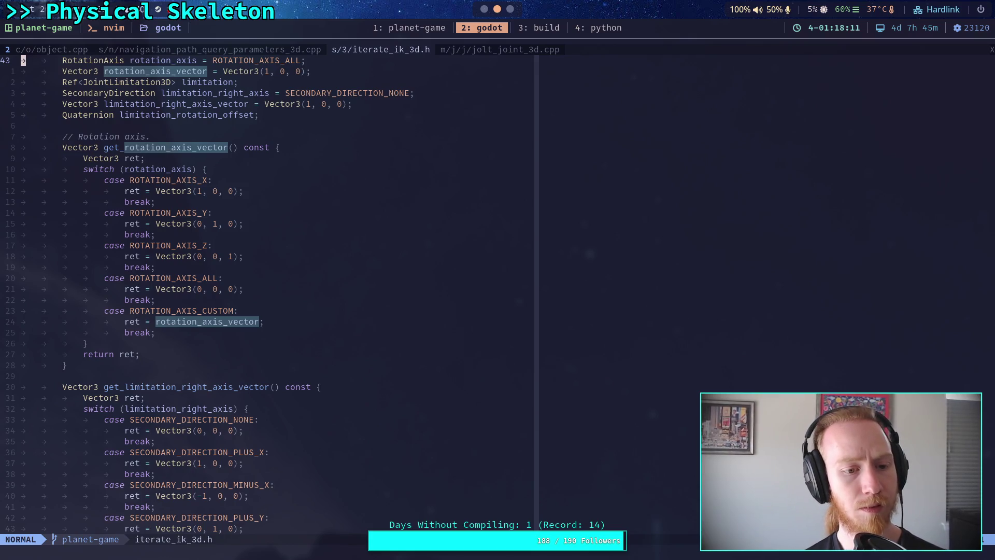
pyautogui.press('k')
pyautogui.press('k')
pyautogui.press('k')
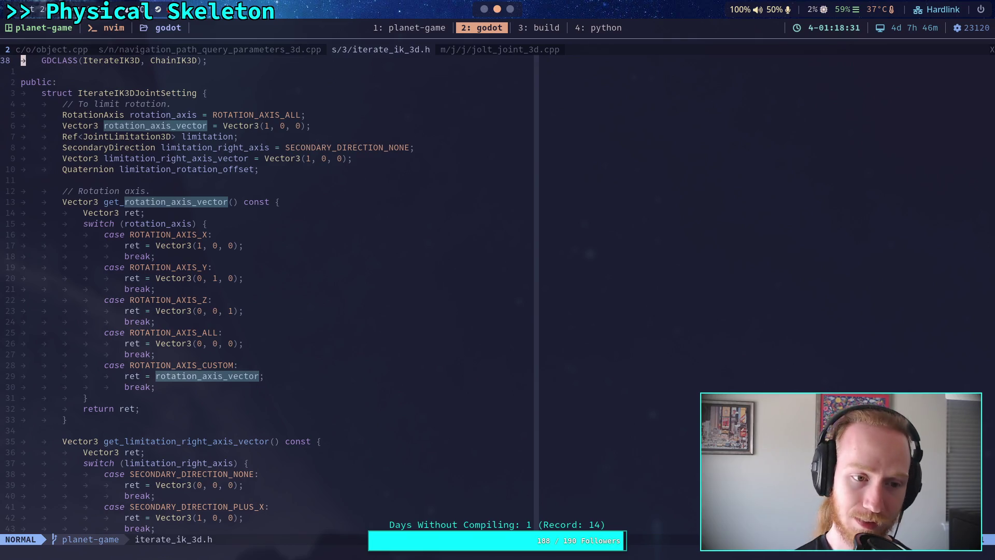
# Step: Finish line 209 with ik_setting, part_index, res.custom_axis_vector, check build_part, and save
pyautogui.click(484, 8)
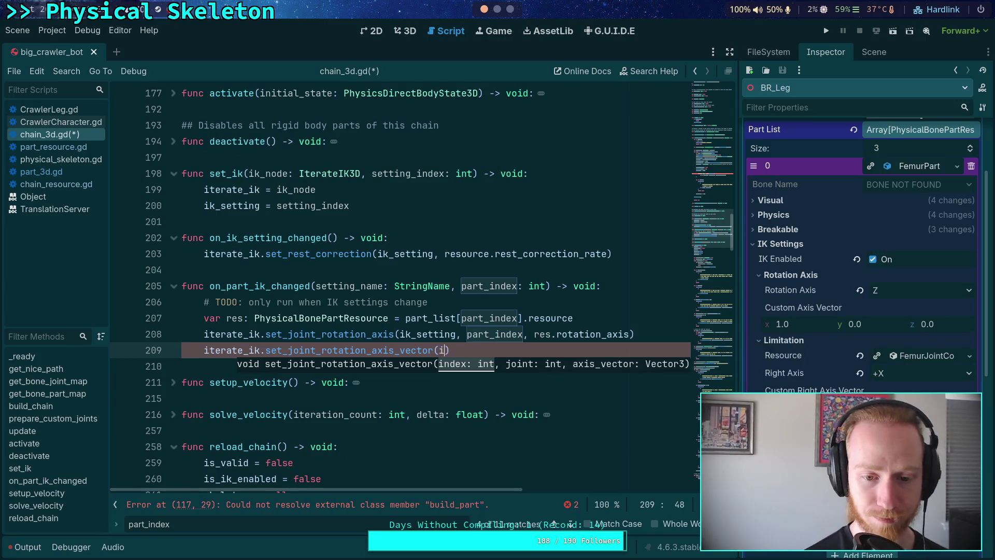
pyautogui.write('ik_setting, part_')
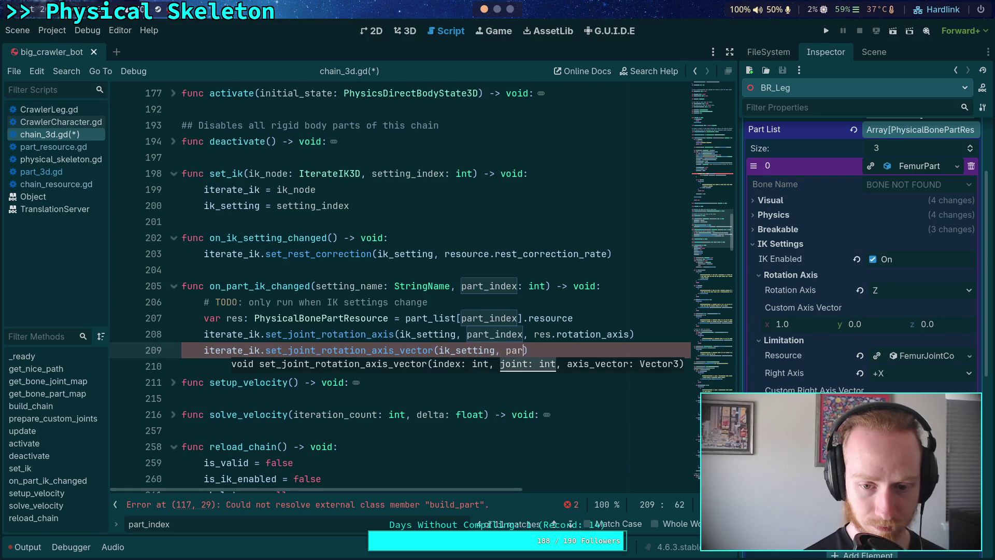
pyautogui.write('index, r')
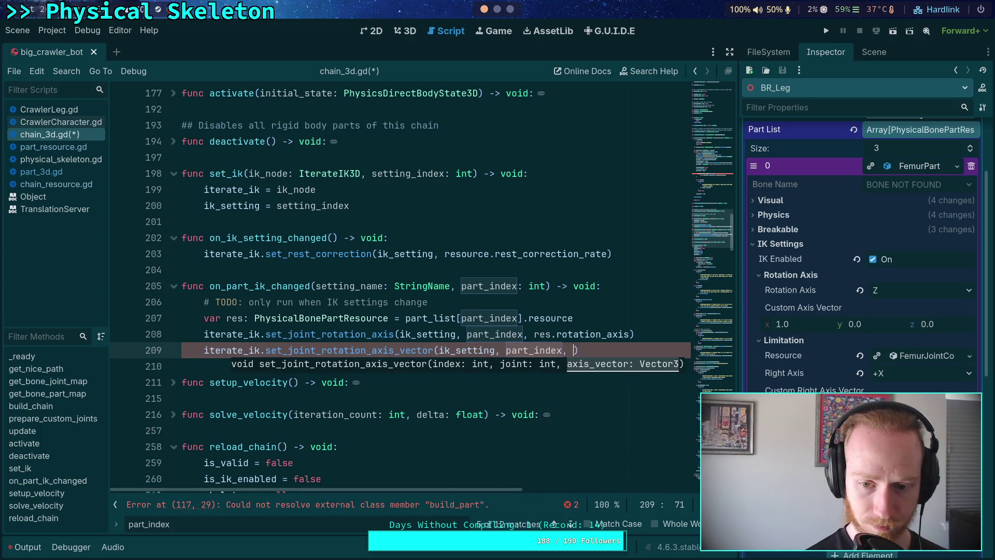
pyautogui.write('es.cust')
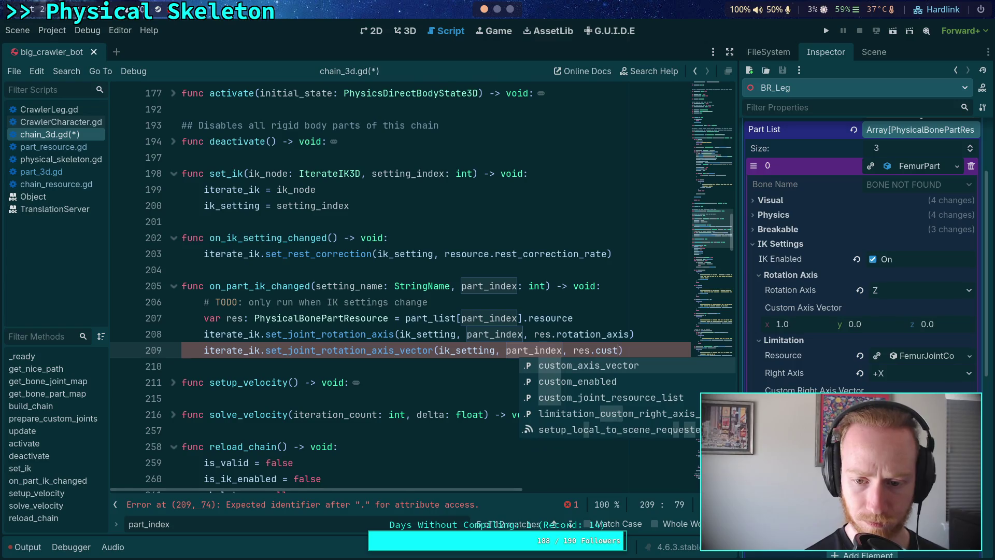
pyautogui.press('Return')
pyautogui.press('Return')
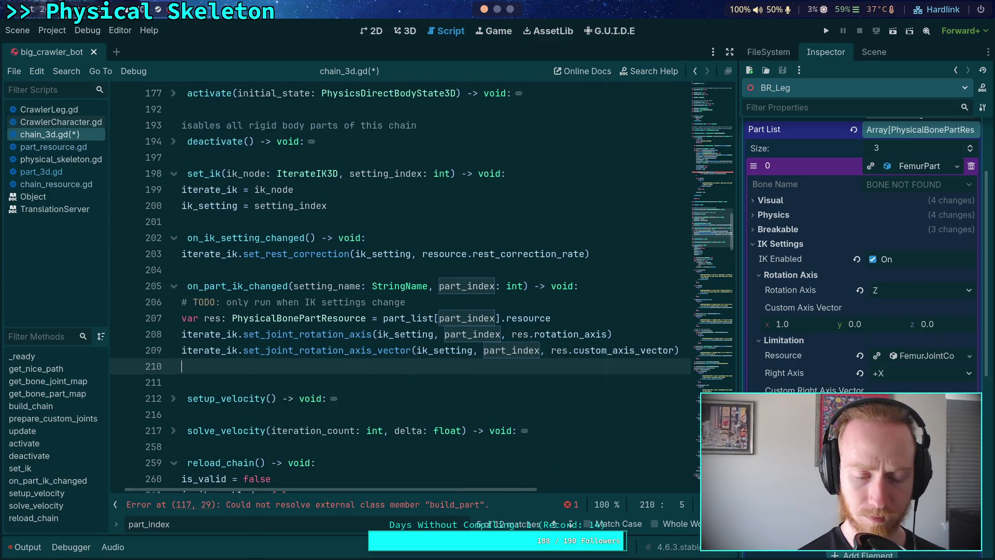
pyautogui.click(115, 505)
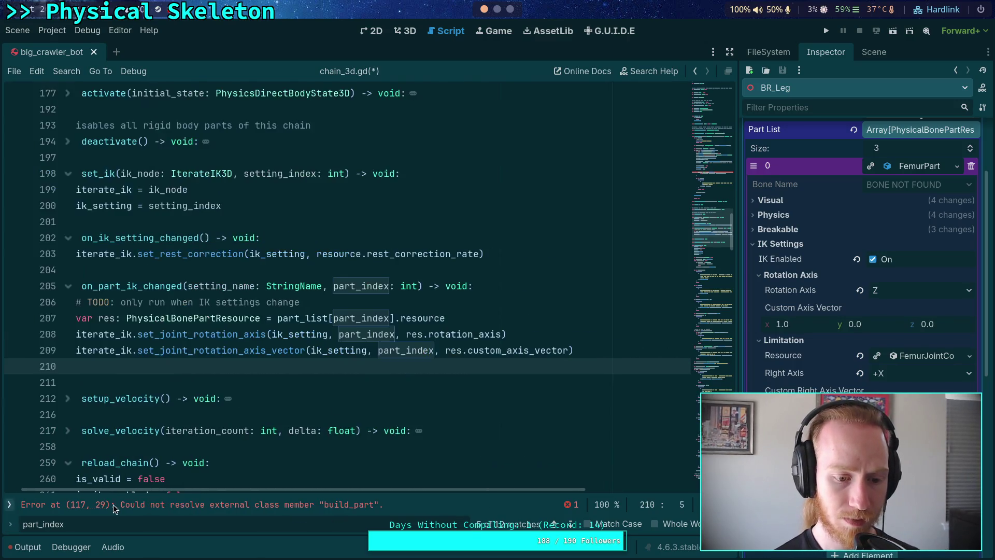
pyautogui.press('Escape')
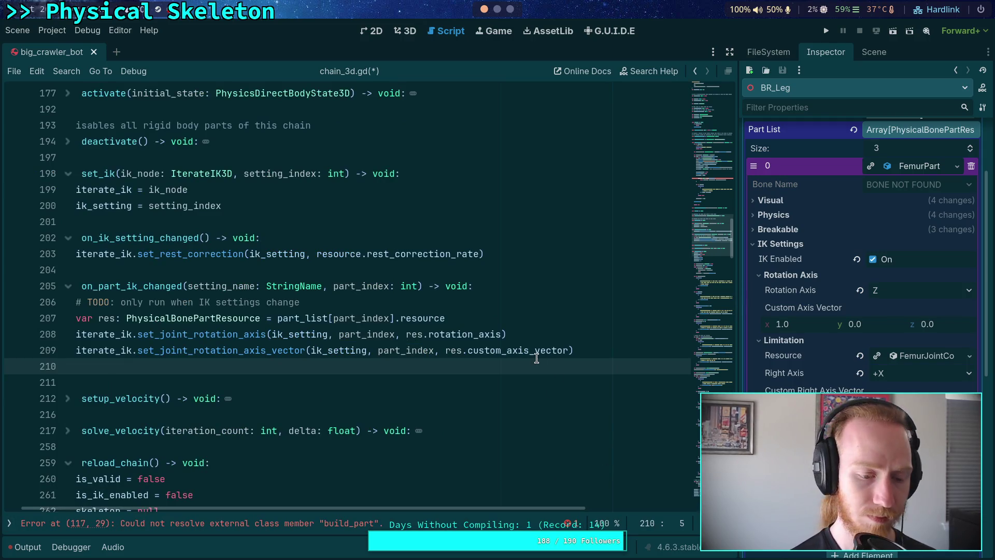
pyautogui.click(347, 524)
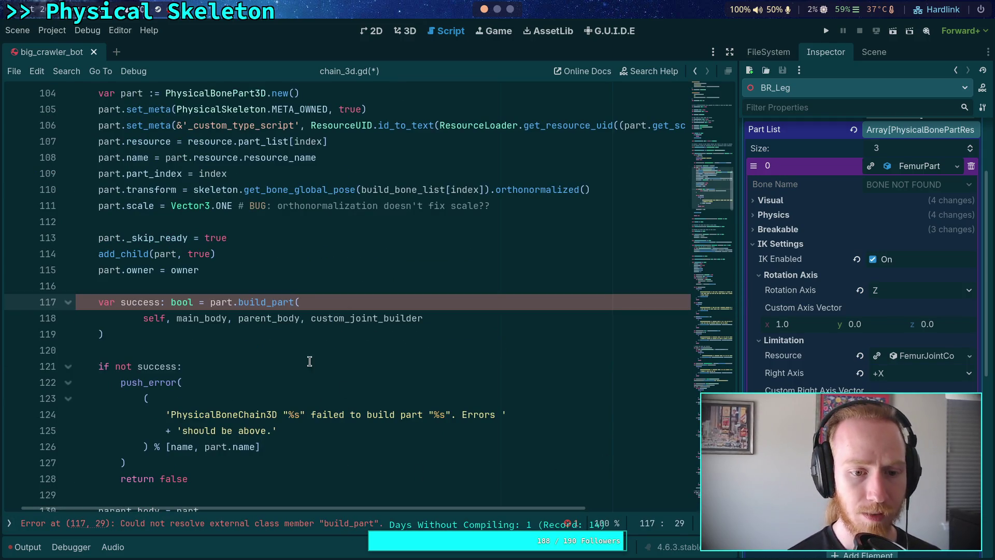
pyautogui.keyDown('ctrl'); pyautogui.click(265, 302); pyautogui.keyUp('ctrl')
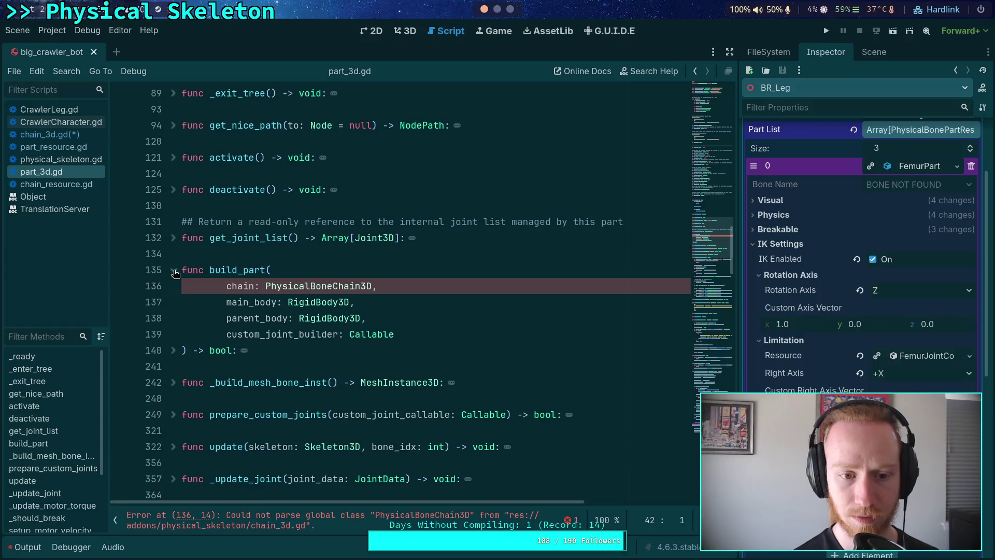
pyautogui.hotkey('ctrl', 's')
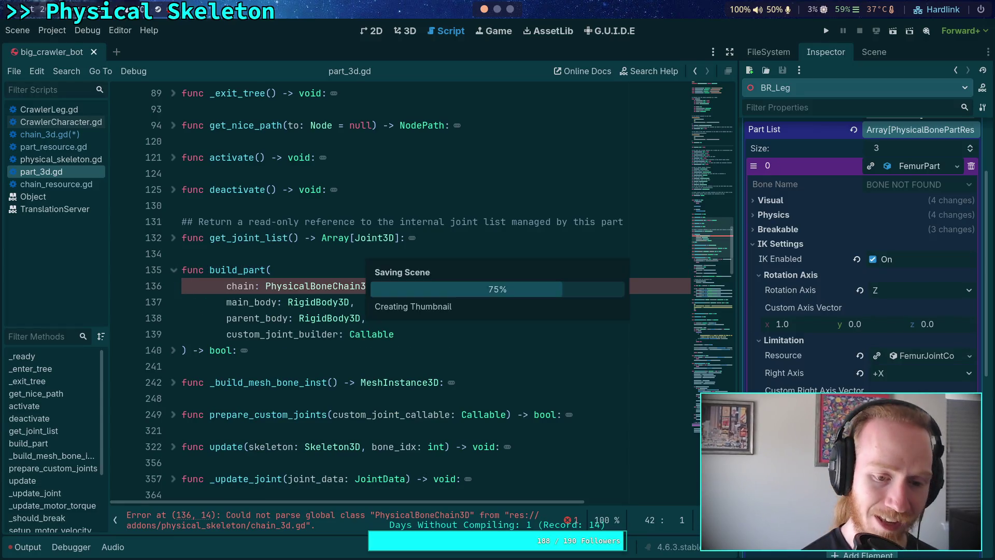
# Step: Close part_resource.gd and chain_resource.gd from the open scripts list
pyautogui.click(58, 136)
pyautogui.scroll(-5, 275, 343)
pyautogui.scroll(4, 275, 344)
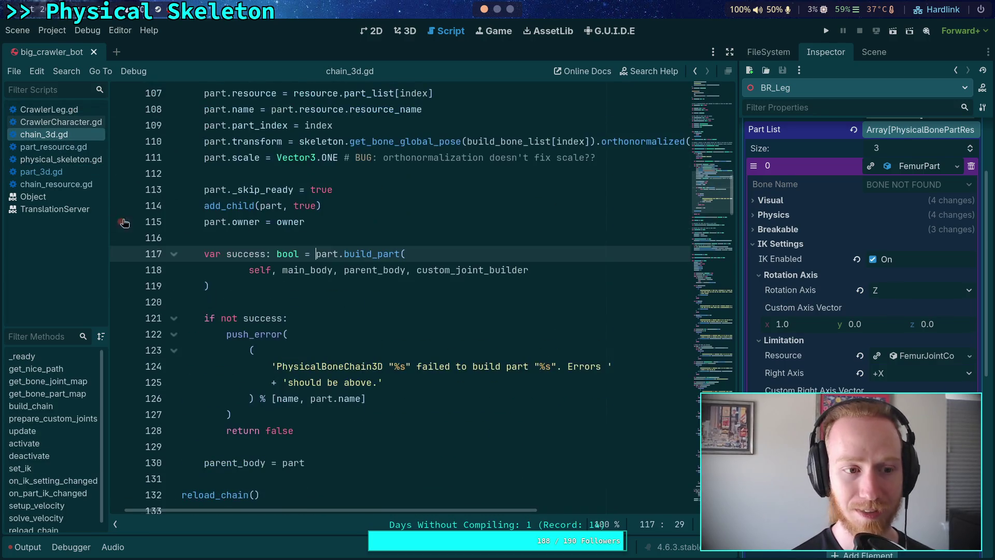
pyautogui.click(60, 173)
pyautogui.click(62, 147)
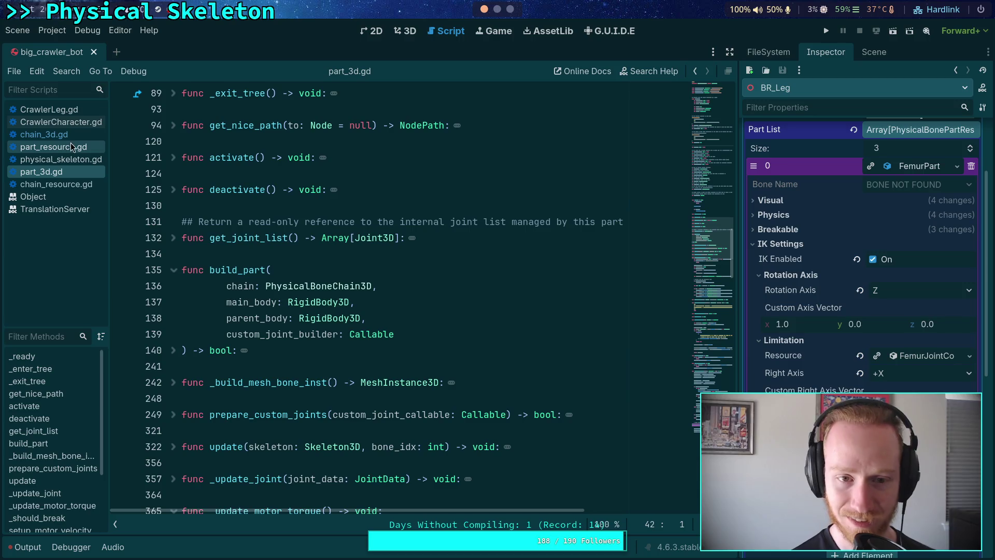
pyautogui.click(77, 135)
pyautogui.rightClick(73, 149)
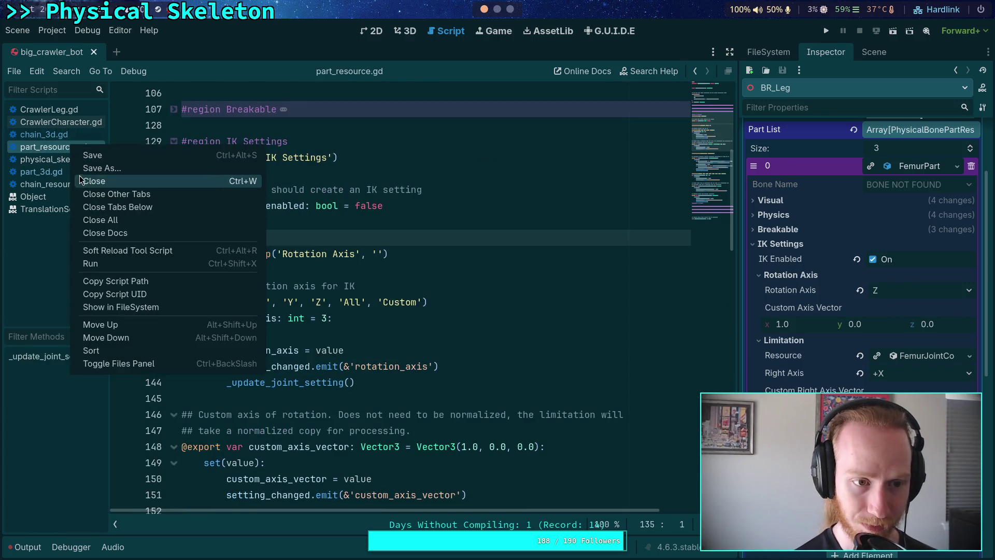
pyautogui.click(82, 180)
pyautogui.rightClick(67, 178)
pyautogui.click(85, 208)
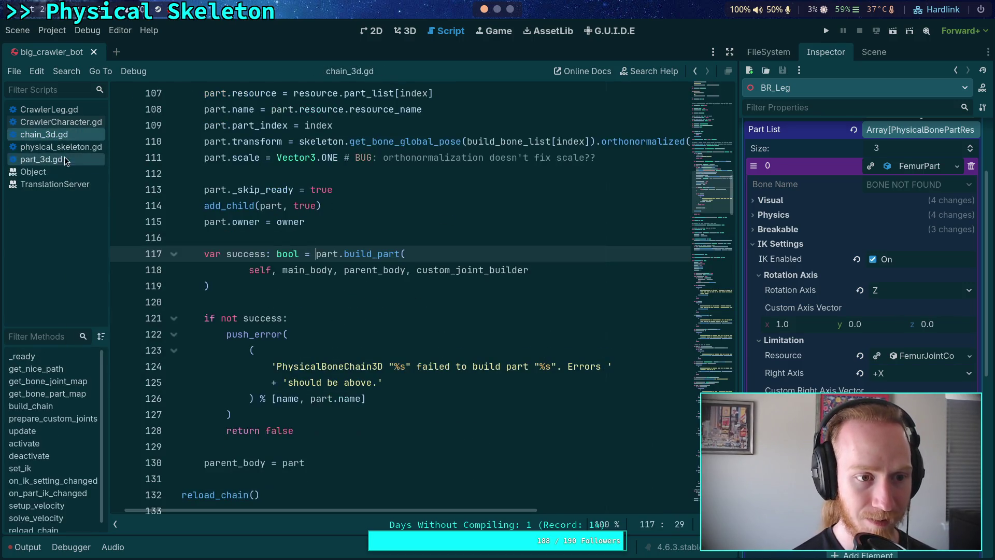
# Step: Close physical_skeleton.gd and hide the scripts panel, placing the caret on line 210
pyautogui.click(64, 148)
pyautogui.rightClick(69, 150)
pyautogui.click(87, 183)
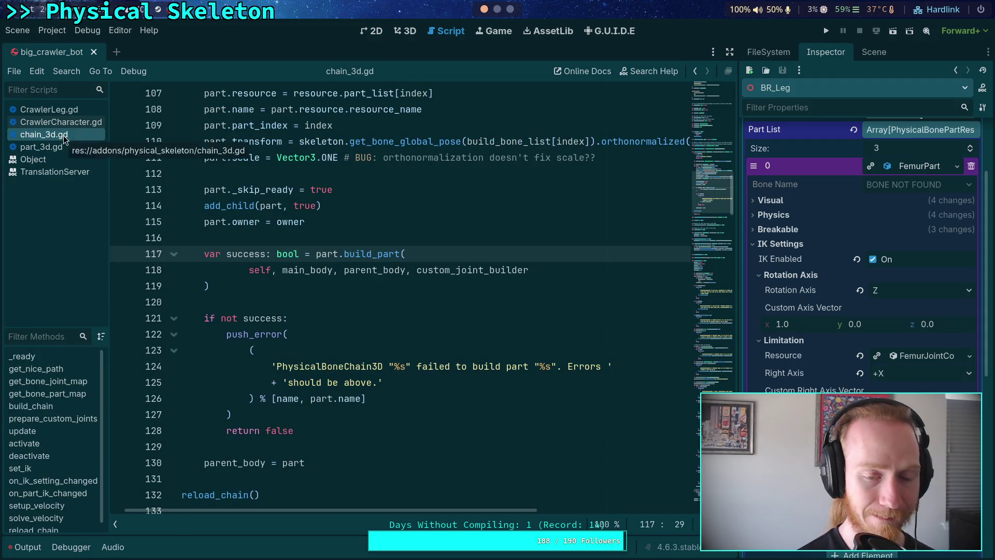
pyautogui.scroll(-20, 479, 321)
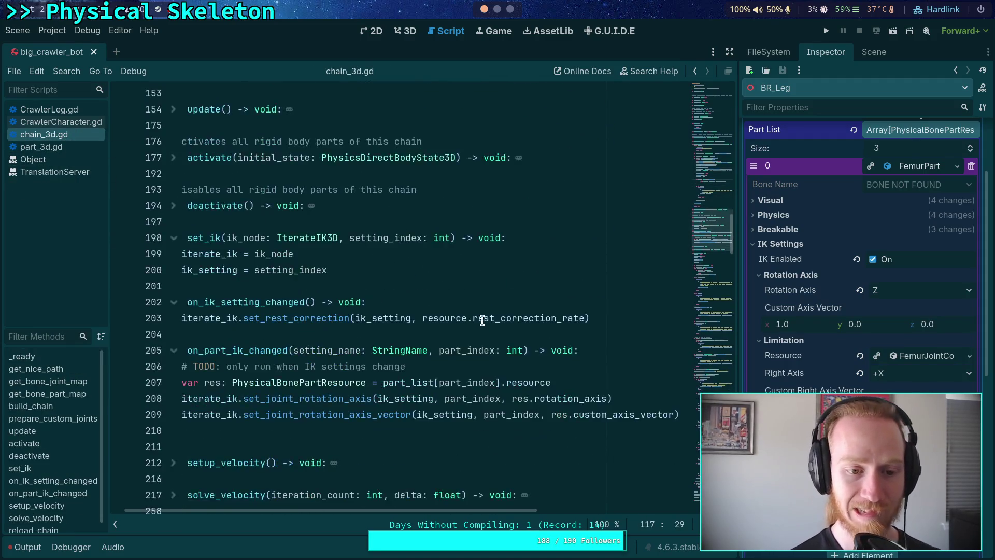
pyautogui.hscroll(-2, 418, 512)
pyautogui.scroll(5, 347, 459)
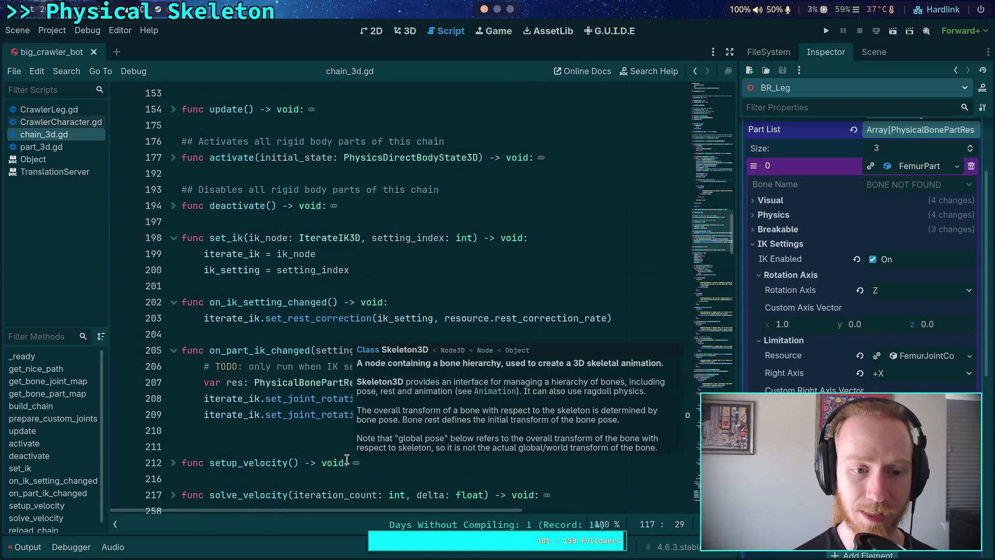
pyautogui.click(403, 382)
pyautogui.scroll(-1, 506, 425)
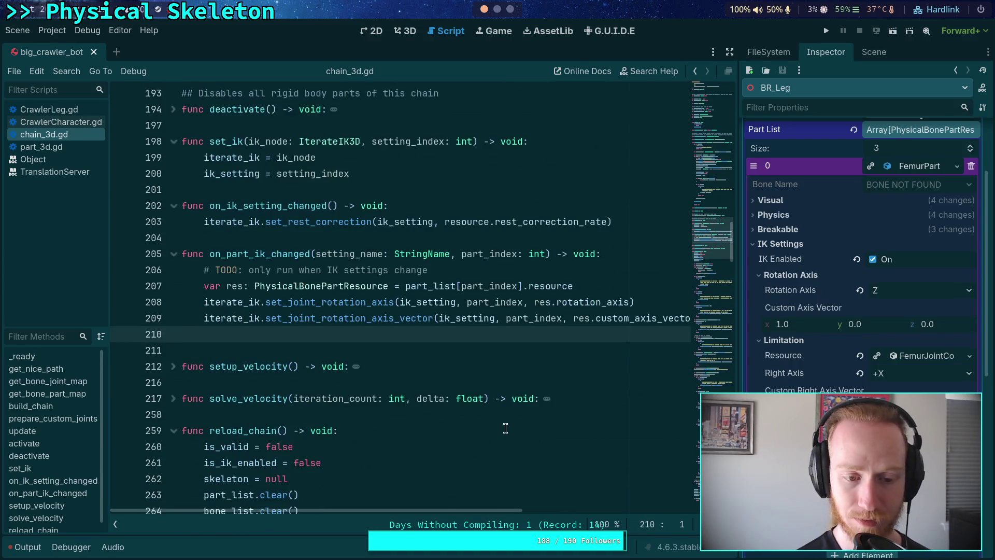
pyautogui.click(115, 524)
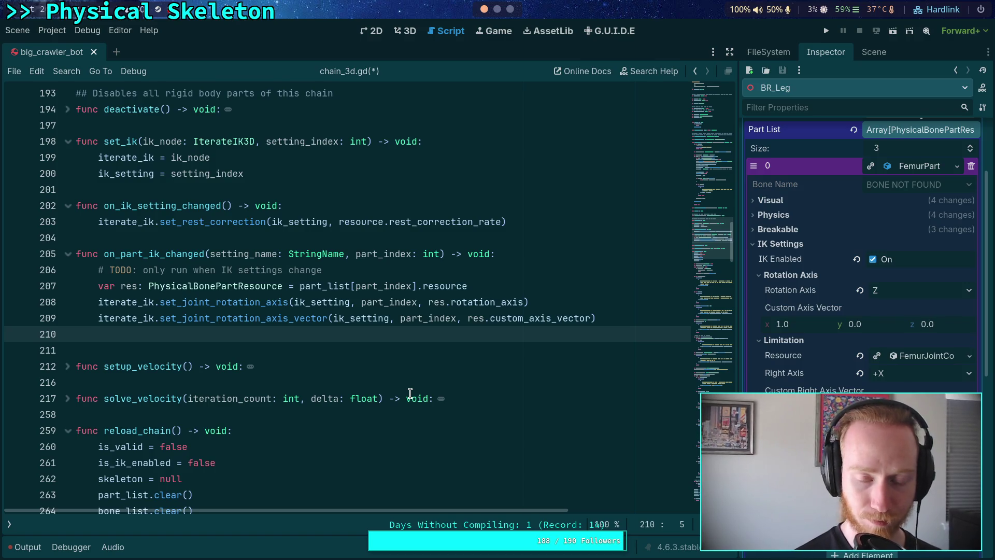
# Step: Add iterate_ik.set_joint_limitation(ik_setting, part_index, res.limitation_resource) on line 210
pyautogui.write('iterate_ik.')
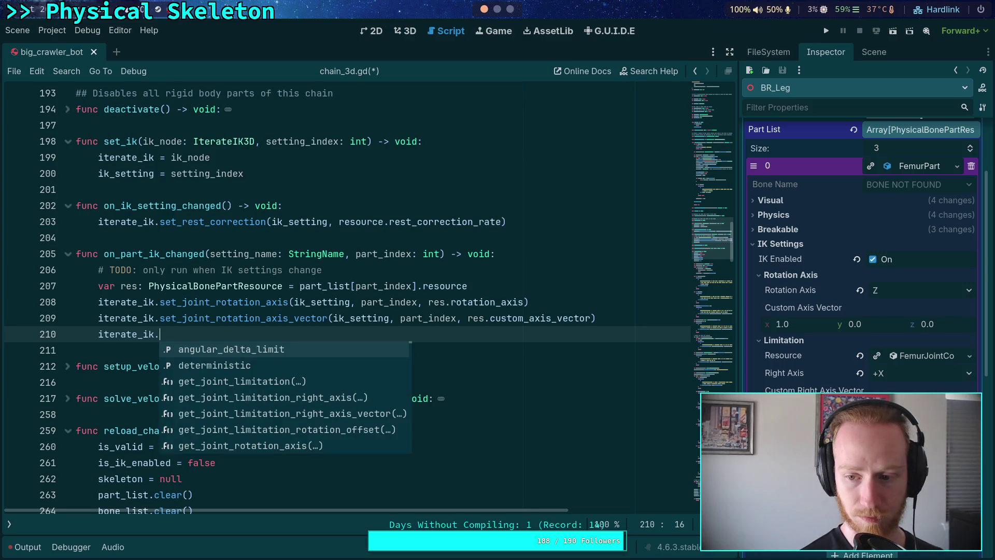
pyautogui.write('lim')
pyautogui.press('Down')
pyautogui.press('Down')
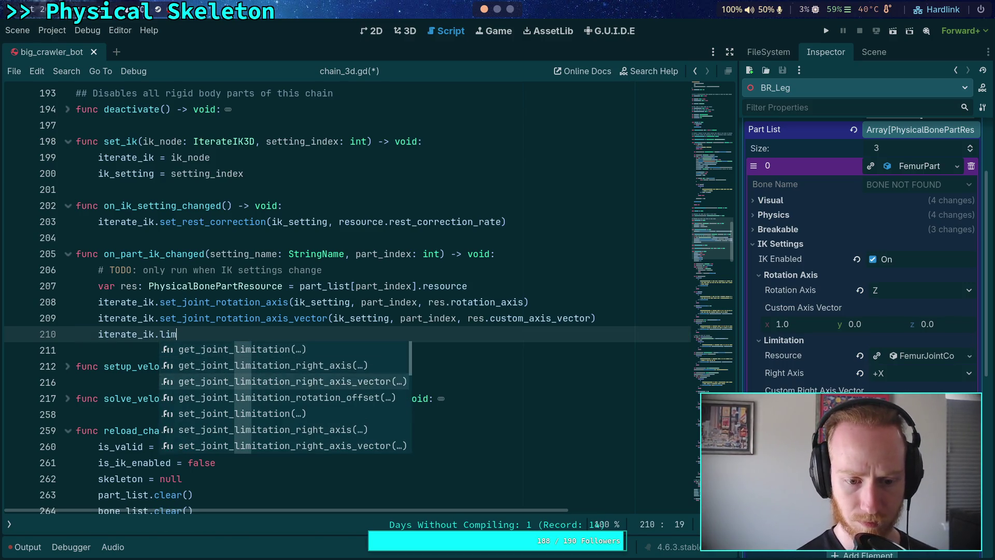
pyautogui.press('Down')
pyautogui.press('Down')
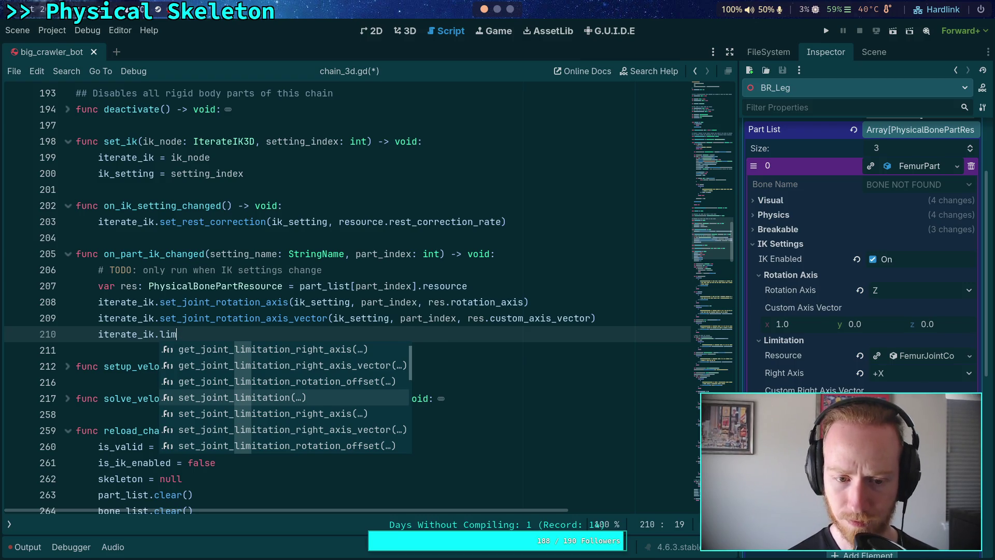
pyautogui.press('Return')
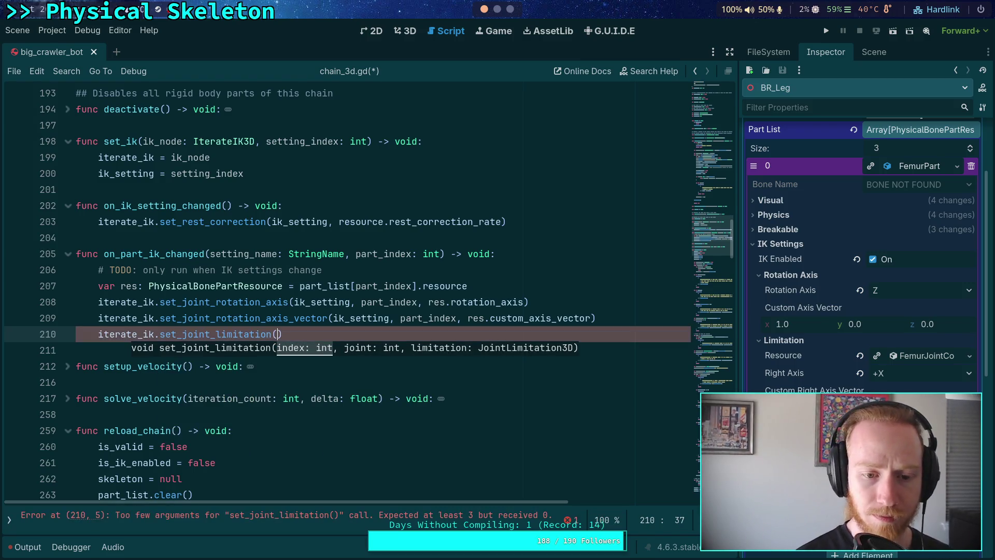
pyautogui.write('ik_s')
pyautogui.write('etting, par')
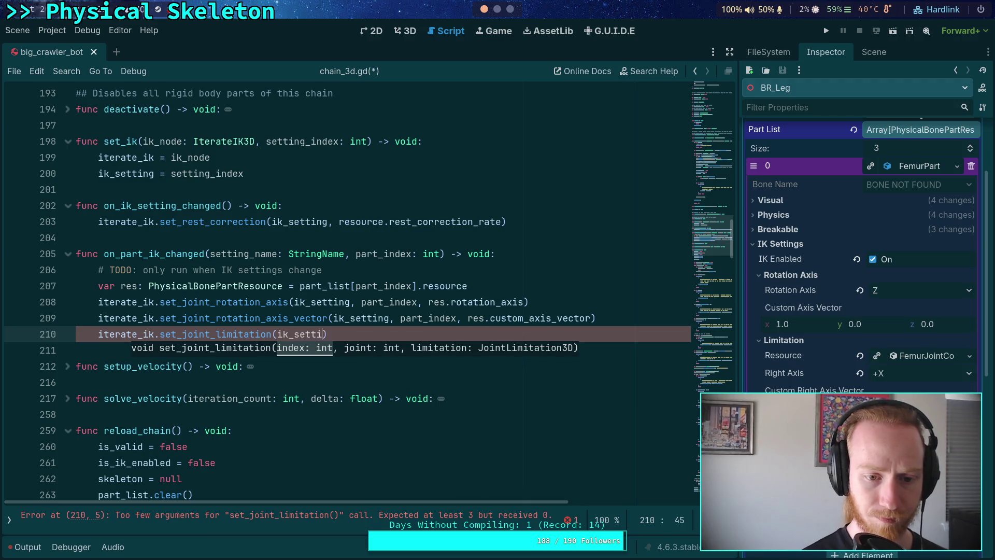
pyautogui.write('t_index, ')
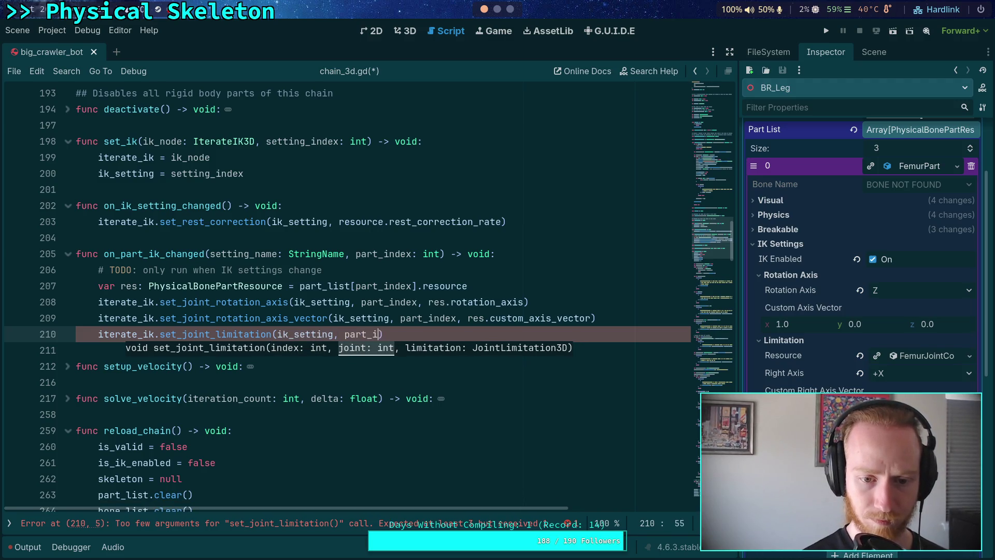
pyautogui.write('res.lim')
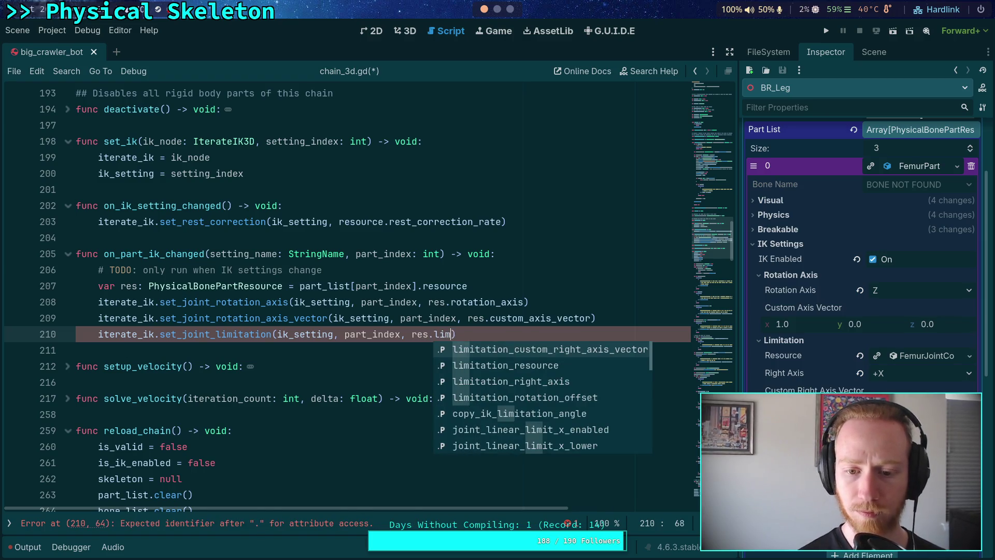
pyautogui.press('Down')
pyautogui.press('Return')
pyautogui.press('End')
pyautogui.press('Return')
# Step: Add iterate_ik.set_joint_limitation_right_axis(ik_setting, part_index, res.limitation_right_axis) on line 211
pyautogui.write('it')
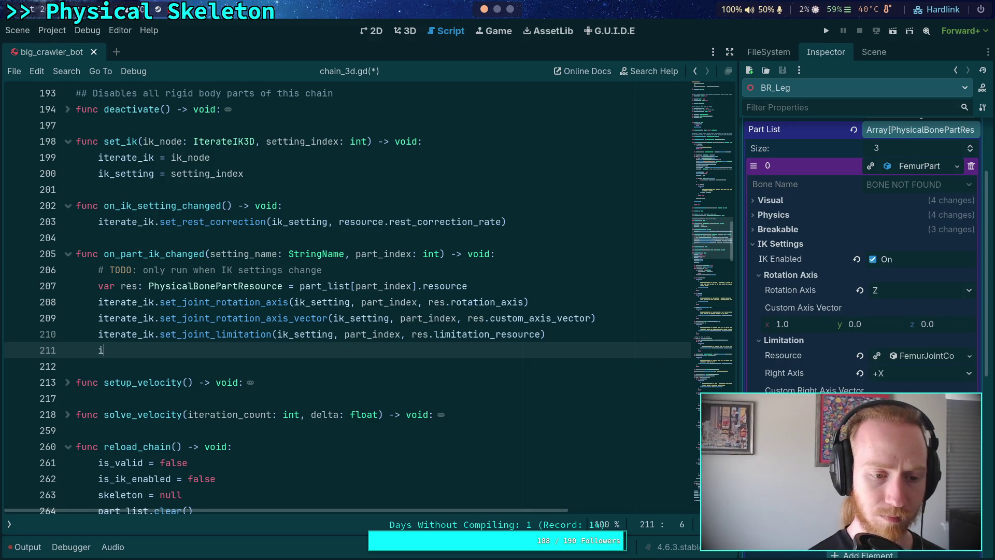
pyautogui.press('Return')
pyautogui.write('.set_joint')
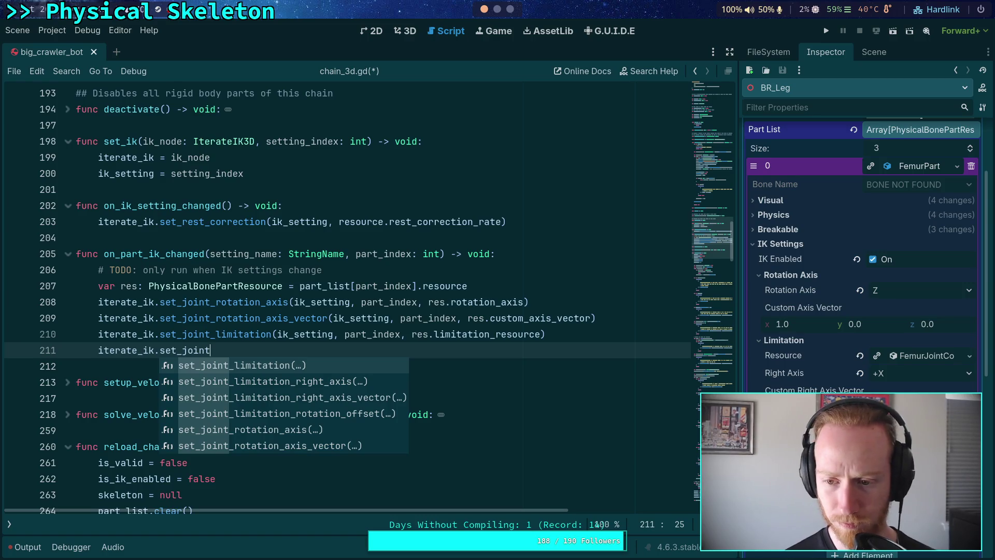
pyautogui.press('Down')
pyautogui.press('Return')
pyautogui.write('ik_')
pyautogui.write('setting, part')
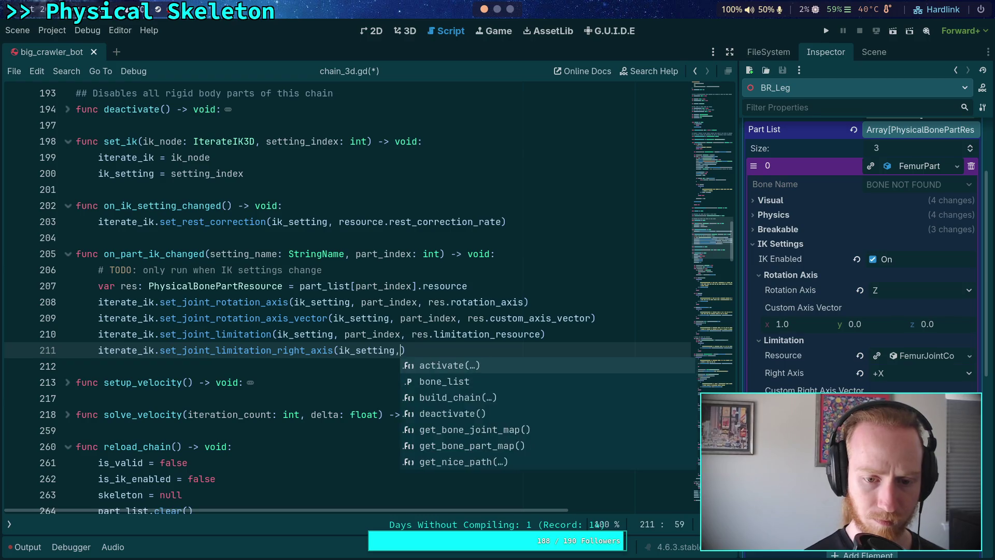
pyautogui.write('_index, re')
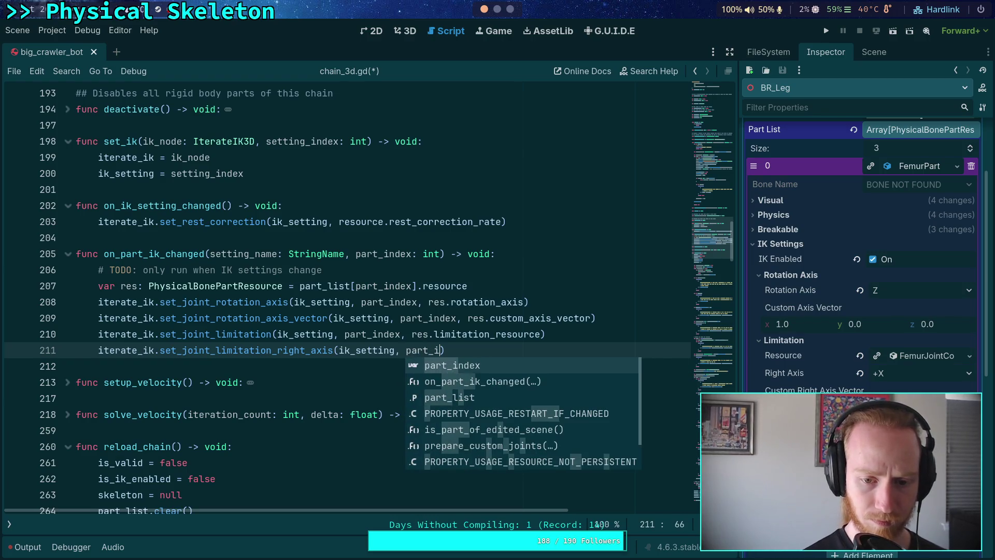
pyautogui.write('s.')
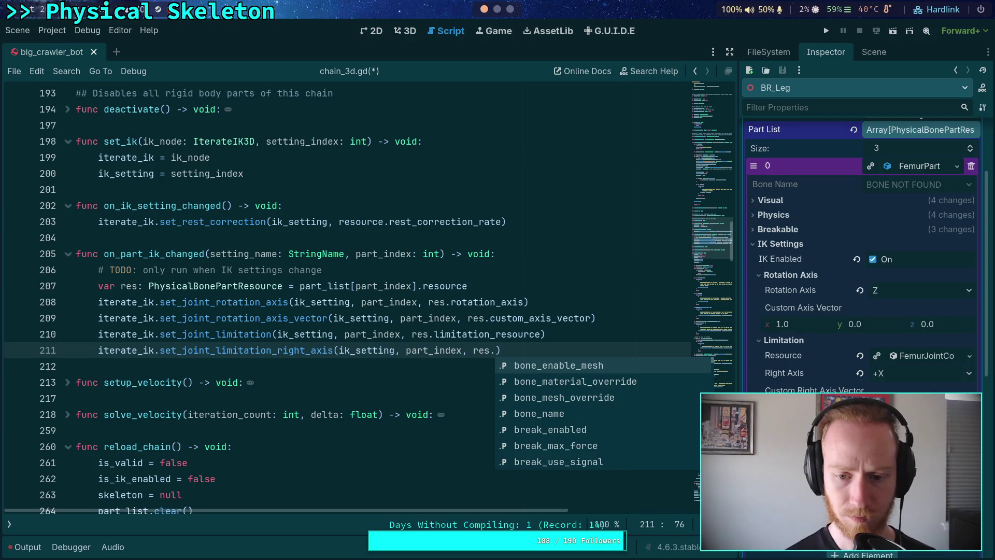
pyautogui.write('limi')
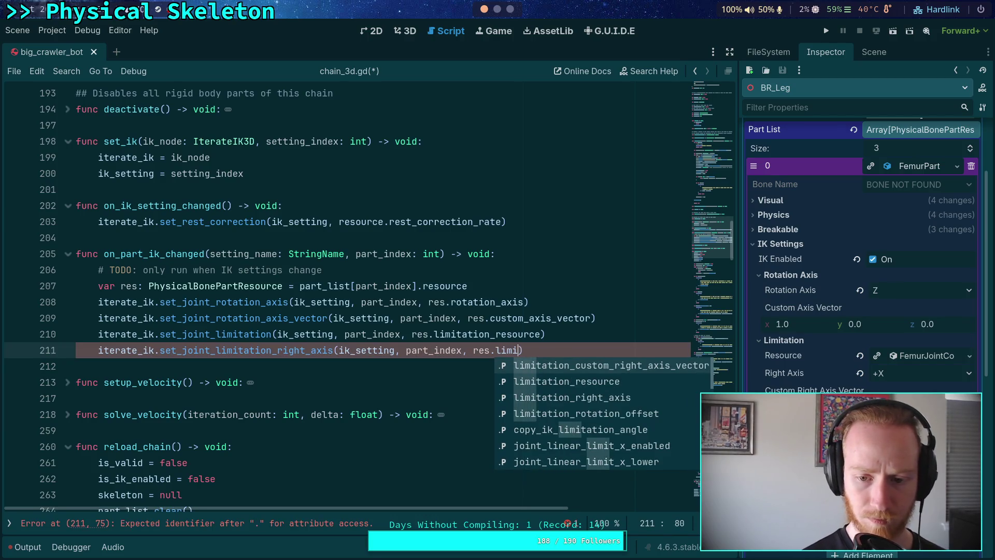
pyautogui.press('Down')
pyautogui.press('Return')
pyautogui.press('End')
pyautogui.press('Return')
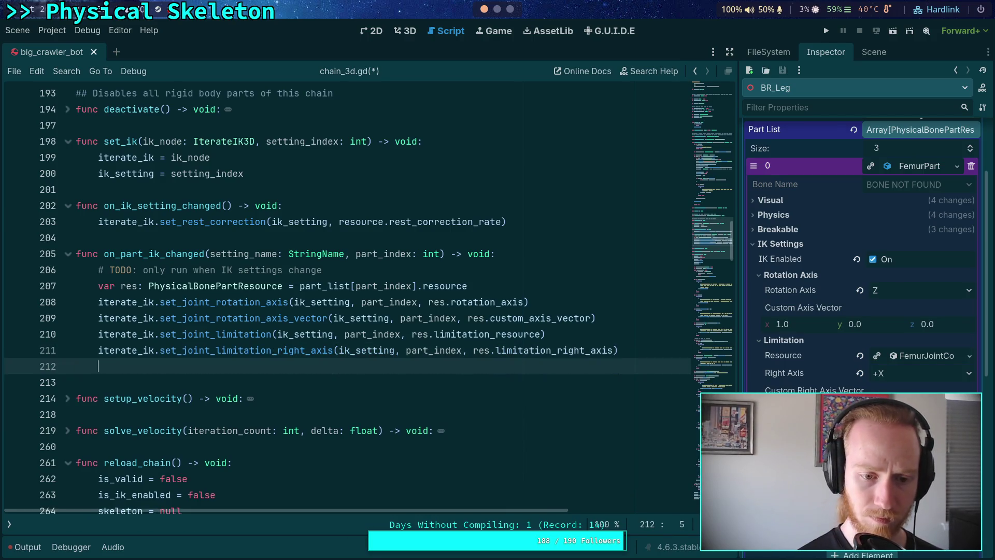
# Step: Add set_joint_limitation_right_axis_vector with res.limitation_custom_right_axis_vector on line 212
pyautogui.write('it')
pyautogui.press('Return')
pyautogui.write('.set_joi')
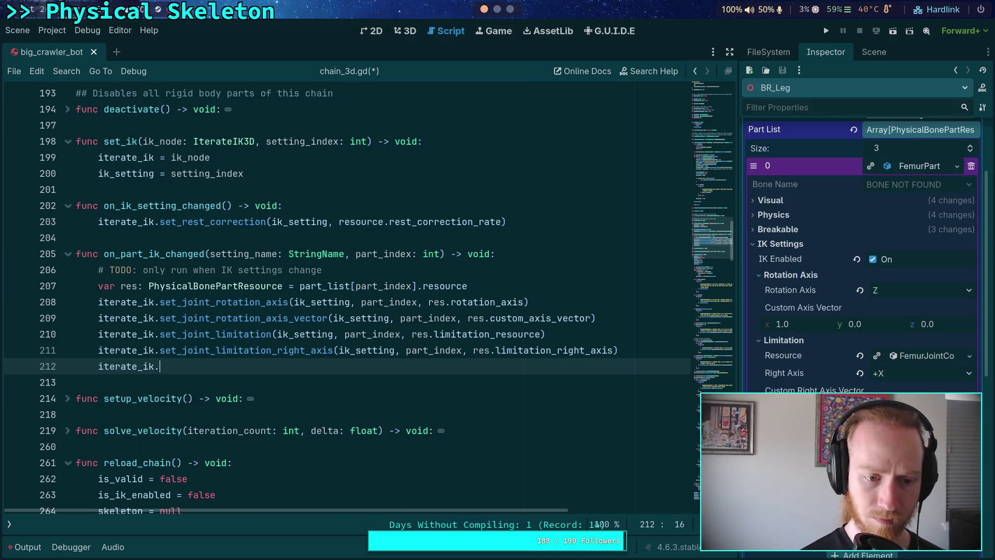
pyautogui.write('nt')
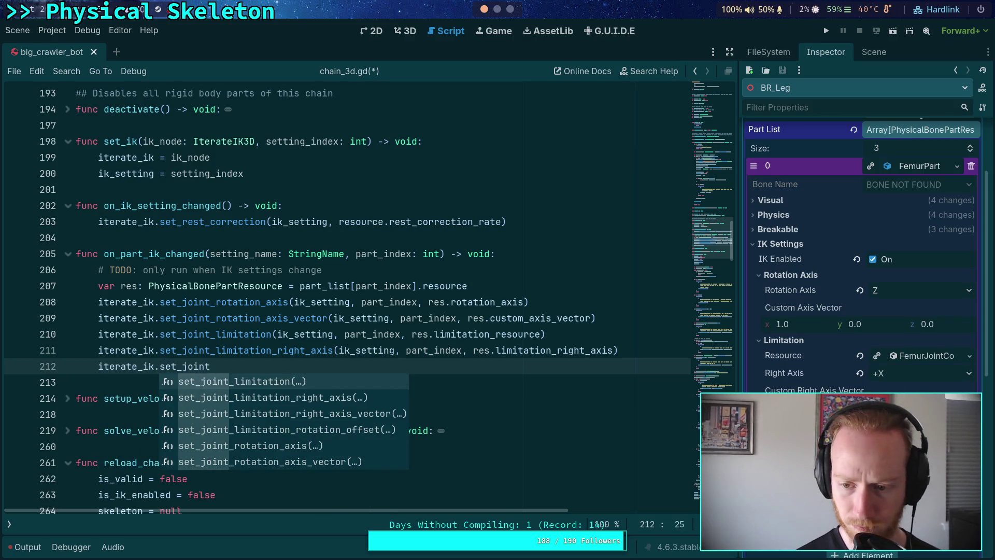
pyautogui.press('Down')
pyautogui.press('Down')
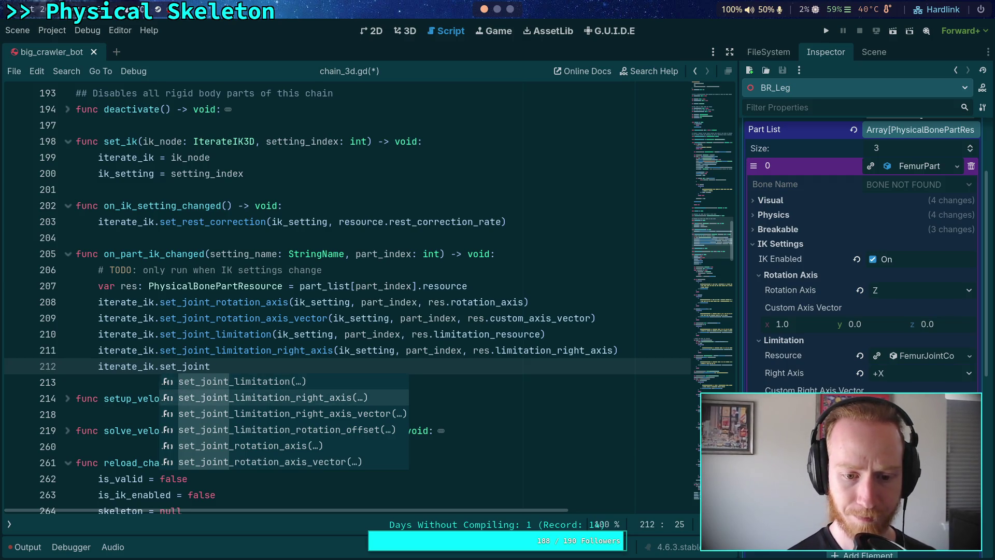
pyautogui.press('Return')
pyautogui.write('ik_')
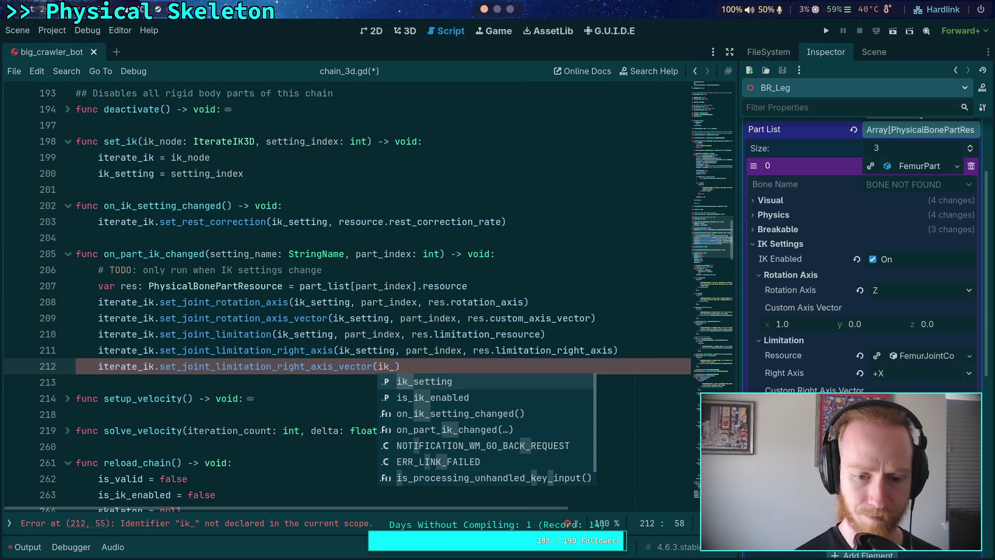
pyautogui.press('Return')
pyautogui.write(', ')
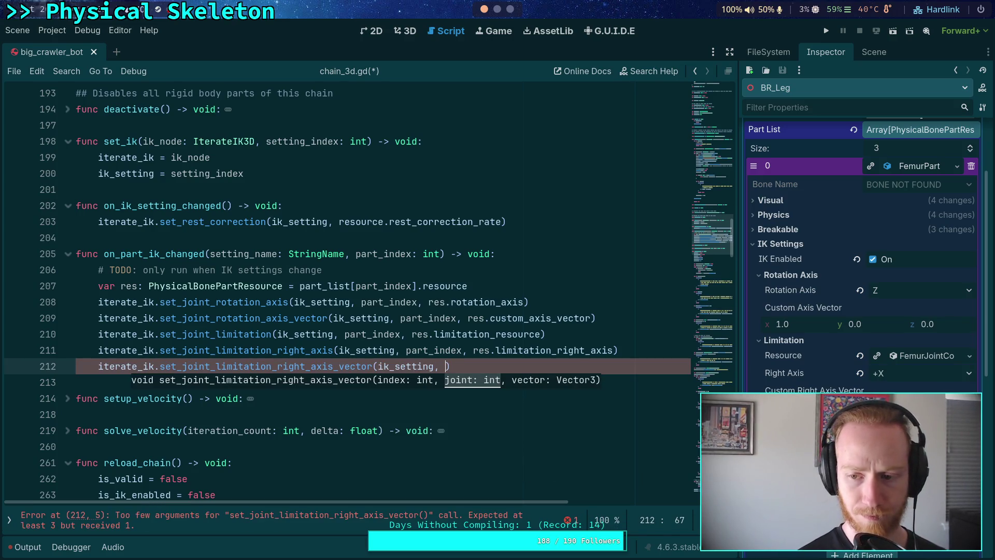
pyautogui.write('part_index, ')
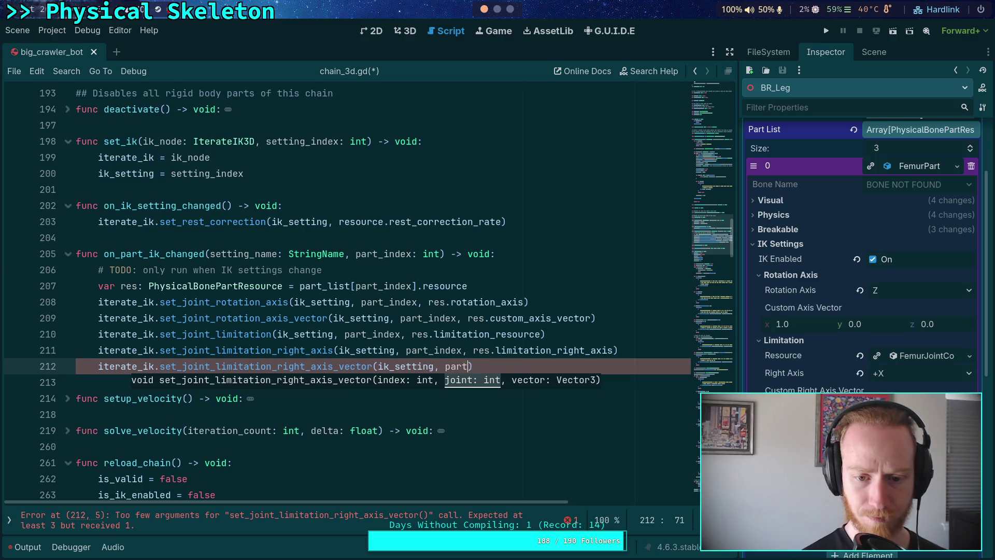
pyautogui.write('res.lim')
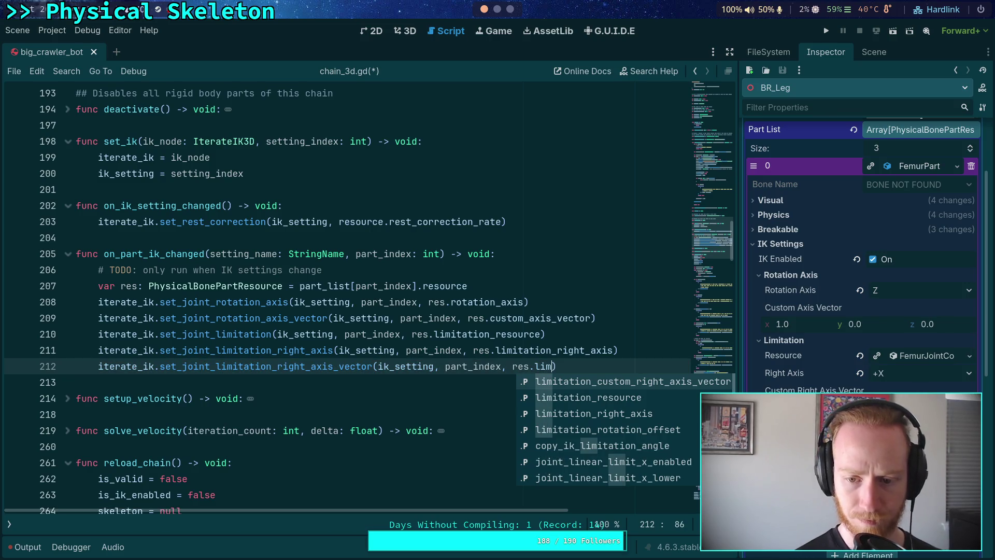
pyautogui.press('Return')
pyautogui.press('End')
pyautogui.press('Return')
# Step: Add set_joint_limitation_rotation_offset with res.limitation_rotation_offset on line 213
pyautogui.write('iterate_ik.set')
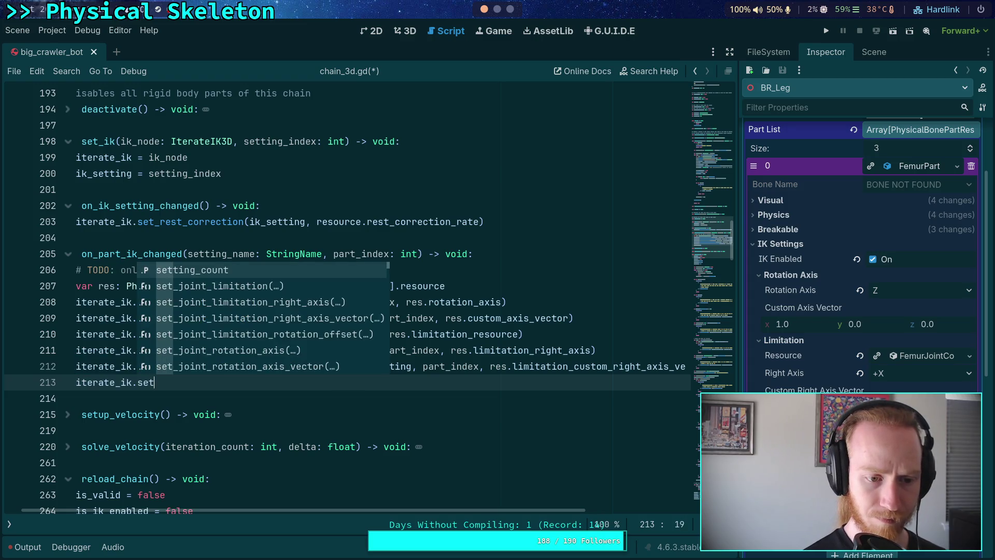
pyautogui.write('_joi')
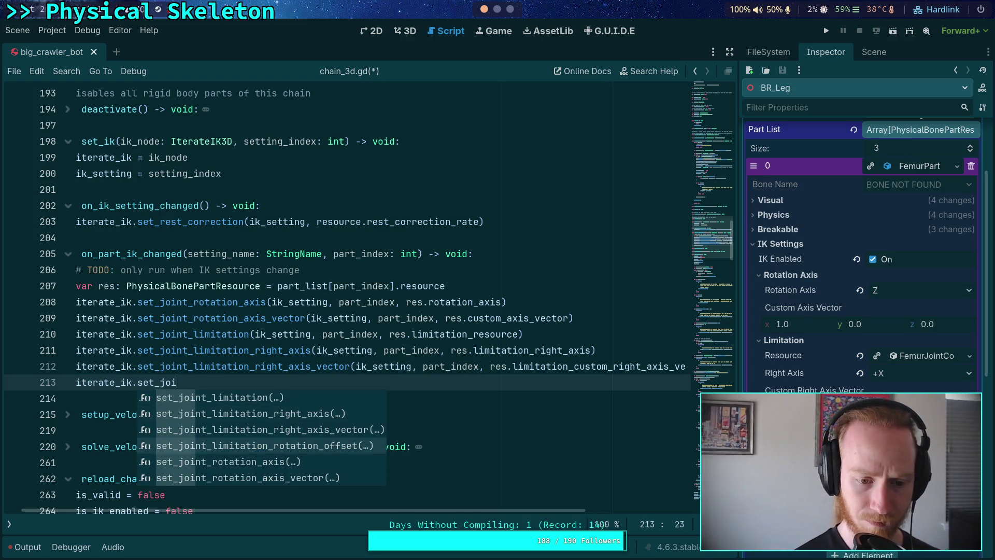
pyautogui.press('Return')
pyautogui.write('ik_')
pyautogui.press('Return')
pyautogui.write(', part_index')
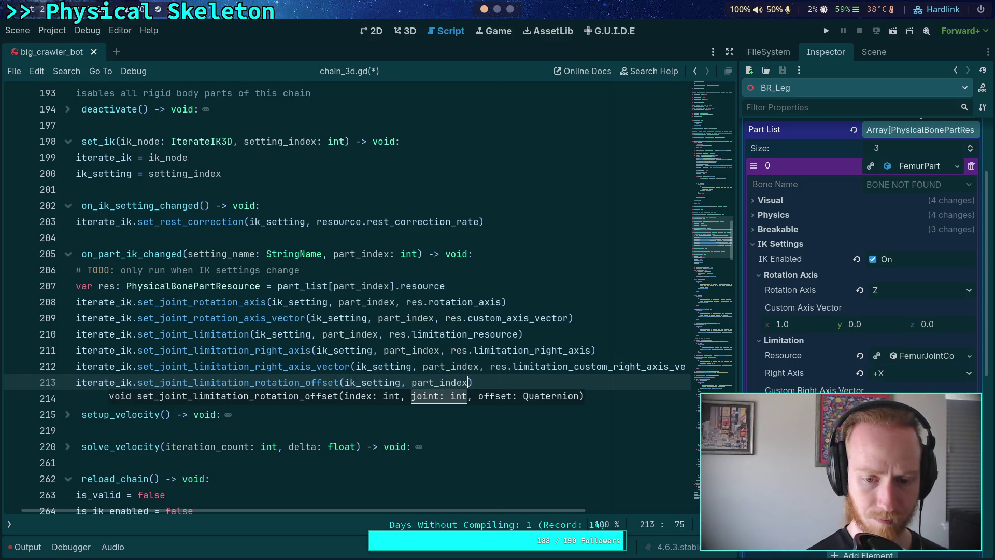
pyautogui.write(', res.limitation_')
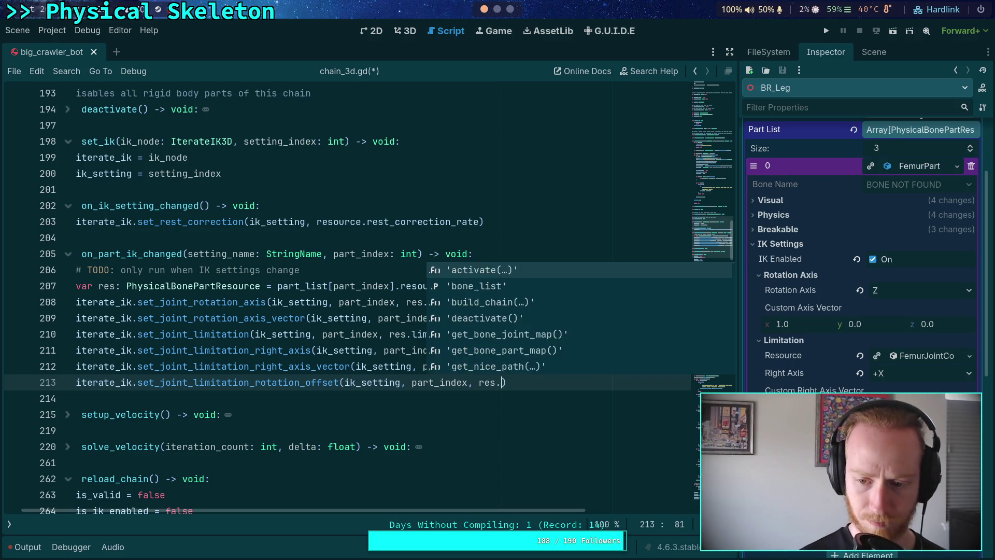
pyautogui.write('rot')
pyautogui.press('Down')
pyautogui.press('Down')
pyautogui.press('Down')
pyautogui.press('Return')
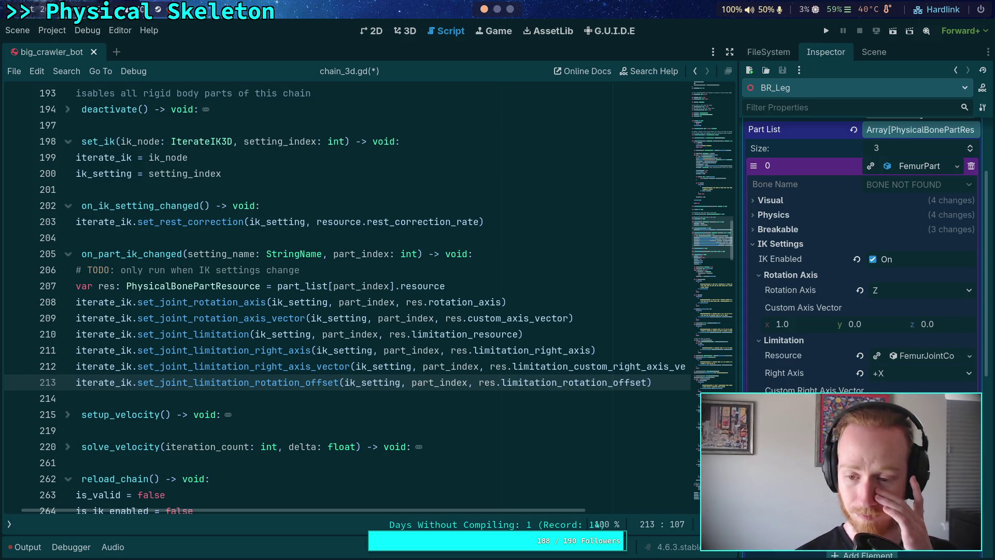
pyautogui.click(76, 398)
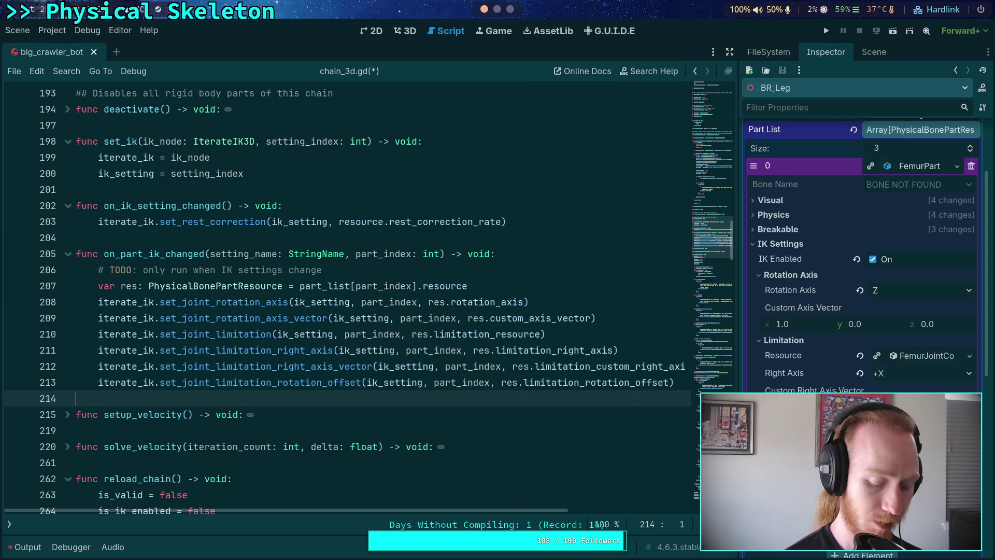
# Step: Save chain_3d.gd with Ctrl+S
pyautogui.hotkey('ctrl', 's')
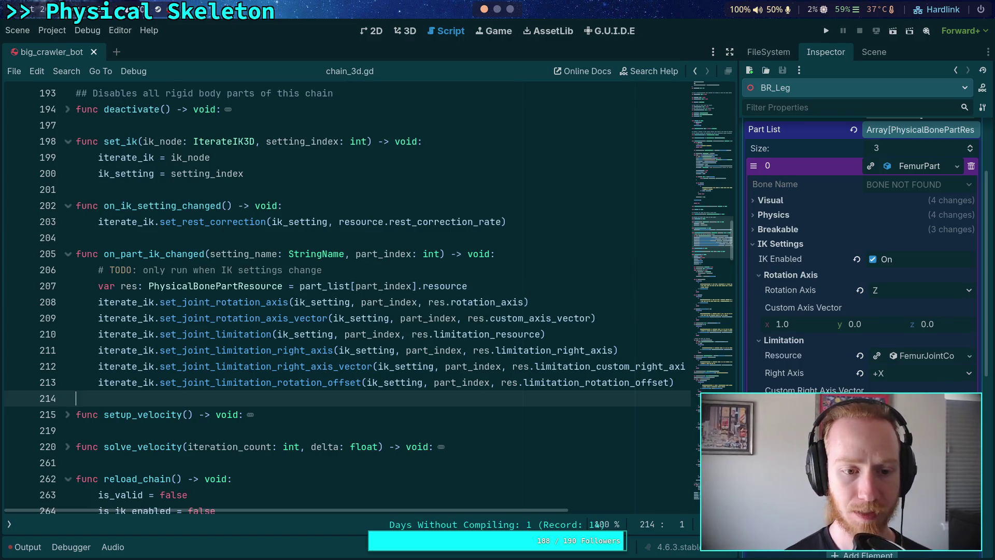
# Step: Delete the TODO comment on line 206, then undo to restore it
pyautogui.moveTo(322, 271); pyautogui.dragTo(67, 275)
pyautogui.press('BackSpace')
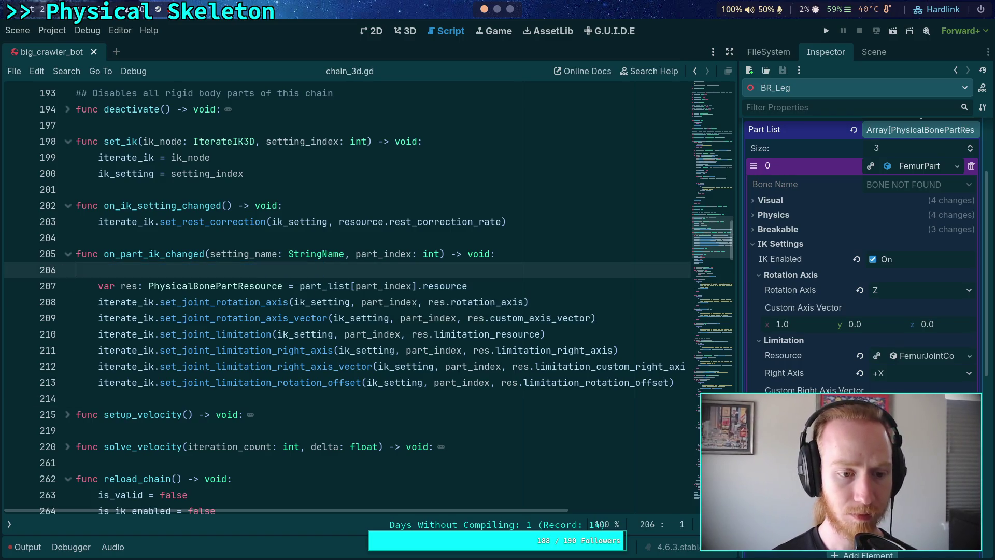
pyautogui.hotkey('ctrl', 'z')
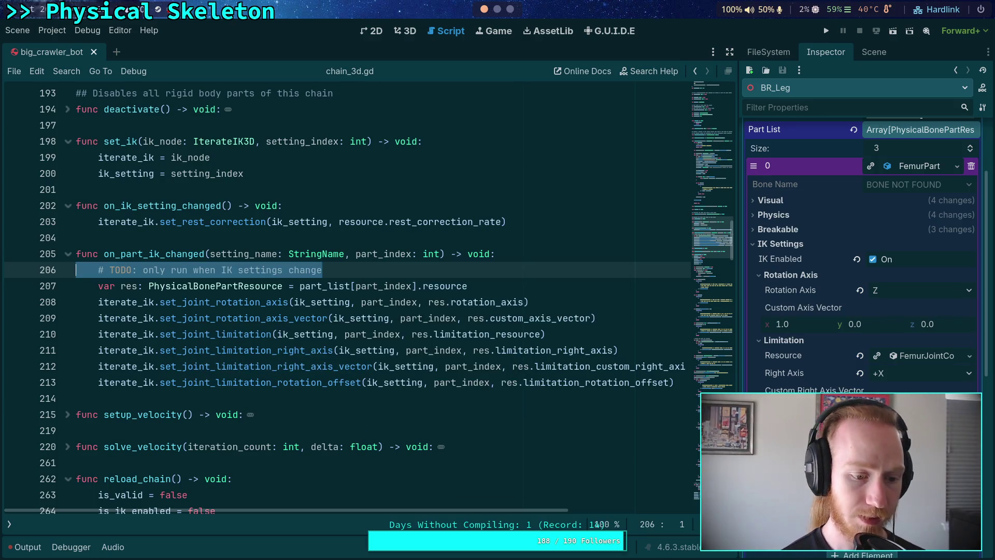
# Step: Open the Output log, clear its messages, and open the Scene menu
pyautogui.click(23, 546)
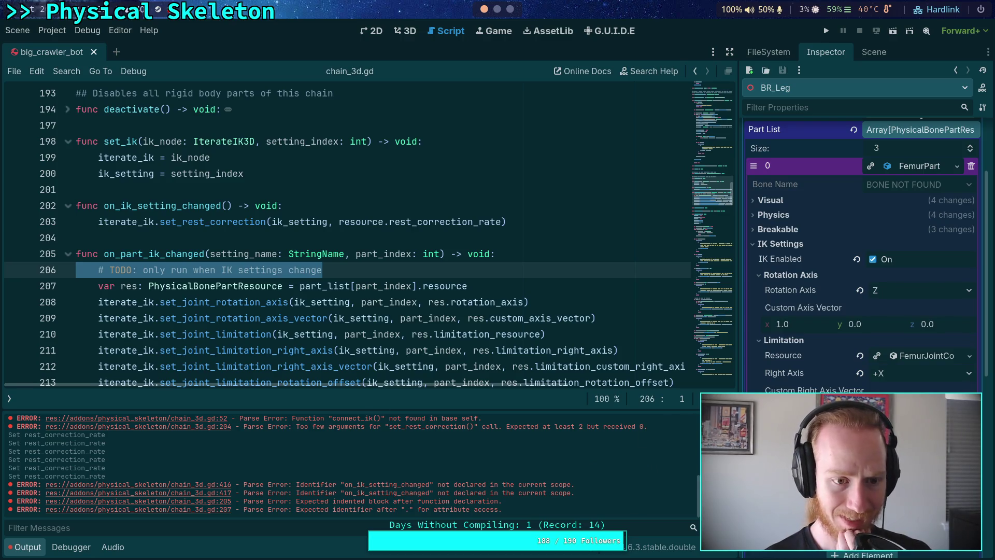
pyautogui.scroll(-3, 630, 343)
pyautogui.keyDown('shift'); pyautogui.click(621, 337); pyautogui.keyUp('shift')
pyautogui.click(691, 407)
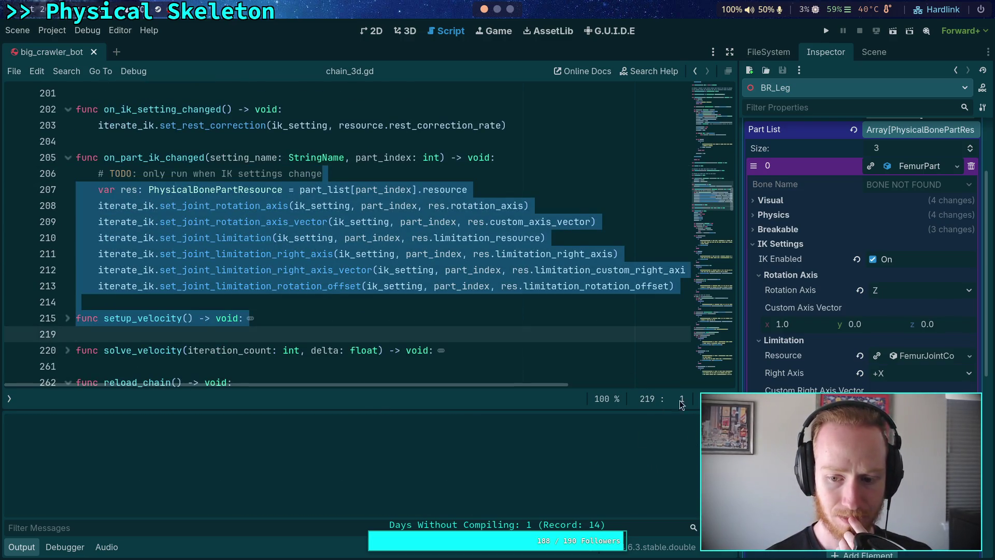
pyautogui.click(588, 355)
pyautogui.click(17, 30)
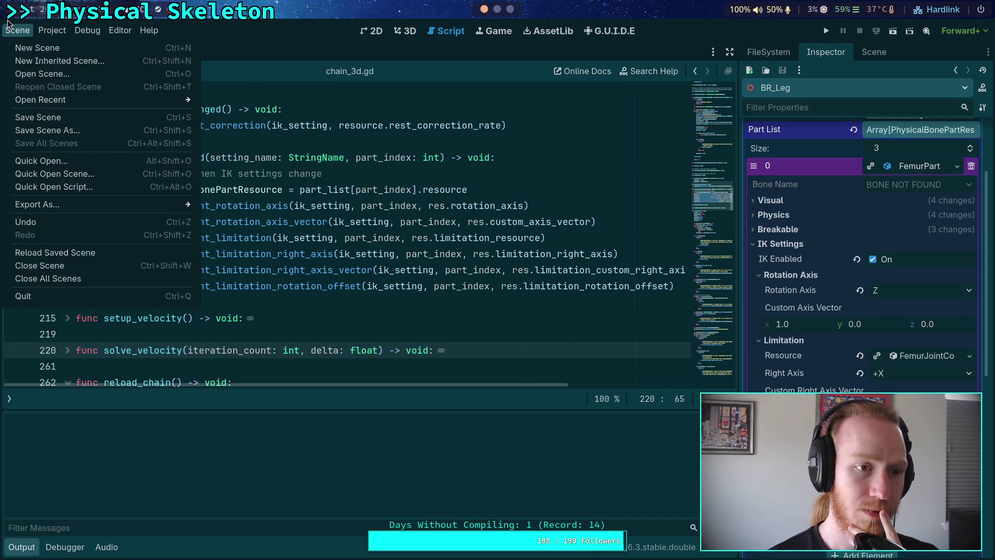
# Step: Reload the saved big_crawler_bot scene and select the CrawlerBot root node
pyautogui.click(92, 254)
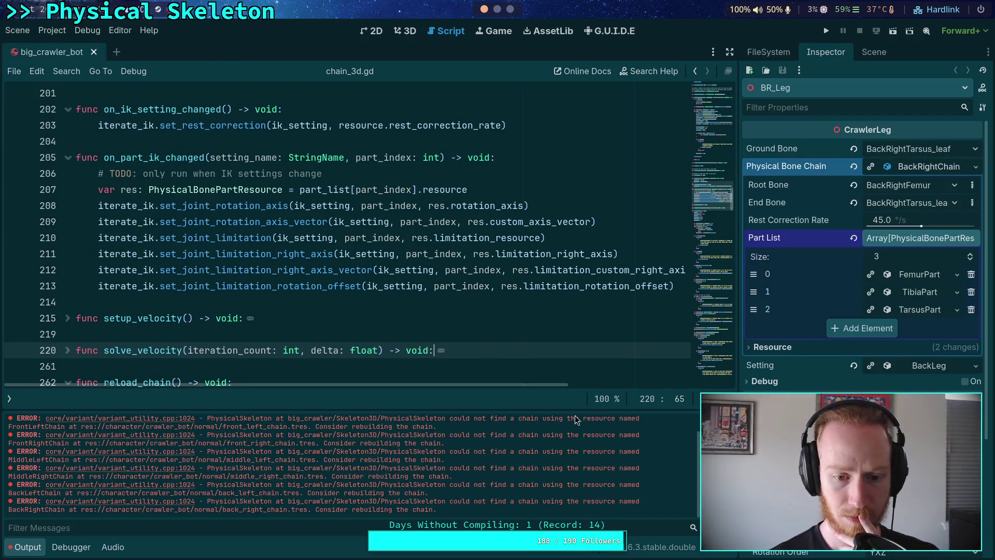
pyautogui.moveTo(504, 408); pyautogui.dragTo(520, 382)
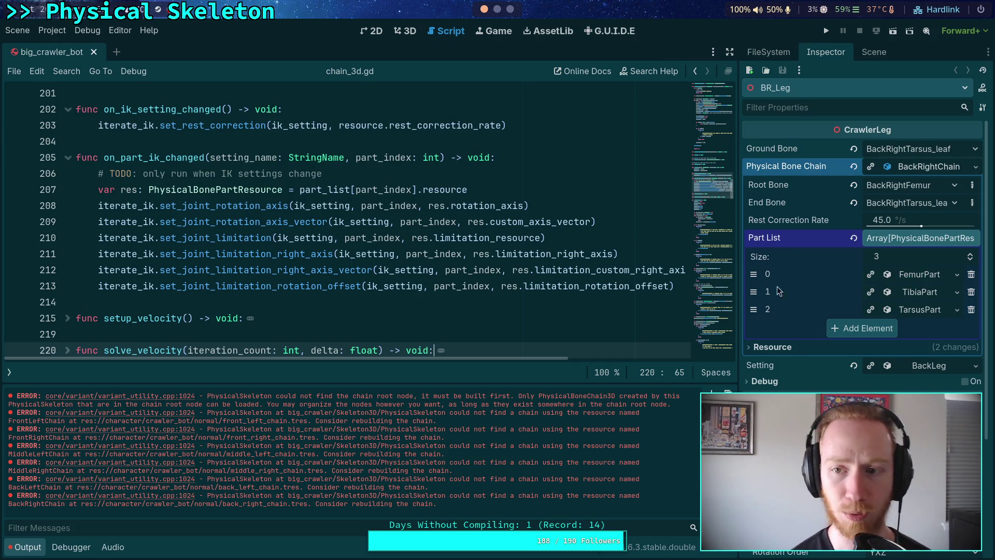
pyautogui.click(874, 52)
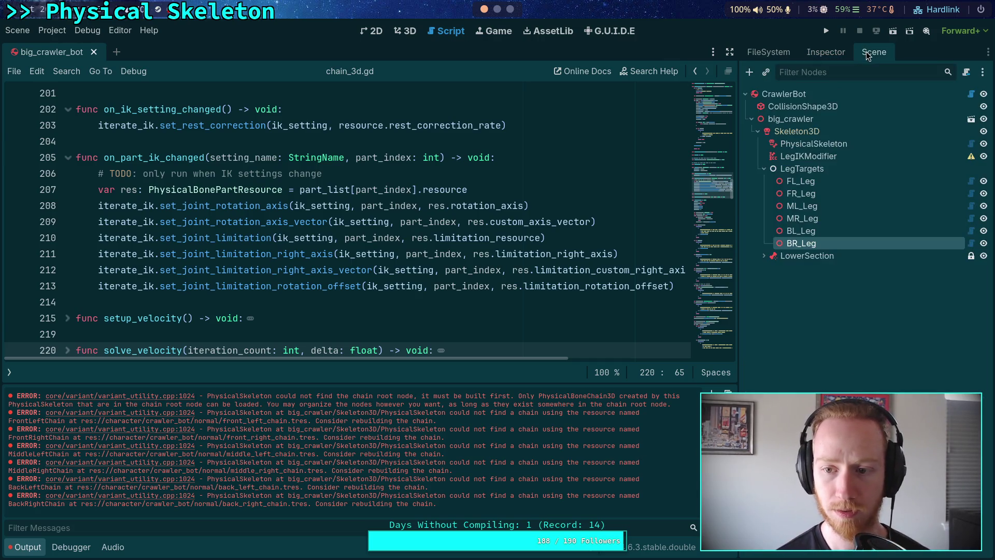
pyautogui.click(816, 94)
pyautogui.click(822, 54)
# Step: Run Rebuild Crawler, confirm with OK, and close the big_crawler_bot scene tab
pyautogui.click(837, 156)
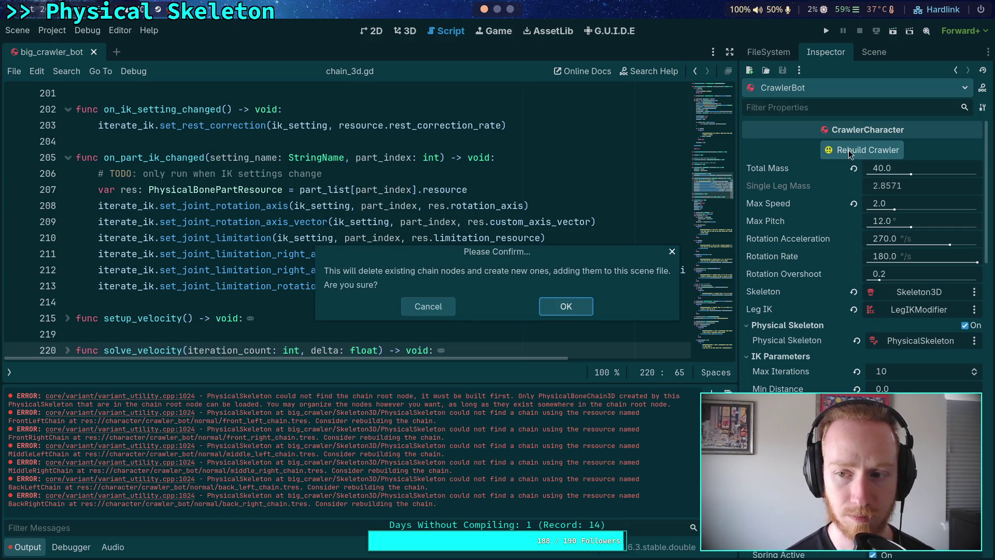
pyautogui.click(440, 305)
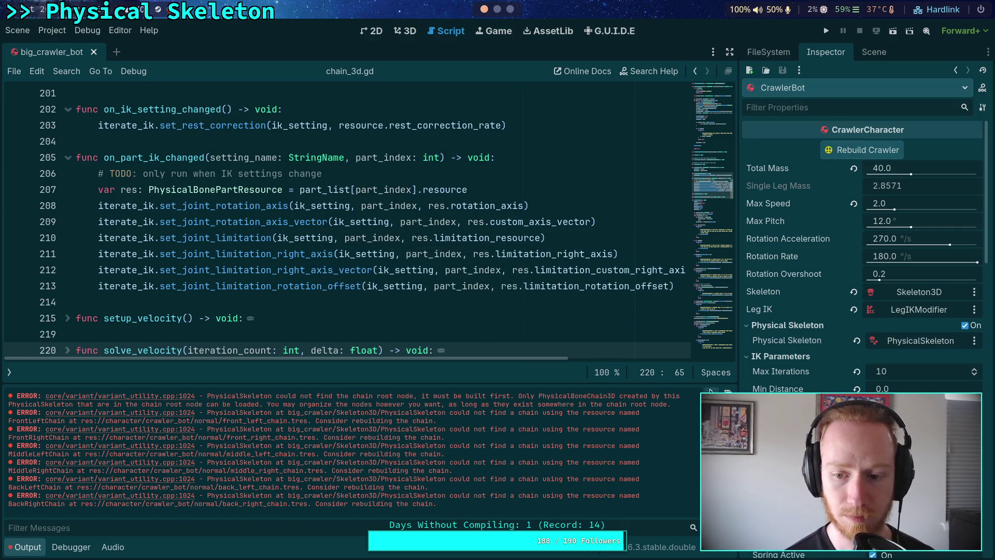
pyautogui.click(712, 391)
pyautogui.click(864, 149)
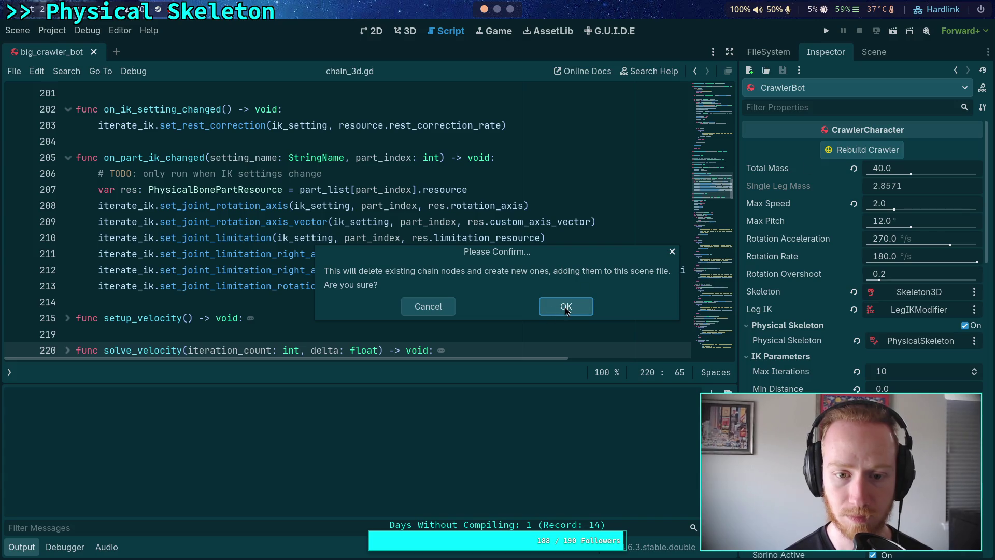
pyautogui.click(566, 311)
pyautogui.click(871, 53)
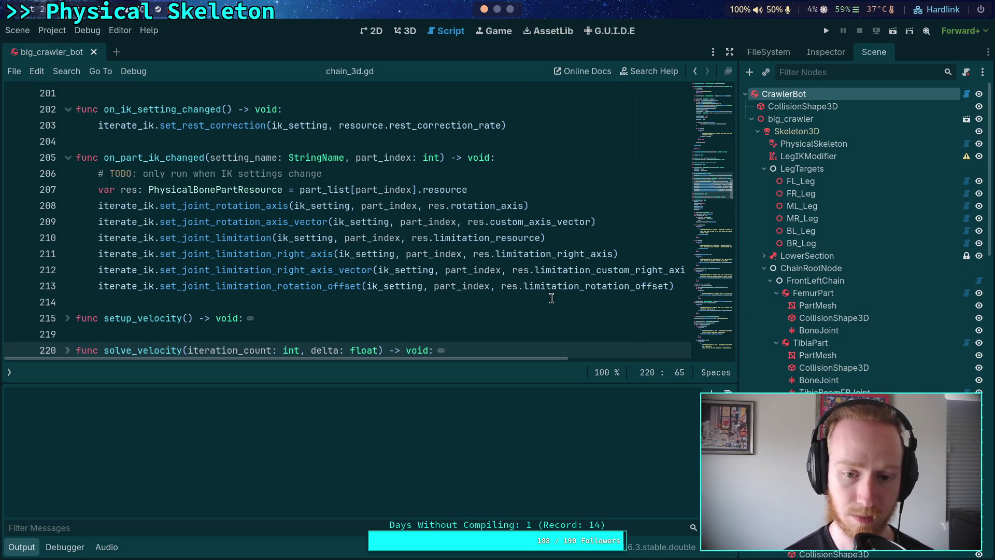
pyautogui.click(94, 52)
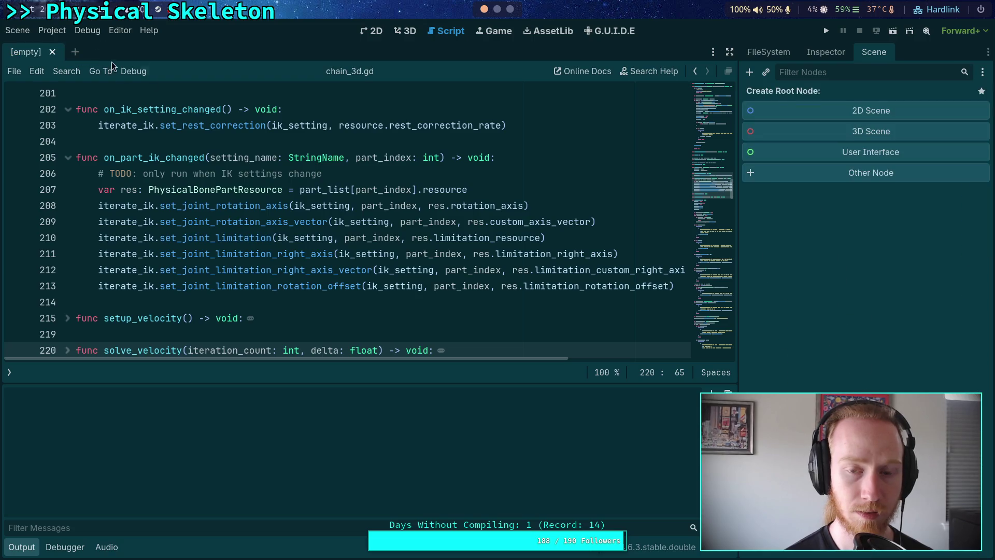
# Step: Reopen the big_crawler_bot.tscn scene from the FileSystem dock and show its node tree
pyautogui.click(841, 55)
pyautogui.click(765, 55)
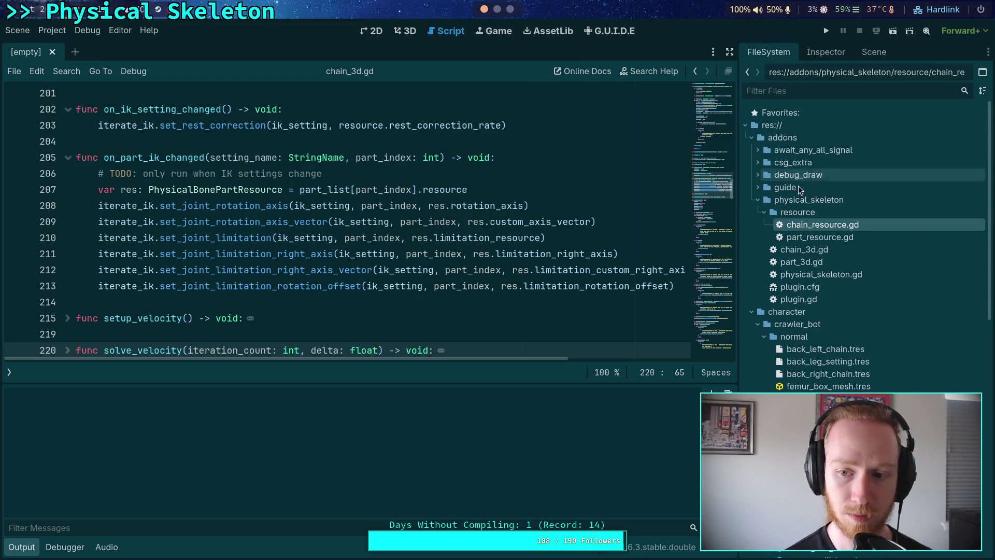
pyautogui.scroll(-10, 824, 303)
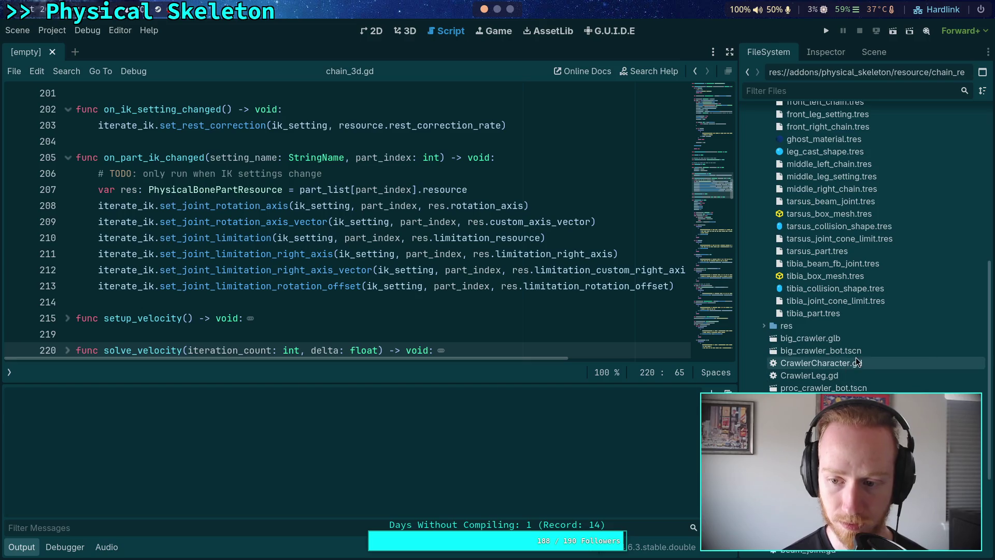
pyautogui.doubleClick(857, 353)
pyautogui.click(875, 53)
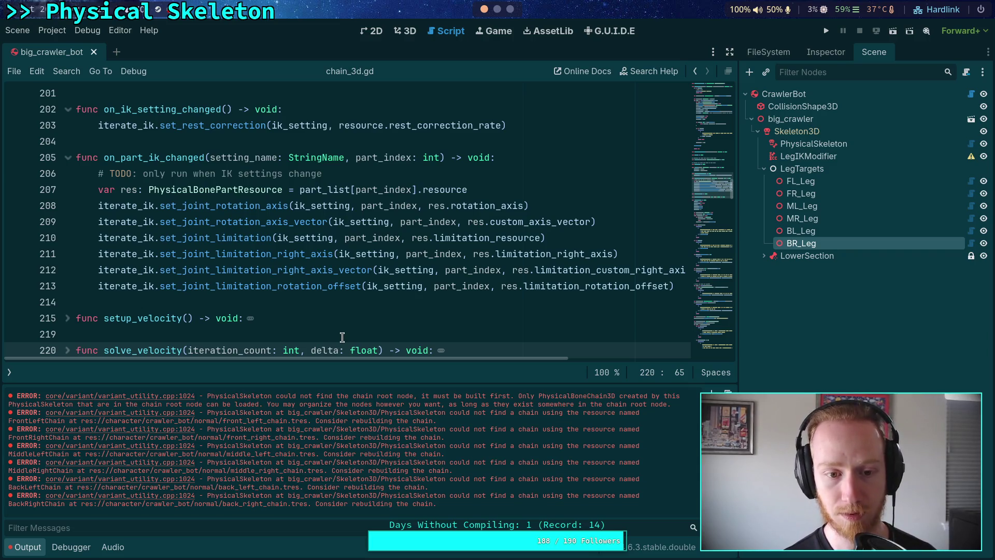
# Step: Switch the script editor to CrawlerCharacter.gd from the open scripts list
pyautogui.click(322, 333)
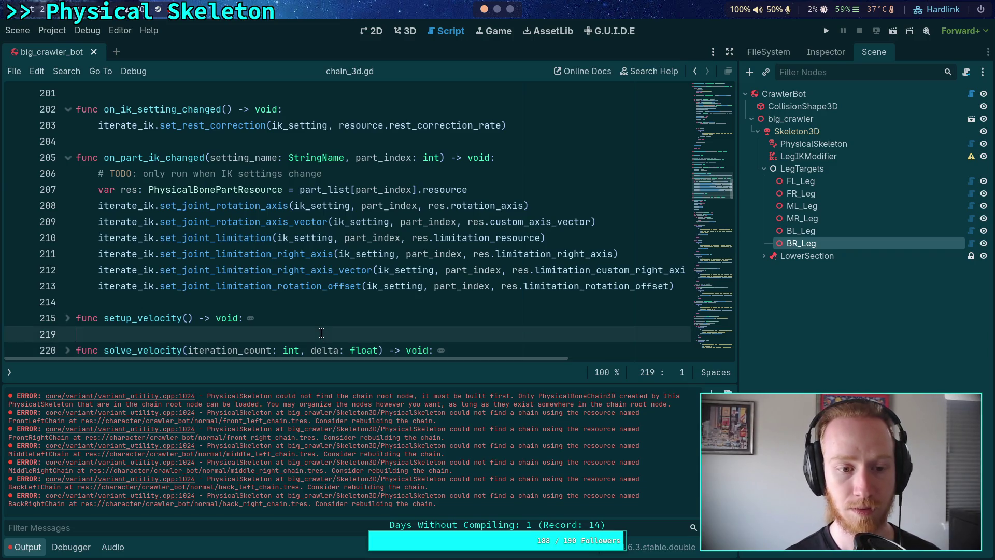
pyautogui.click(10, 372)
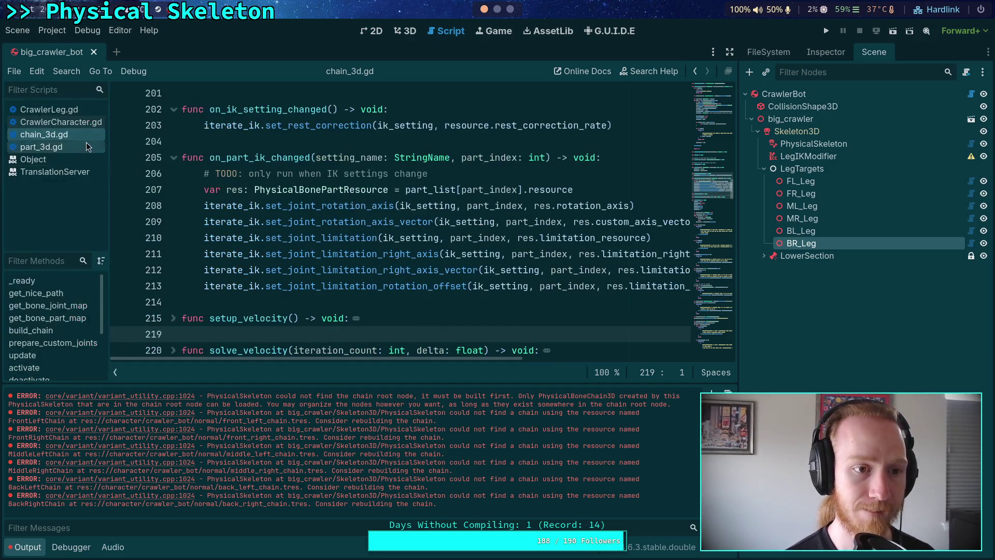
pyautogui.click(73, 123)
pyautogui.click(115, 372)
pyautogui.scroll(15, 215, 328)
pyautogui.scroll(-4, 217, 326)
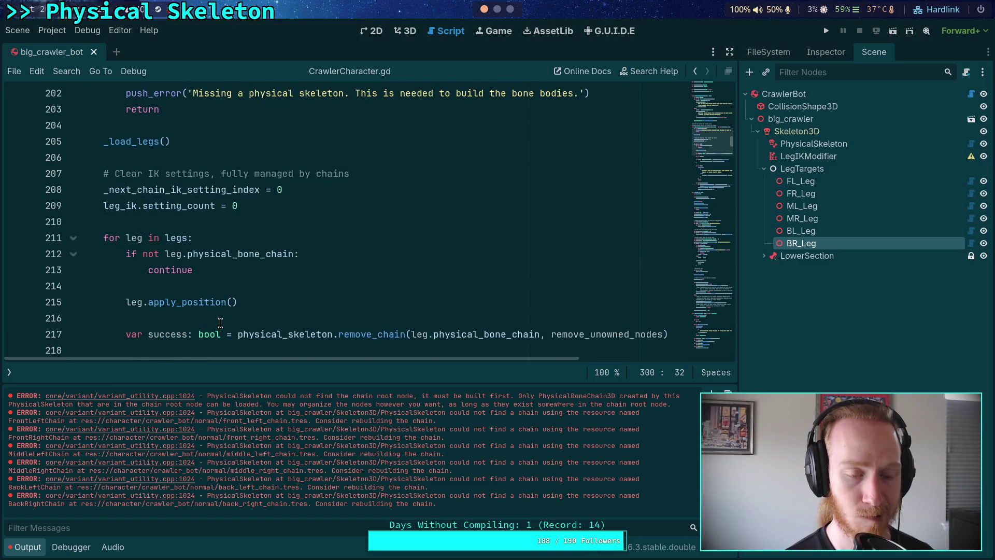
pyautogui.scroll(3, 221, 323)
pyautogui.scroll(-5, 221, 323)
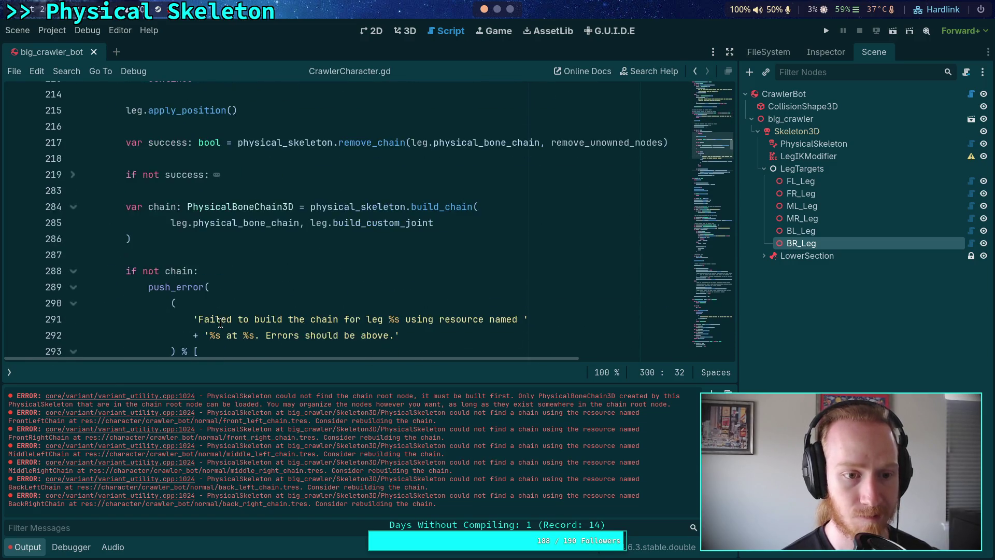
pyautogui.scroll(2, 220, 323)
pyautogui.click(76, 142)
pyautogui.click(140, 159)
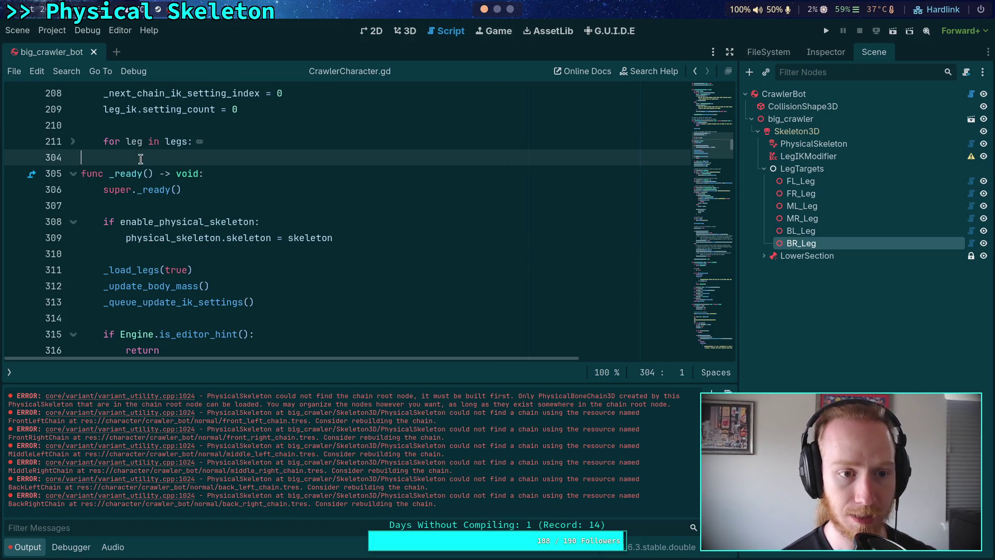
pyautogui.press('Return')
pyautogui.press('Return')
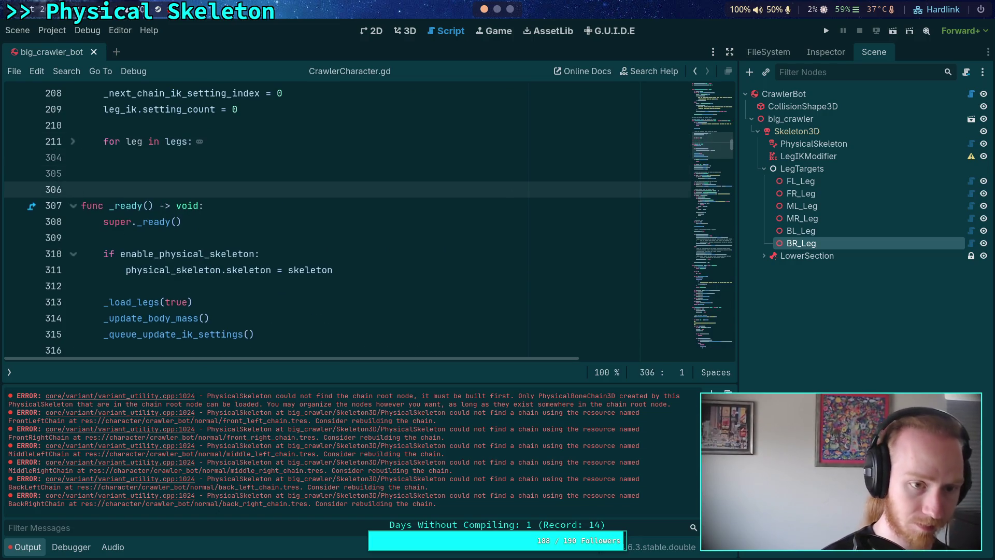
pyautogui.press('Up')
pyautogui.write('diter')
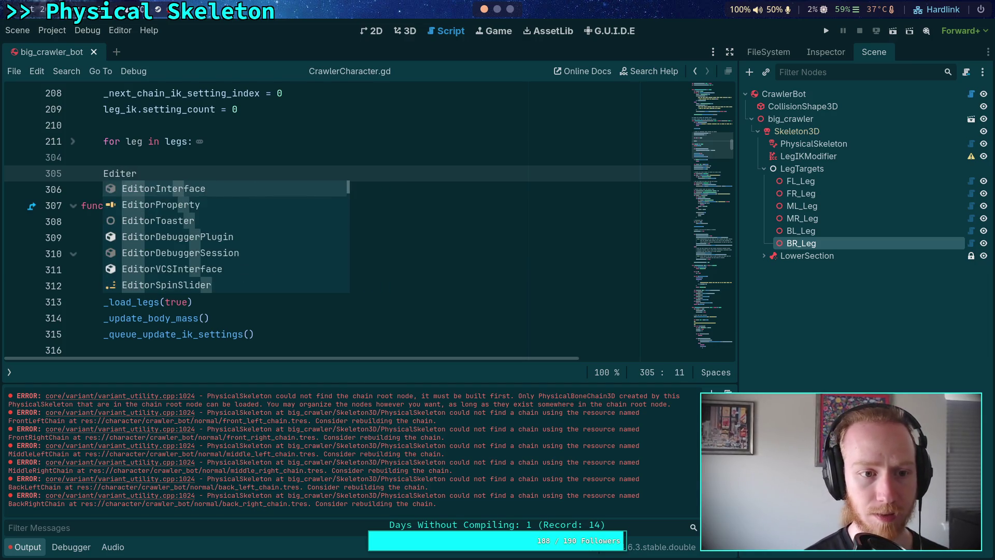
pyautogui.press('BackSpace')
pyautogui.press('BackSpace')
pyautogui.write('orInt')
pyautogui.press('Return')
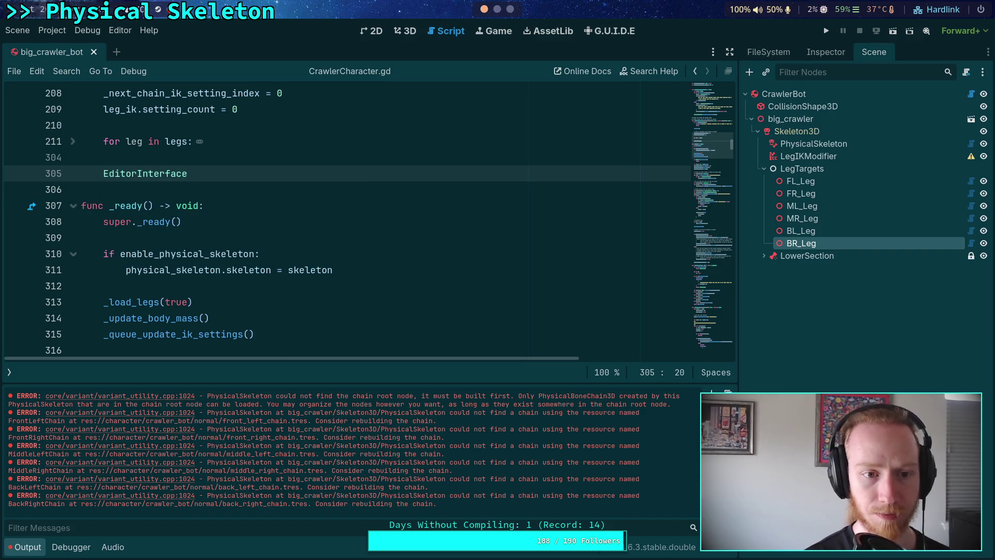
pyautogui.write('.')
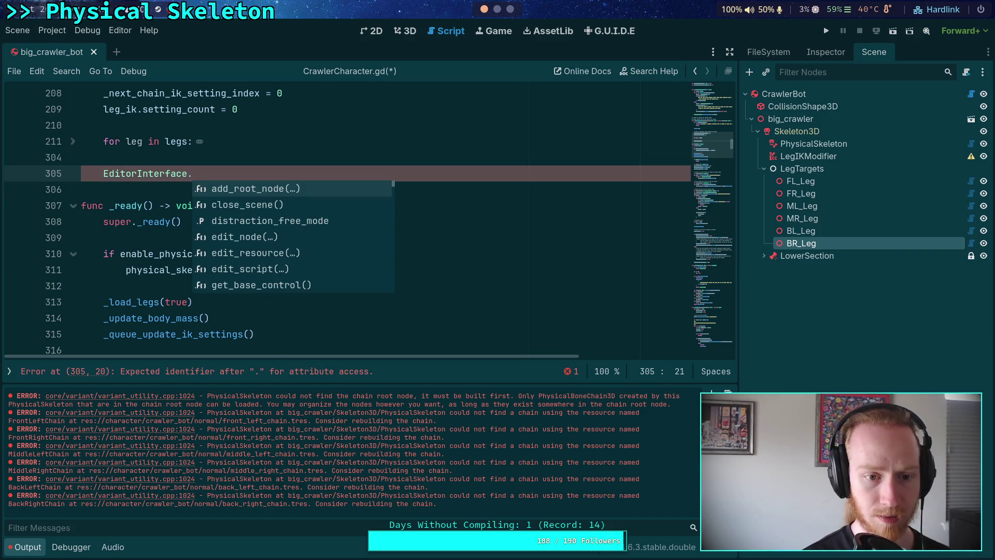
pyautogui.write('uns')
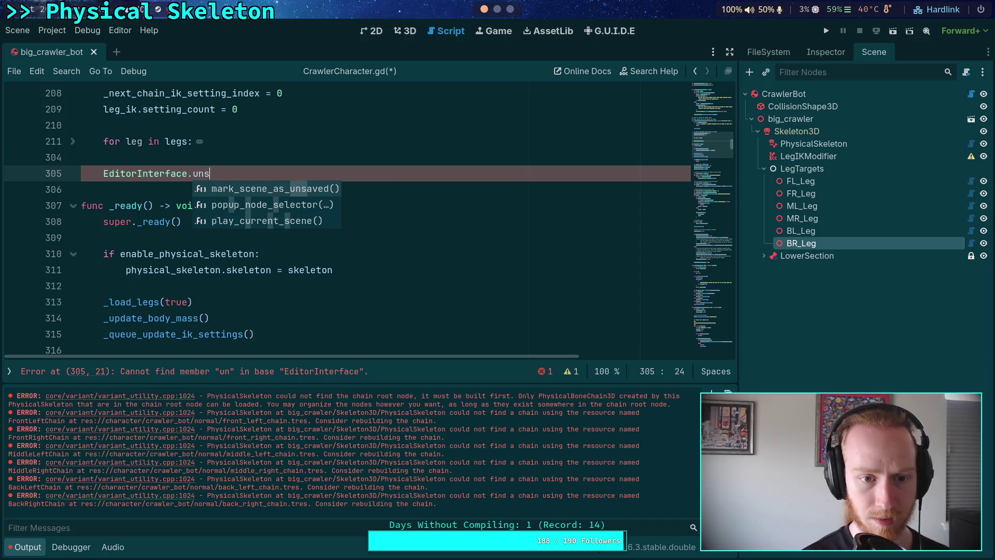
pyautogui.press('Return')
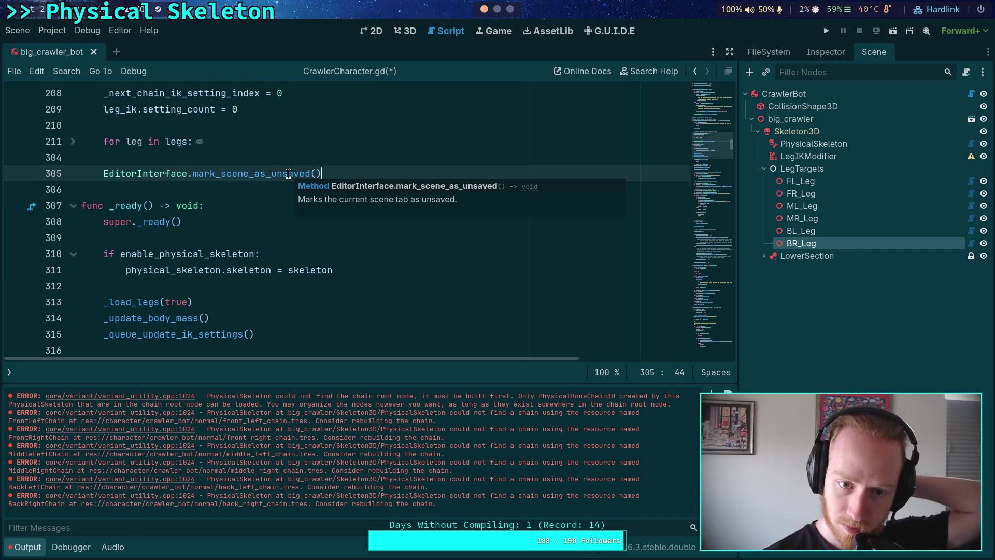
pyautogui.scroll(3, 278, 222)
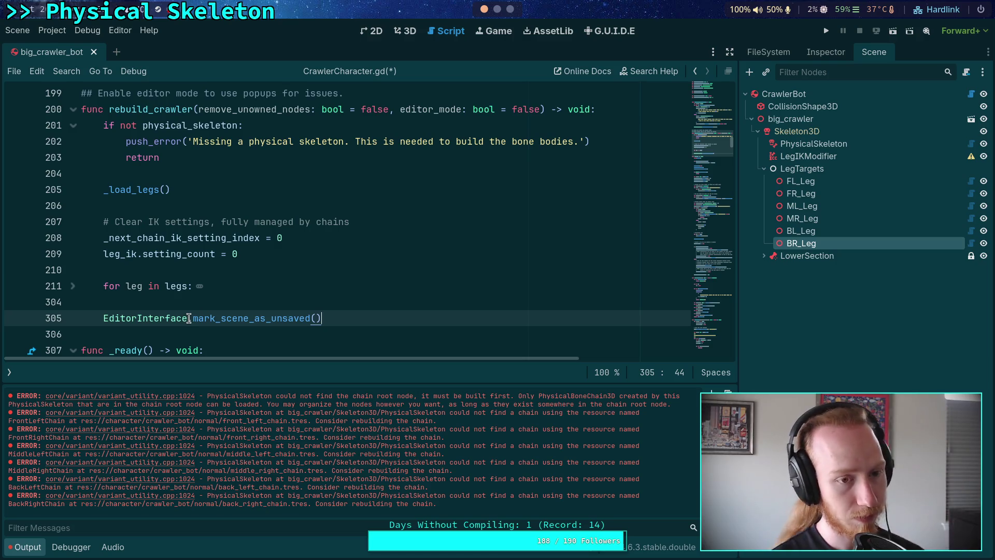
pyautogui.hotkey('ctrl', 'shift', 'k')
pyautogui.hotkey('ctrl', 'shift', 'k')
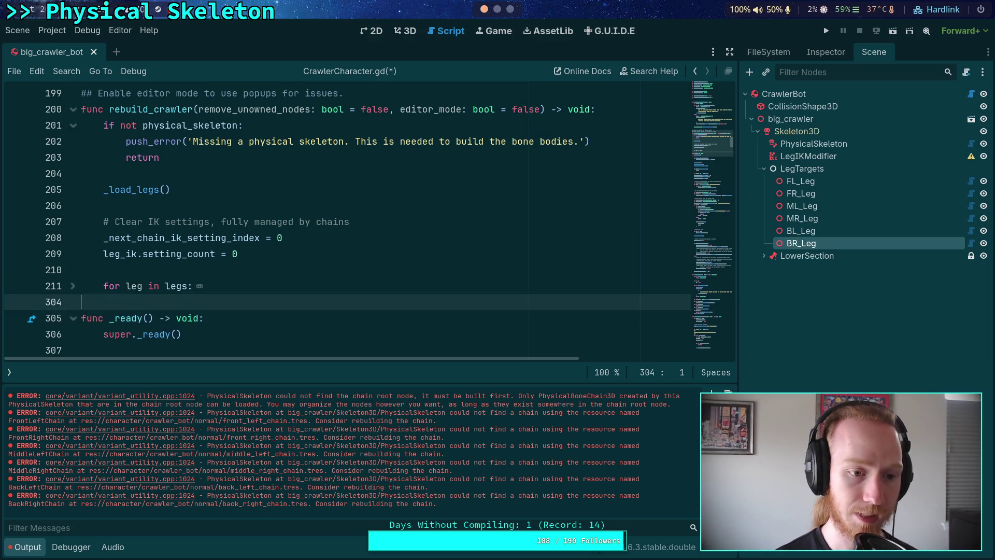
# Step: Collapse rebuild_crawler and locate the dialog.confirmed.connect call before rebuild_crawler
pyautogui.scroll(3, 101, 289)
pyautogui.click(75, 254)
pyautogui.scroll(3, 317, 284)
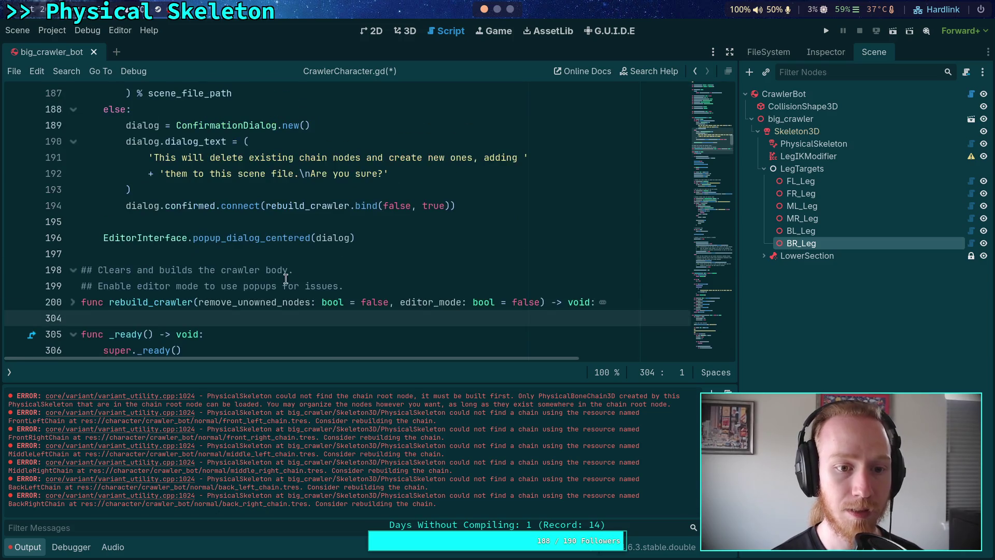
pyautogui.click(279, 303)
pyautogui.scroll(-3, 332, 290)
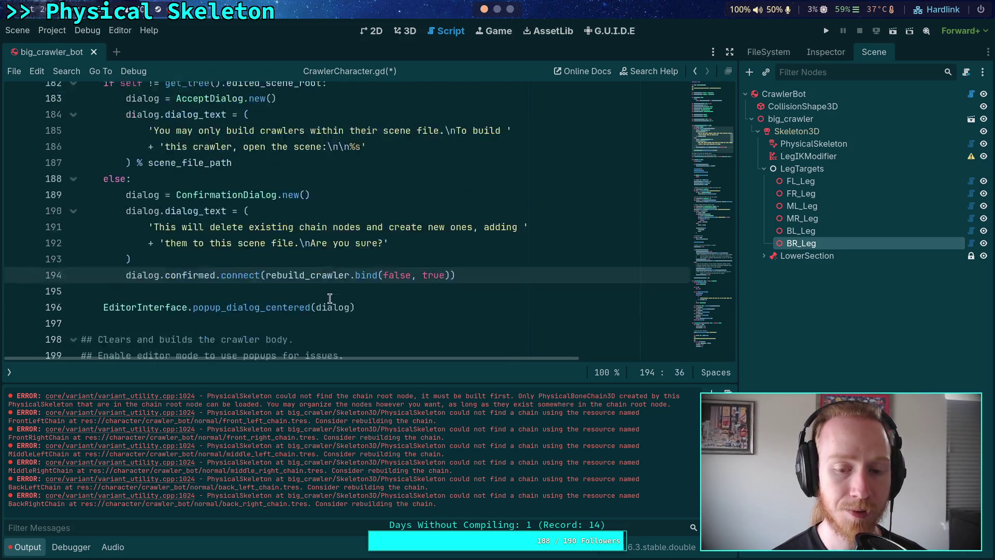
pyautogui.scroll(2, 354, 258)
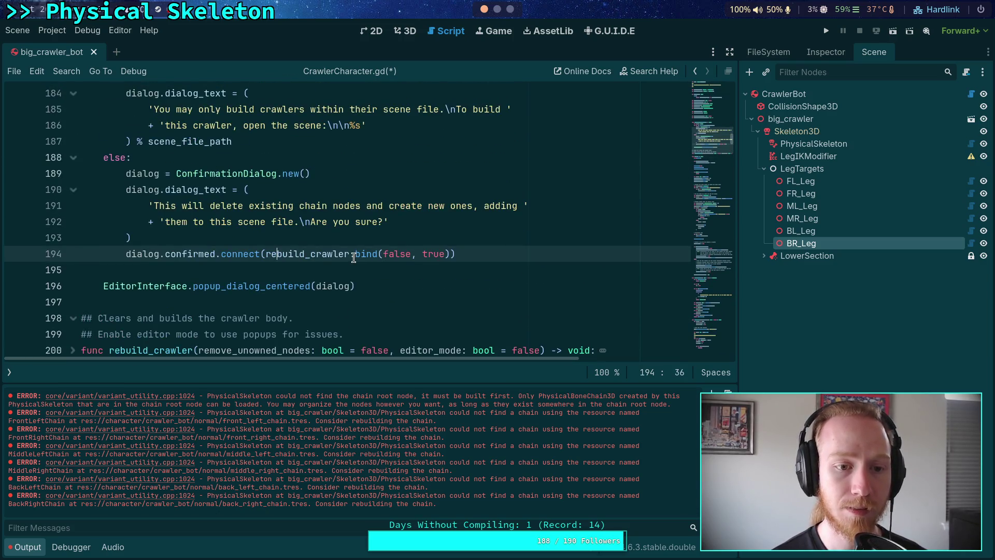
pyautogui.click(265, 253)
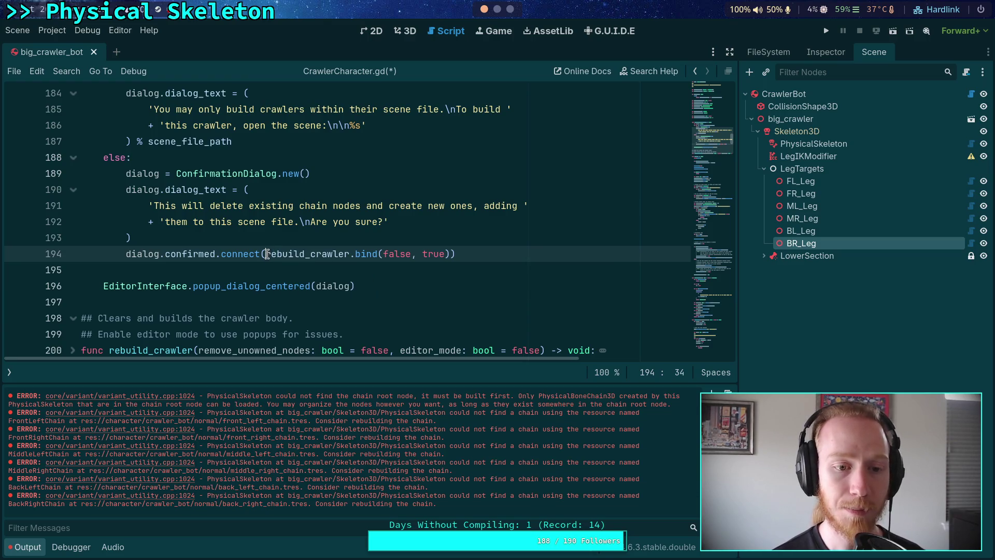
pyautogui.scroll(2, 389, 259)
pyautogui.scroll(-2, 388, 259)
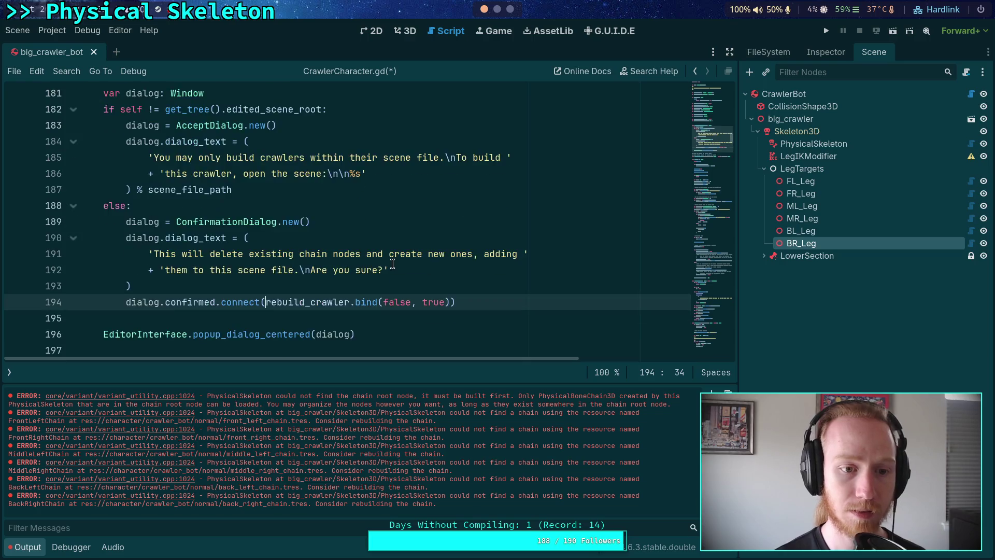
pyautogui.scroll(1, 391, 262)
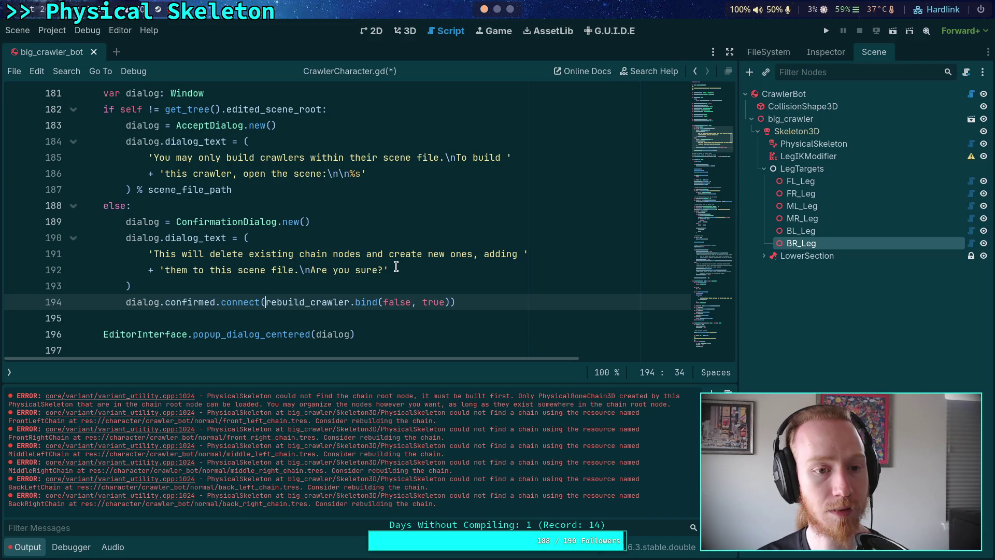
# Step: Wrap the confirmed callback in a func(): lambda, with its body and closing parenthesis on separate lines
pyautogui.write('func()  ')
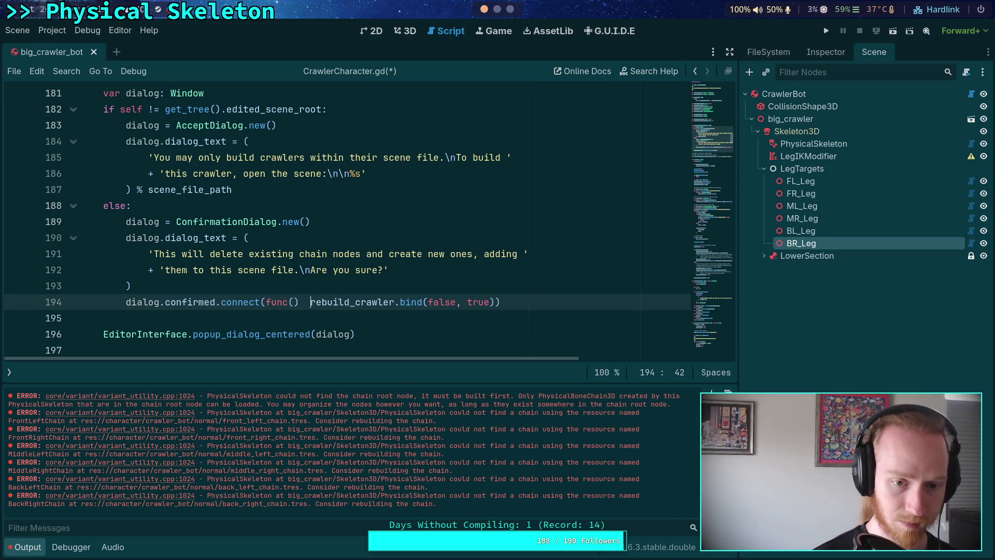
pyautogui.write(':')
pyautogui.press('Return')
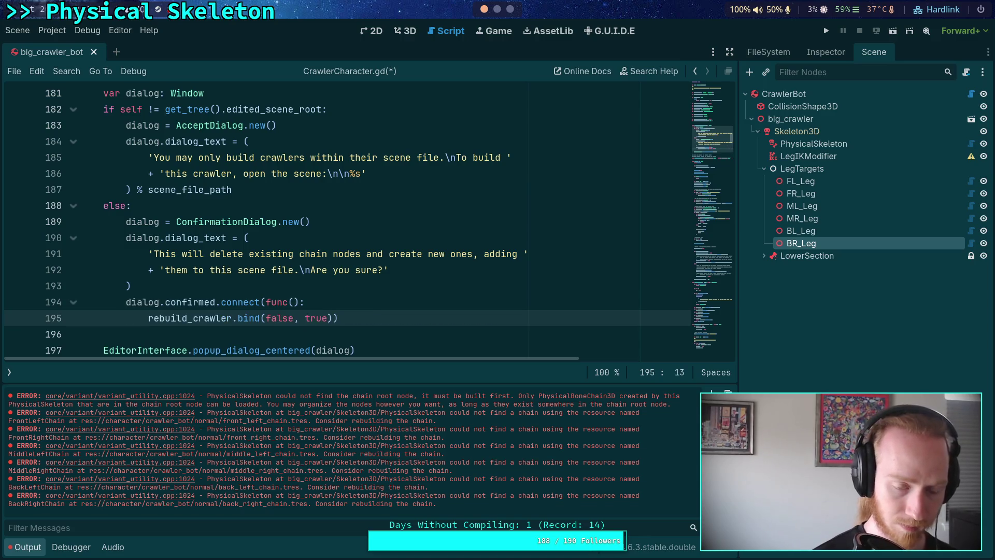
pyautogui.click(334, 318)
pyautogui.press('Return')
pyautogui.press('BackSpace')
pyautogui.write(')')
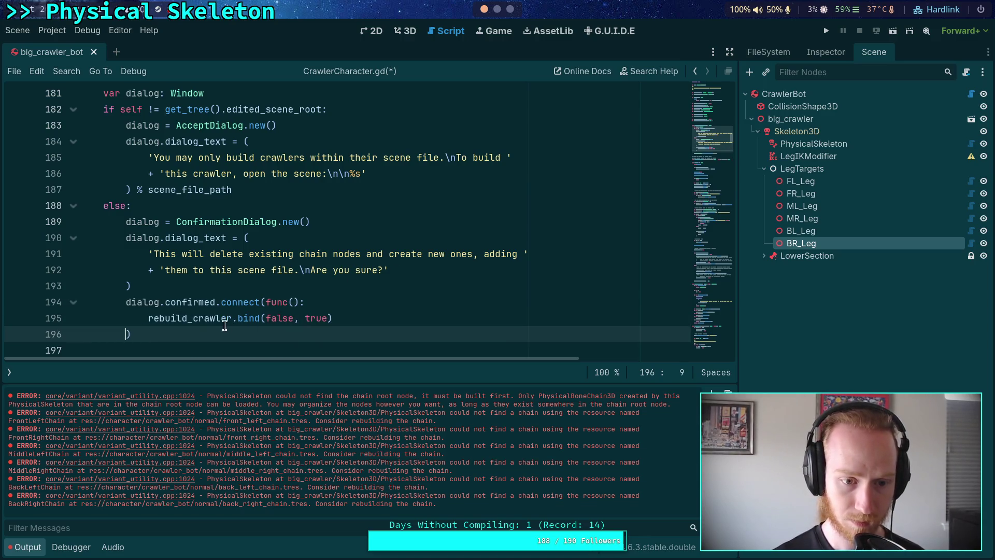
# Step: Drop .bind so the lambda calls rebuild_crawler directly, and add EditorInterface.mark_scene_as_unsaved() inside it
pyautogui.click(240, 319)
pyautogui.moveTo(234, 319); pyautogui.dragTo(261, 320)
pyautogui.press('BackSpace')
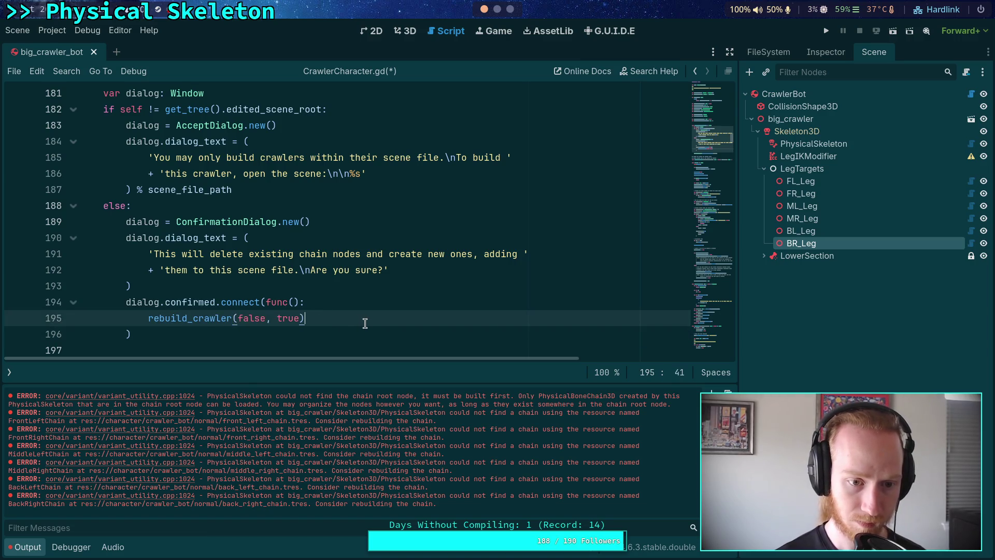
pyautogui.write('EditorInterface.mark_scene_as_unsaved()')
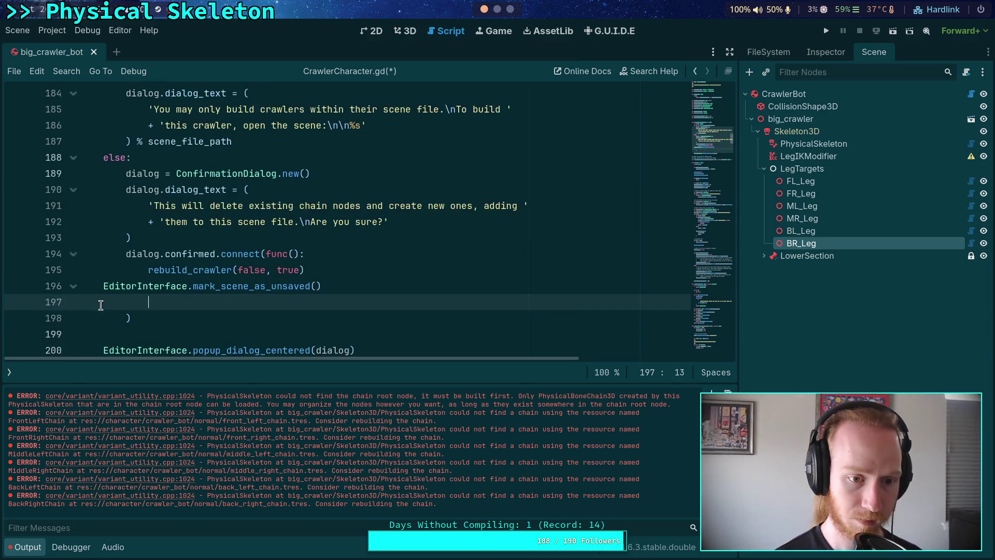
pyautogui.press('Tab')
pyautogui.press('Tab')
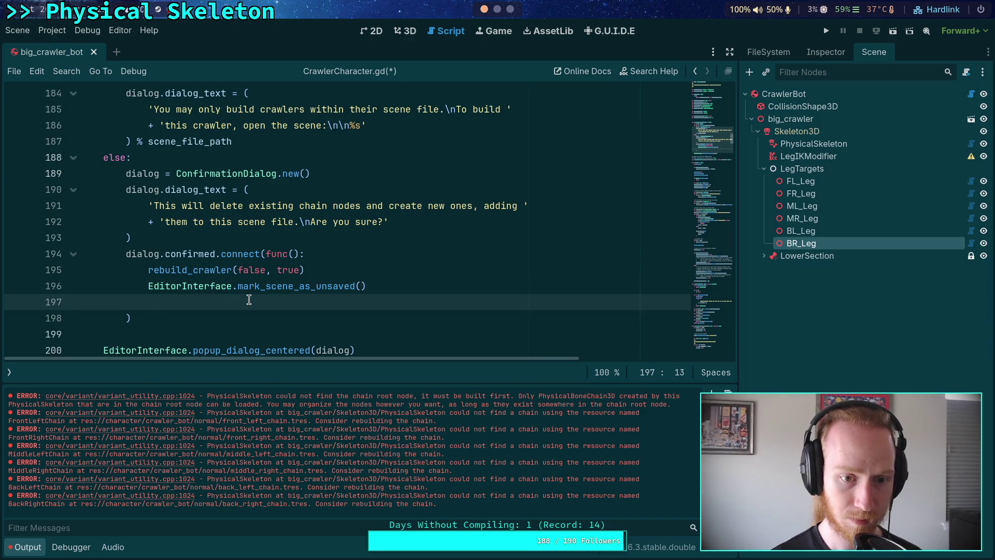
pyautogui.press('BackSpace')
# Step: Put func(): on its own line and indent the two lambda body lines one level deeper
pyautogui.click(265, 255)
pyautogui.press('Return')
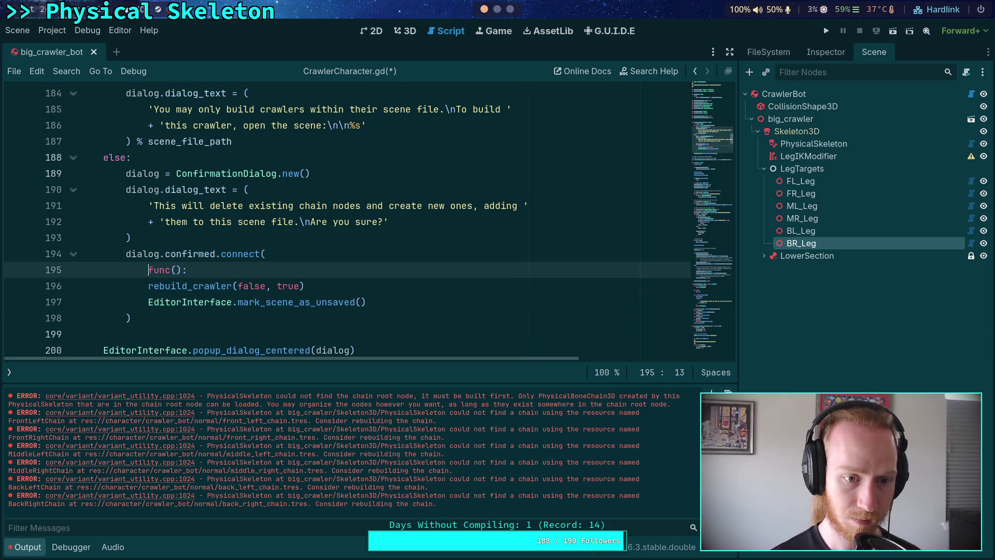
pyautogui.moveTo(149, 286); pyautogui.dragTo(169, 302)
pyautogui.press('Tab')
pyautogui.click(181, 325)
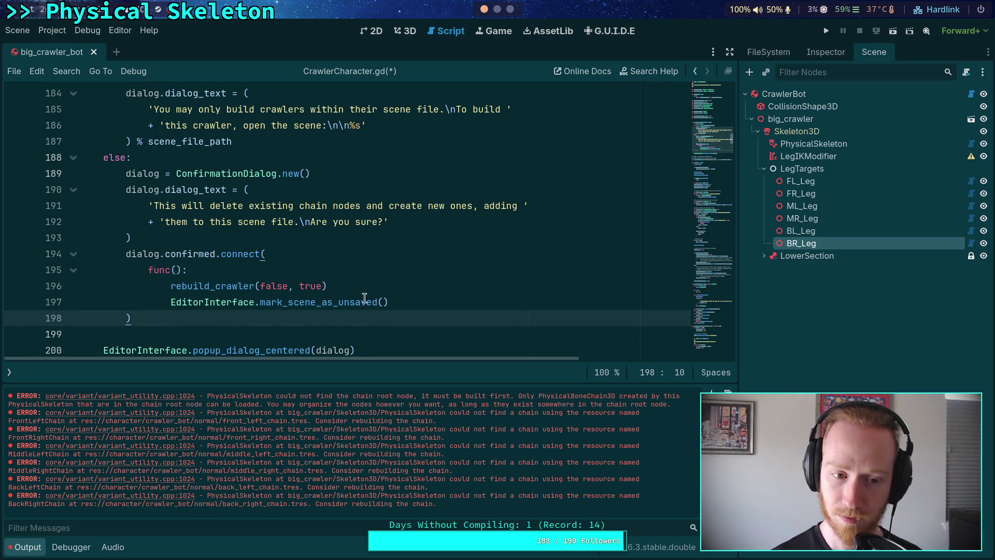
# Step: Save CrawlerCharacter.gd and clear the error log
pyautogui.click(455, 288)
pyautogui.hotkey('ctrl', 's')
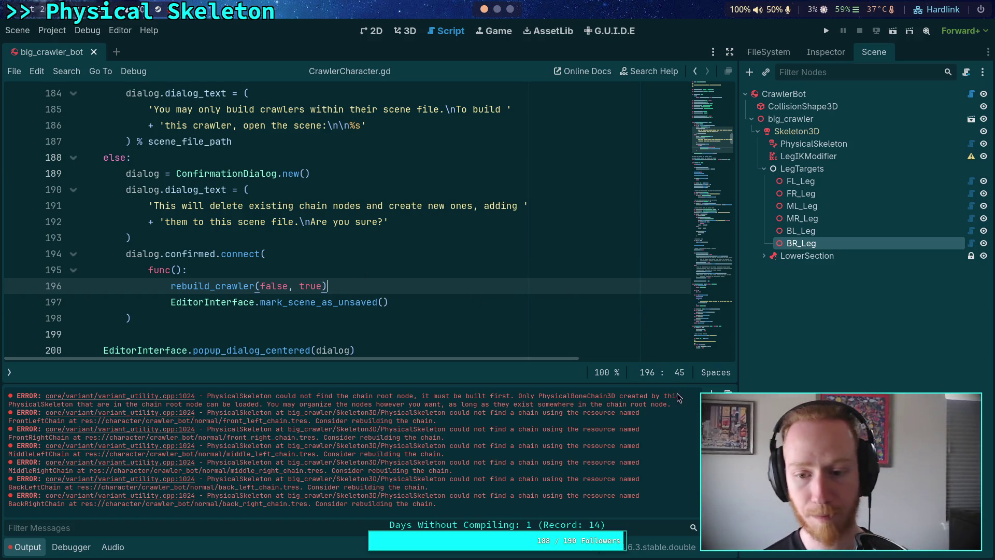
pyautogui.click(713, 394)
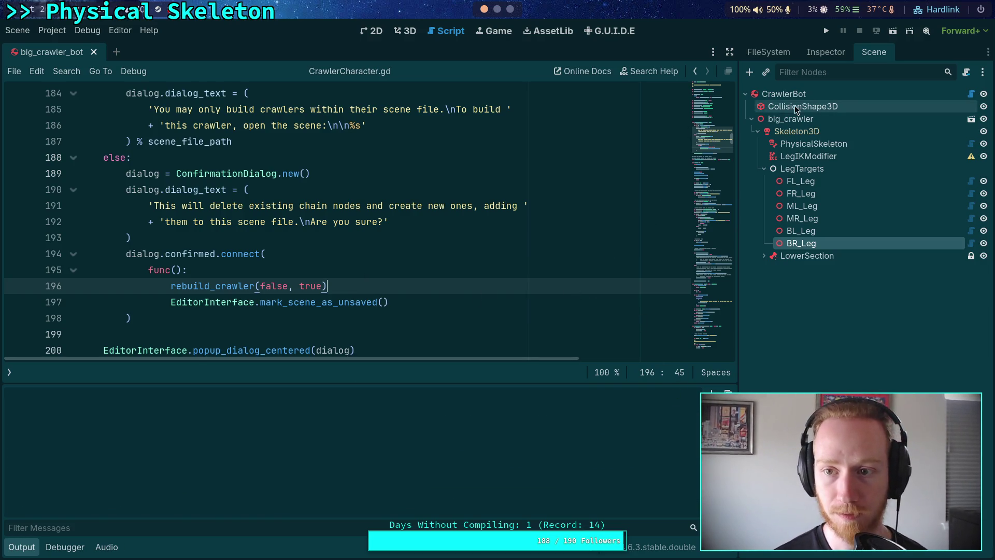
pyautogui.click(829, 94)
pyautogui.click(826, 52)
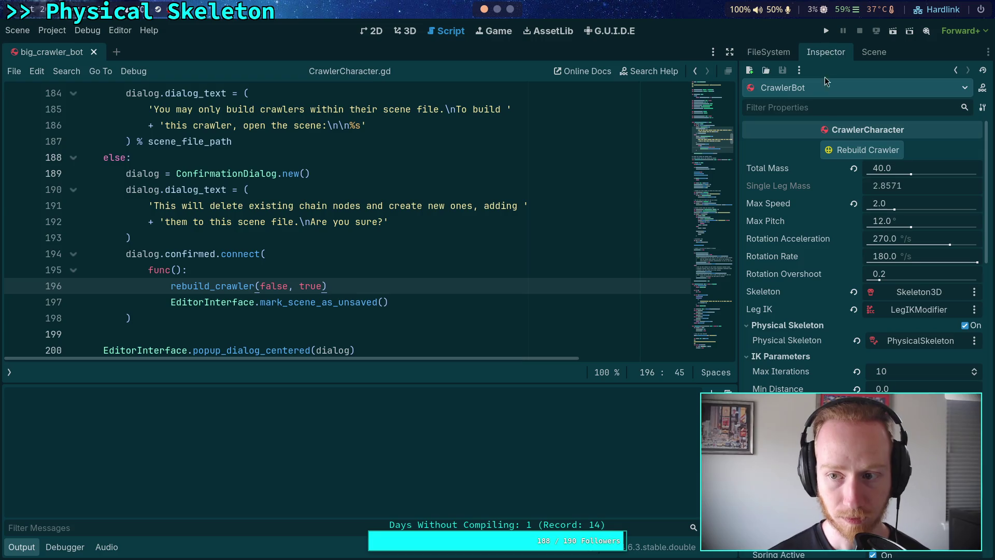
pyautogui.click(850, 155)
pyautogui.click(554, 306)
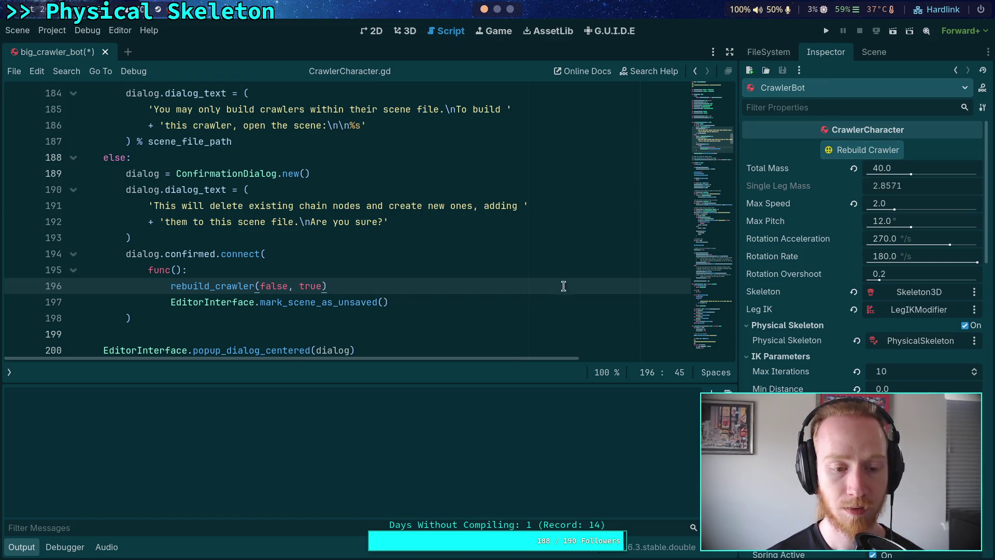
pyautogui.click(860, 56)
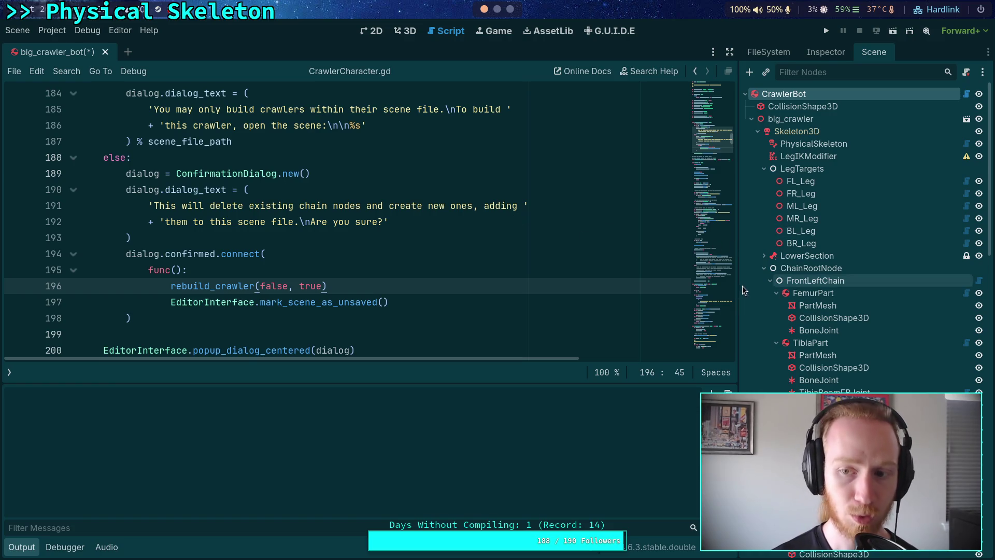
pyautogui.click(21, 547)
pyautogui.click(333, 327)
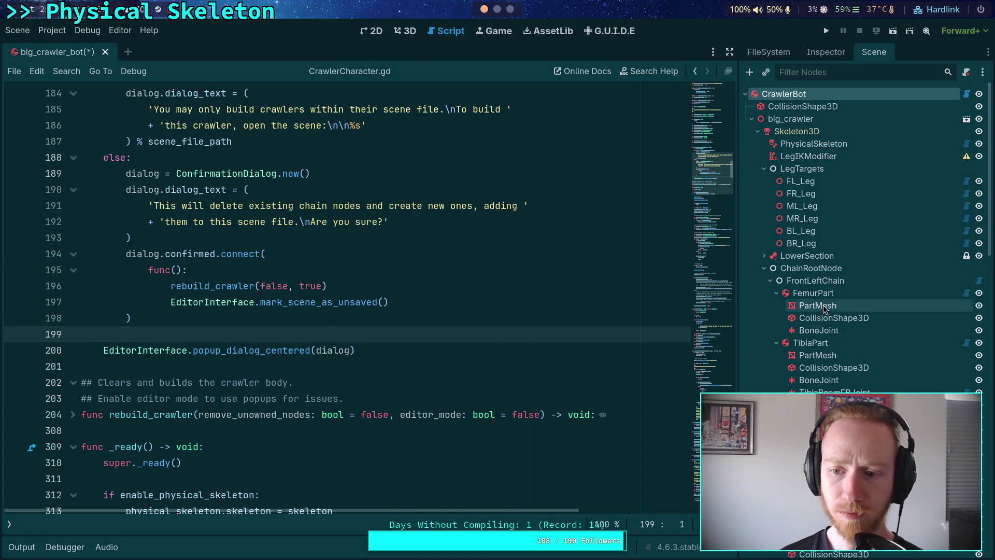
pyautogui.click(817, 156)
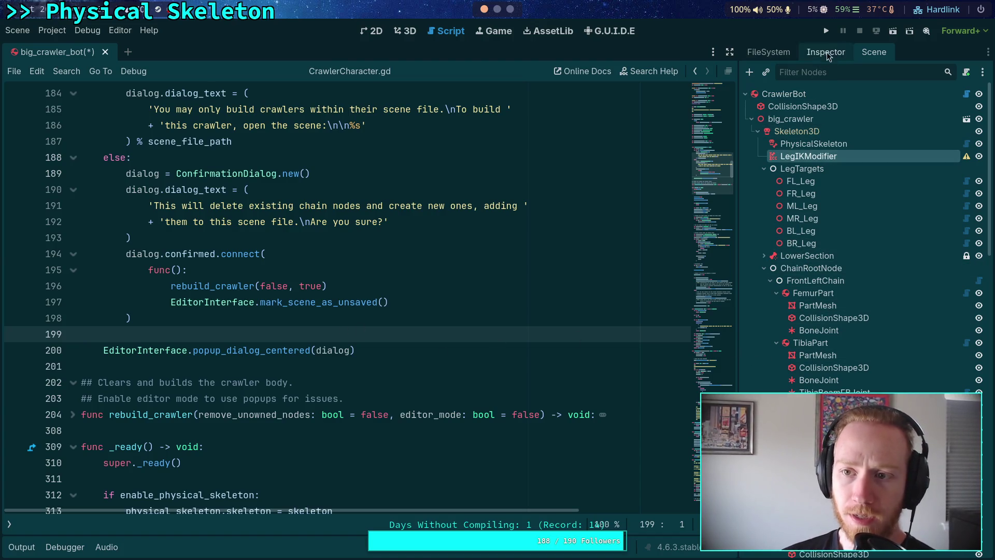
pyautogui.click(824, 56)
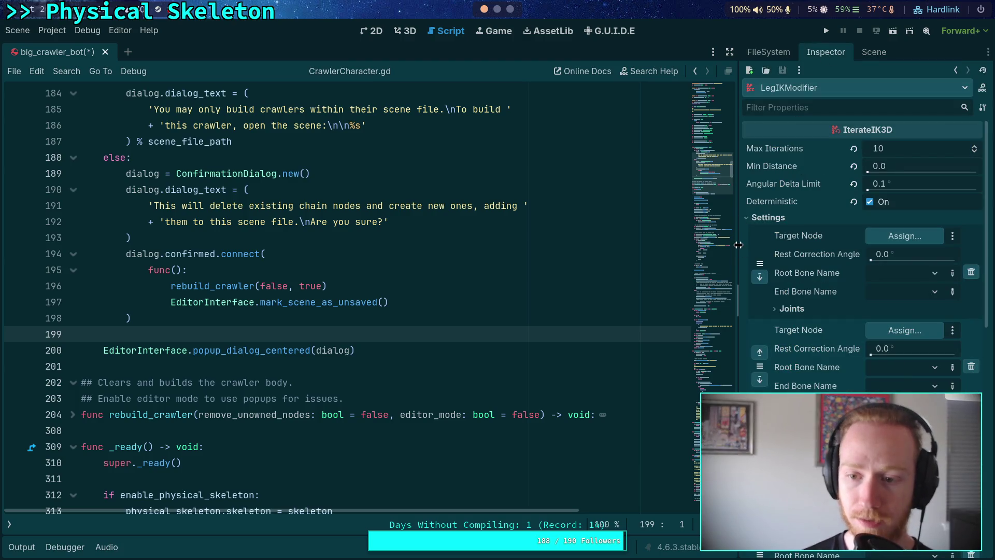
pyautogui.scroll(-5, 740, 273)
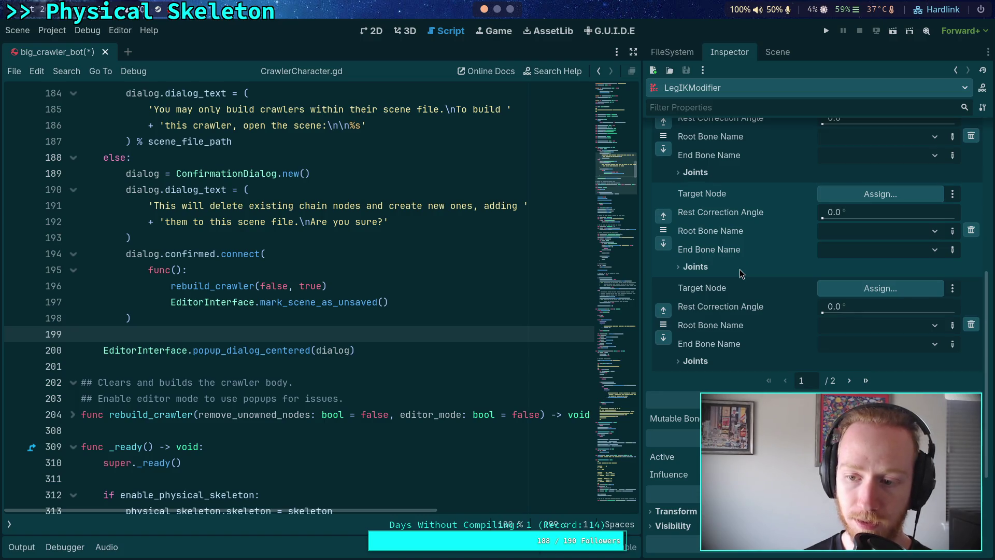
pyautogui.scroll(3, 740, 270)
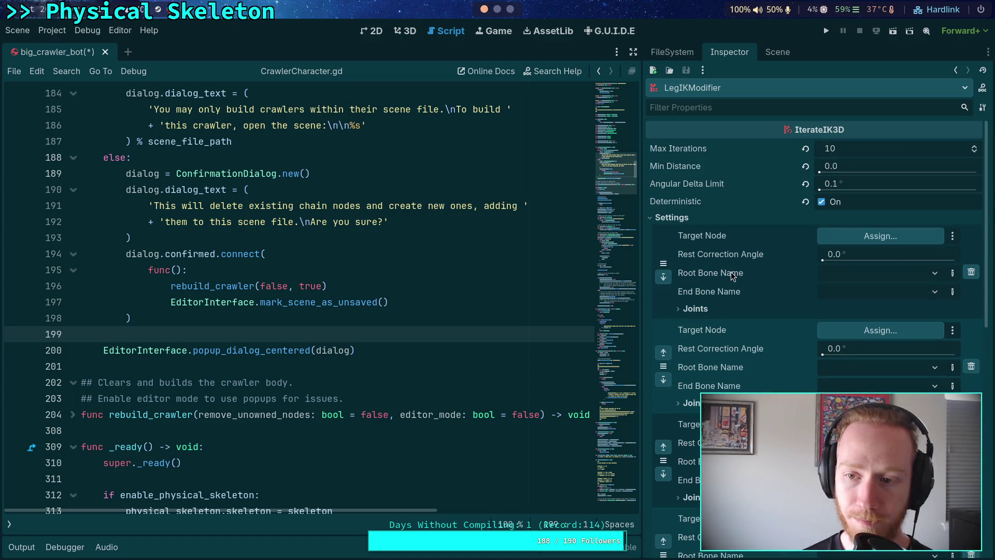
# Step: Show the script and method lists, review CrawlerCharacter.gd's _ready leg and IK code, then switch to chain_3d.gd
pyautogui.click(372, 267)
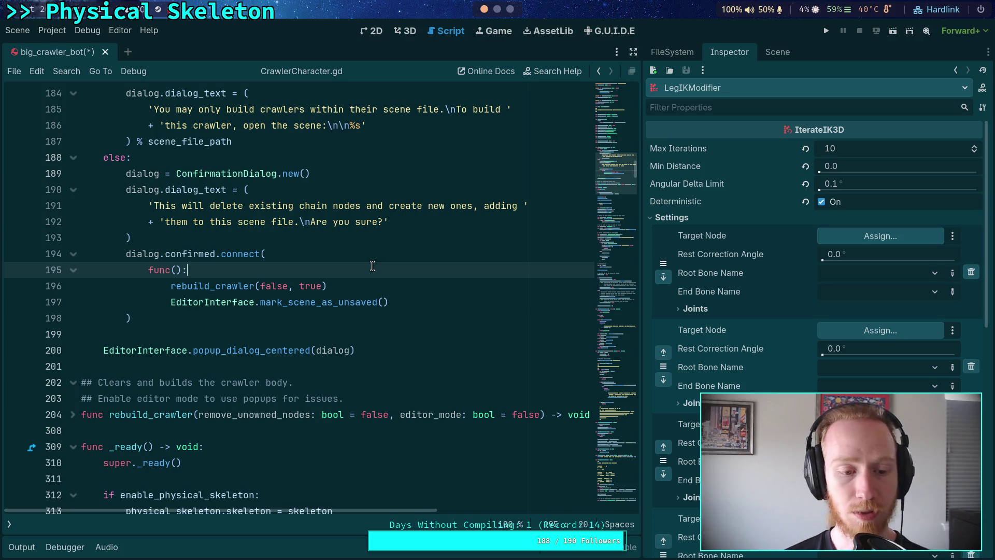
pyautogui.click(9, 524)
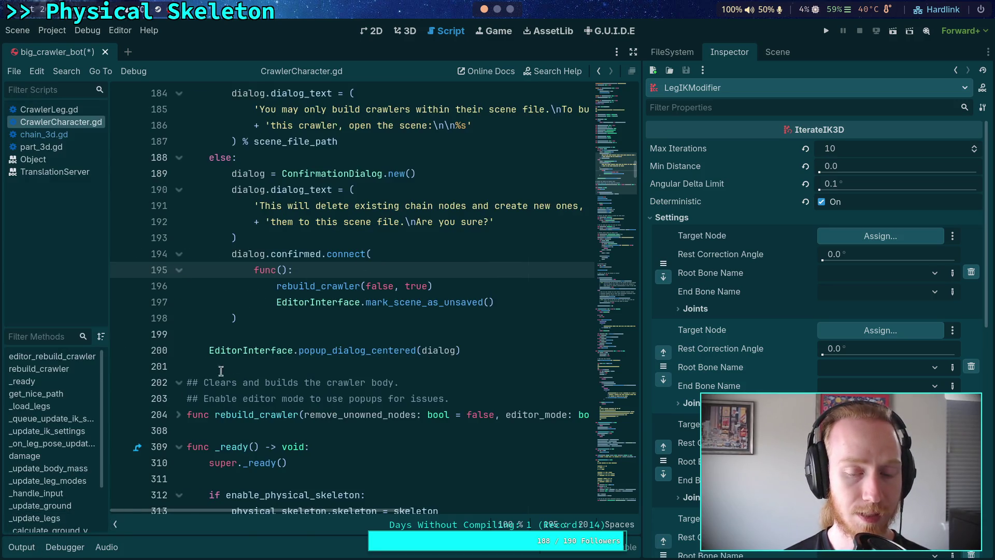
pyautogui.scroll(1, 249, 347)
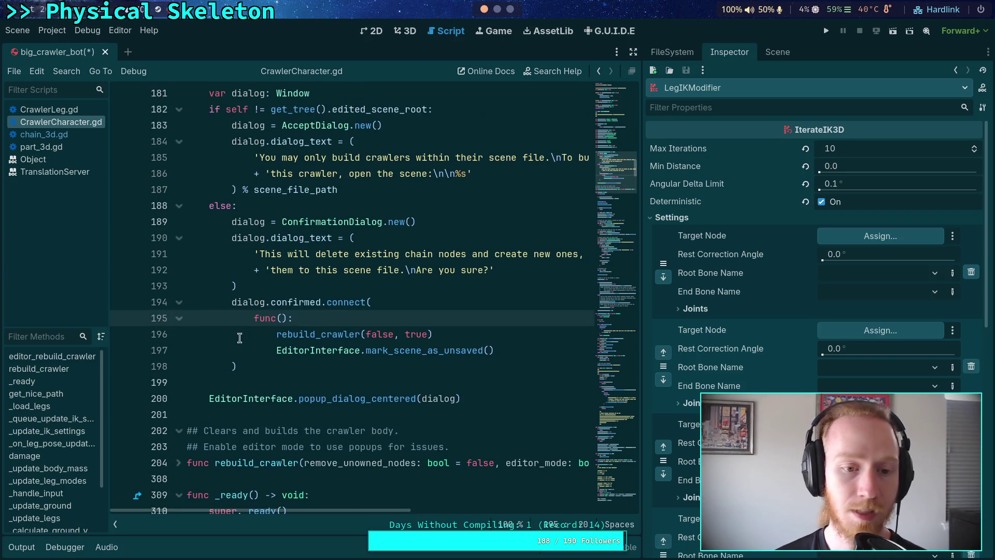
pyautogui.scroll(-3, 335, 427)
pyautogui.scroll(-20, 335, 427)
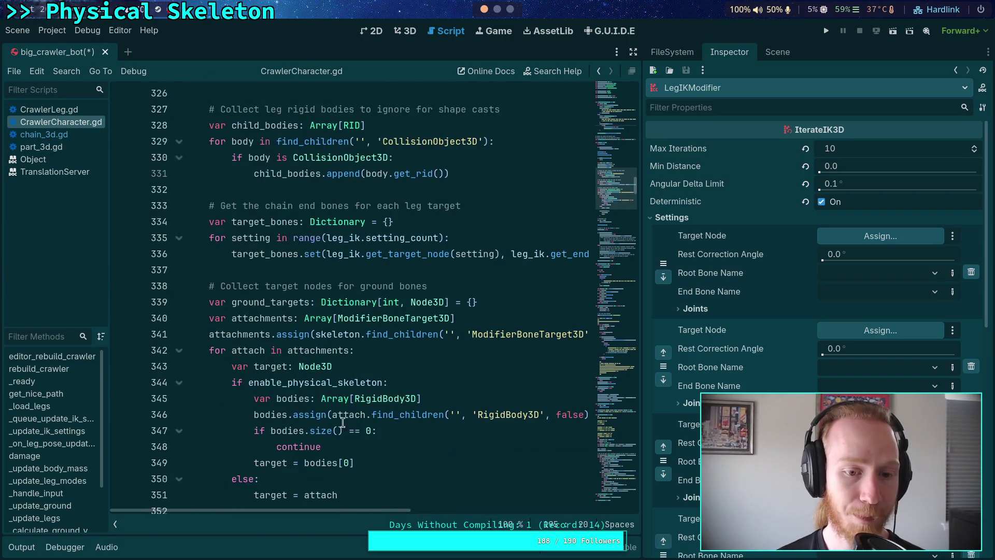
pyautogui.scroll(-12, 349, 418)
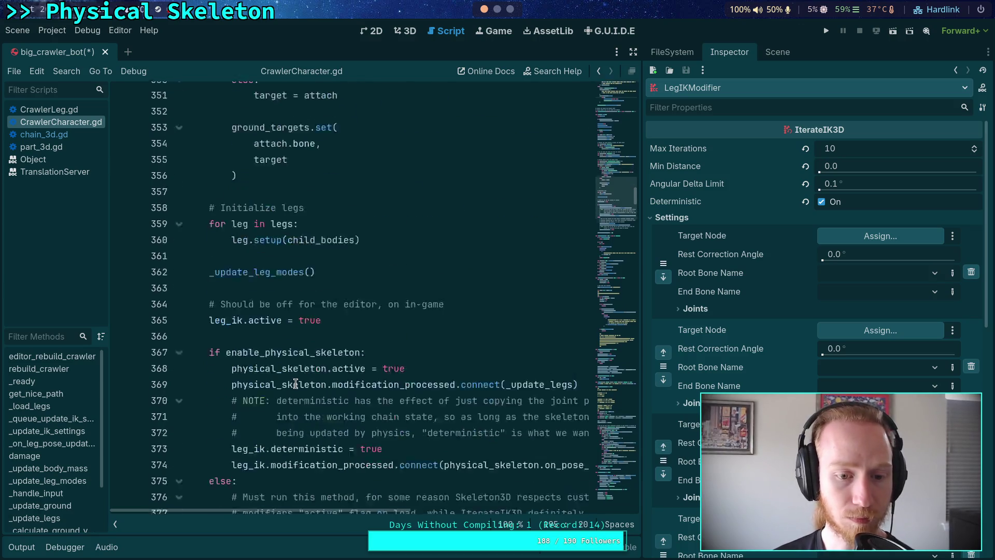
pyautogui.scroll(2, 300, 359)
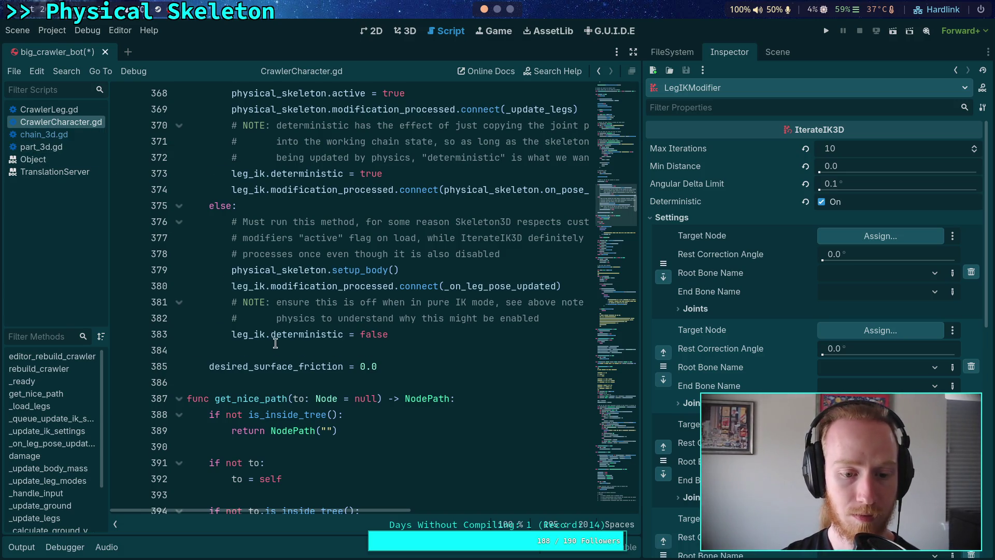
pyautogui.scroll(-4, 279, 345)
pyautogui.scroll(7, 278, 345)
pyautogui.scroll(2, 278, 344)
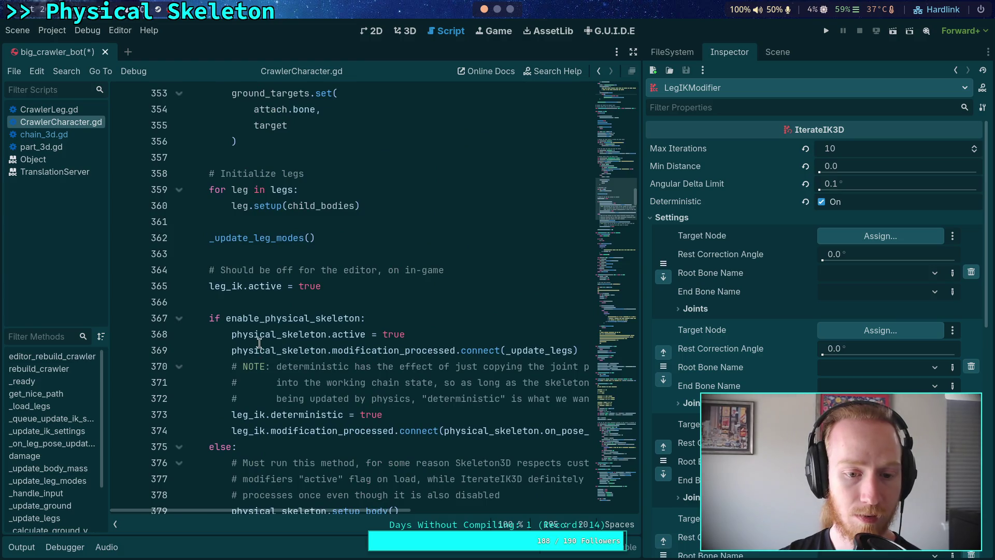
pyautogui.scroll(-2, 259, 343)
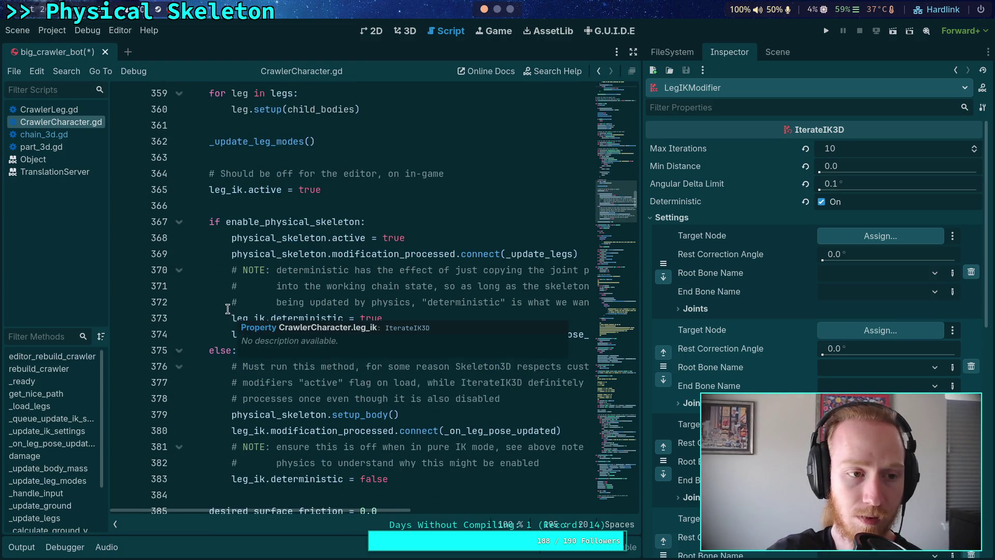
pyautogui.click(82, 135)
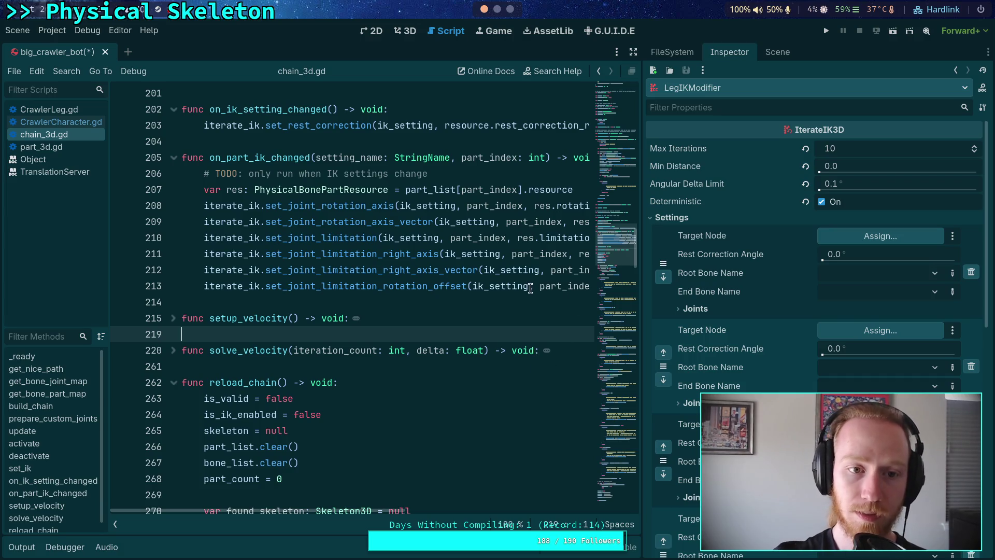
# Step: Scroll through chain_3d.gd and switch the side dock to the Scene node tree
pyautogui.scroll(3, 534, 342)
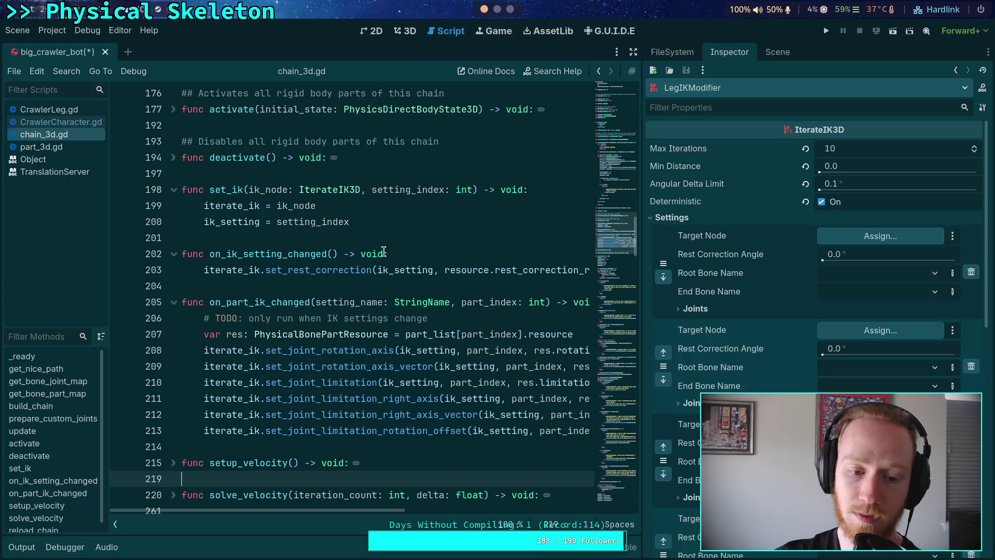
pyautogui.scroll(-15, 383, 252)
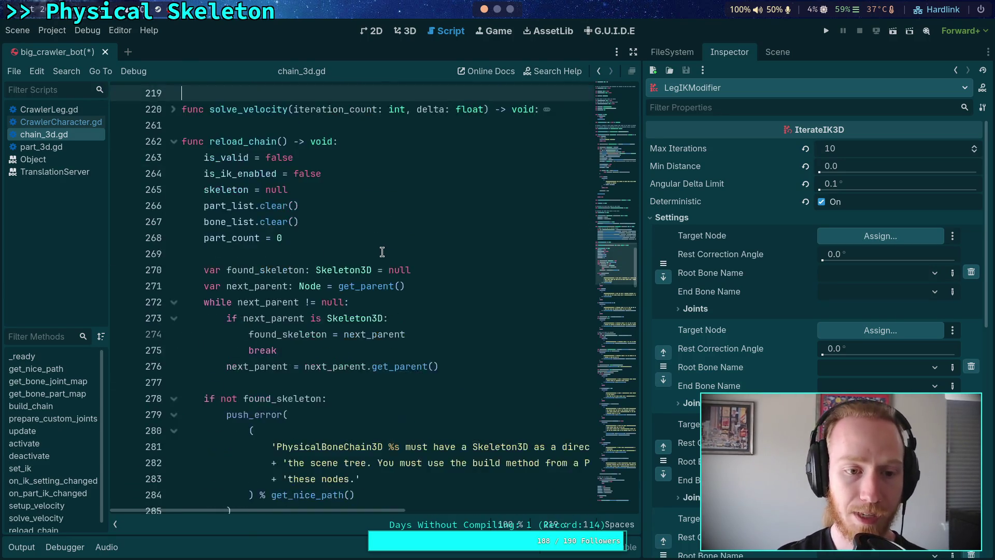
pyautogui.scroll(-12, 435, 289)
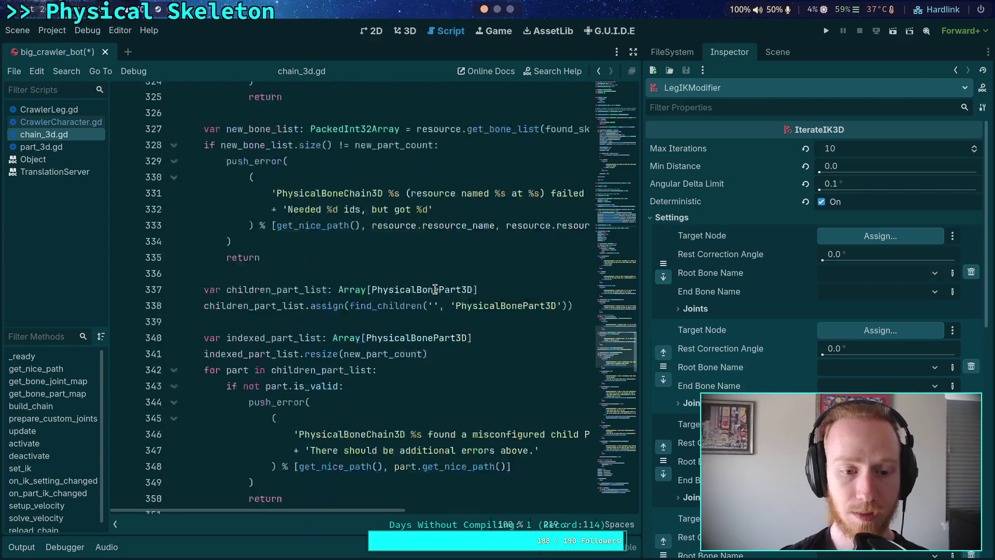
pyautogui.scroll(-5, 588, 242)
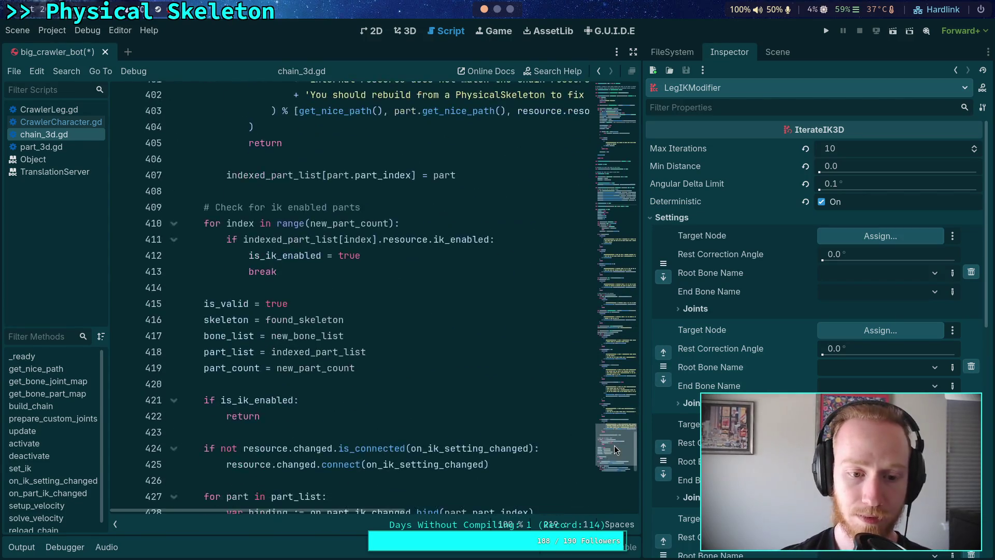
pyautogui.moveTo(614, 446)
pyautogui.mouseDown()
pyautogui.moveTo(620, 263)
pyautogui.moveTo(622, 459)
pyautogui.moveTo(626, 230)
pyautogui.mouseUp()
pyautogui.scroll(-2, 352, 228)
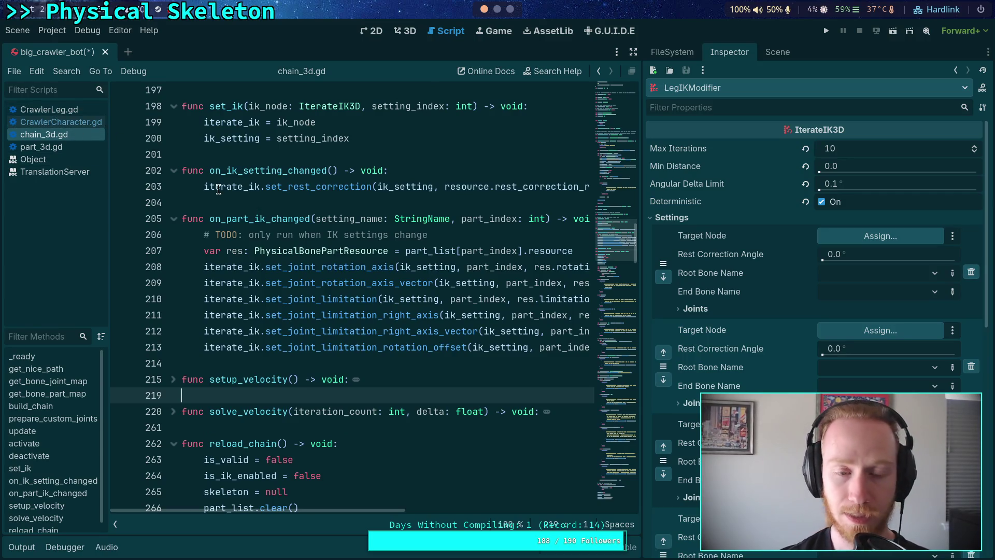
pyautogui.click(773, 56)
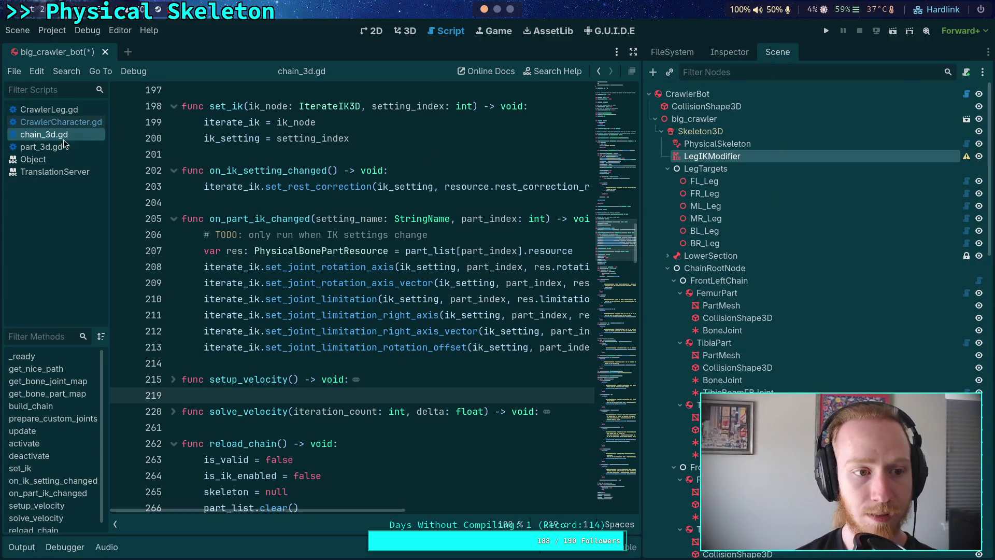
# Step: Use Lookup Symbol on the reload_chain() call to reach its definition, and fold it
pyautogui.scroll(20, 292, 218)
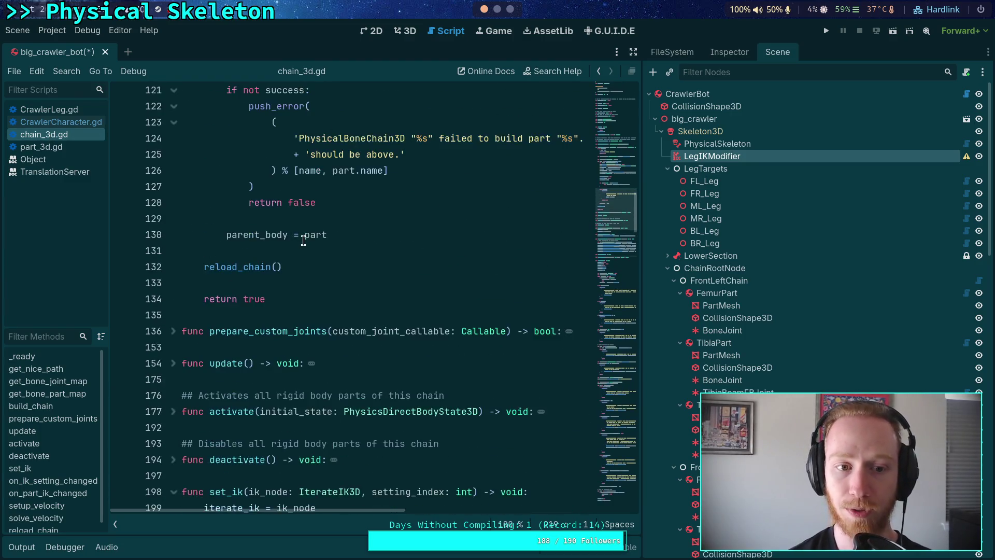
pyautogui.scroll(9, 298, 264)
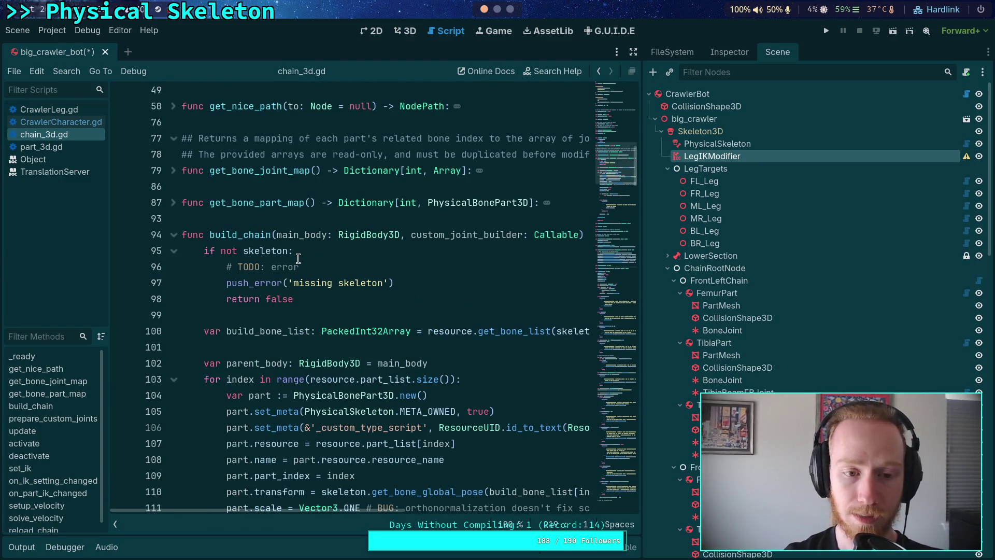
pyautogui.scroll(-10, 298, 258)
pyautogui.click(240, 267)
pyautogui.rightClick(240, 267)
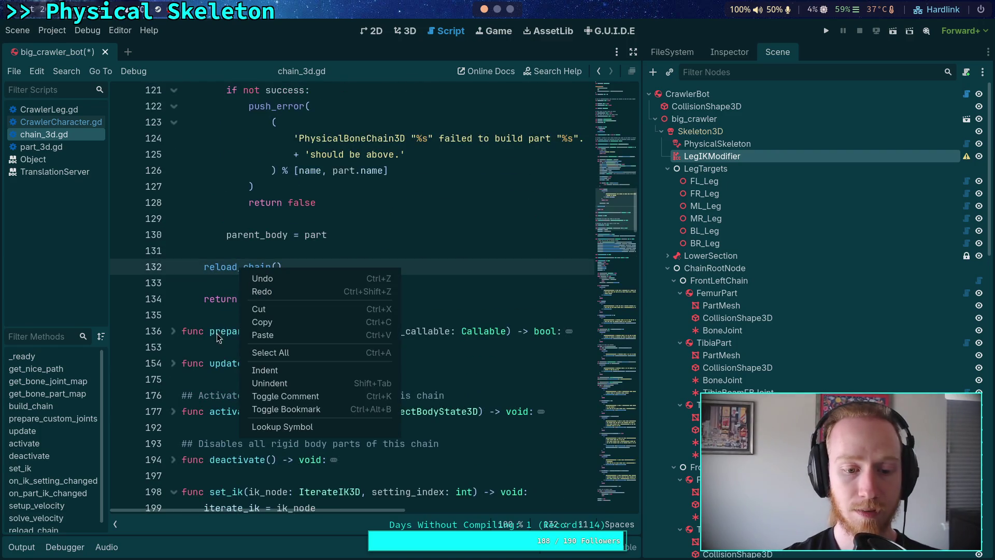
pyautogui.click(280, 429)
pyautogui.scroll(1, 291, 334)
pyautogui.click(174, 350)
# Step: Re-check and fold reload_chain again, then add a new indented line at the end of set_ik
pyautogui.scroll(2, 256, 342)
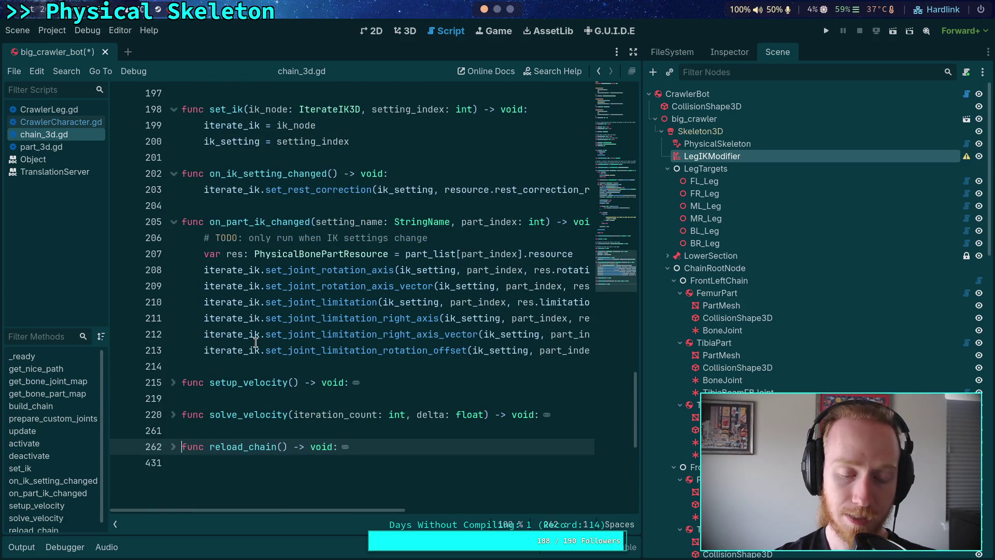
pyautogui.scroll(-1, 255, 342)
pyautogui.scroll(2, 264, 337)
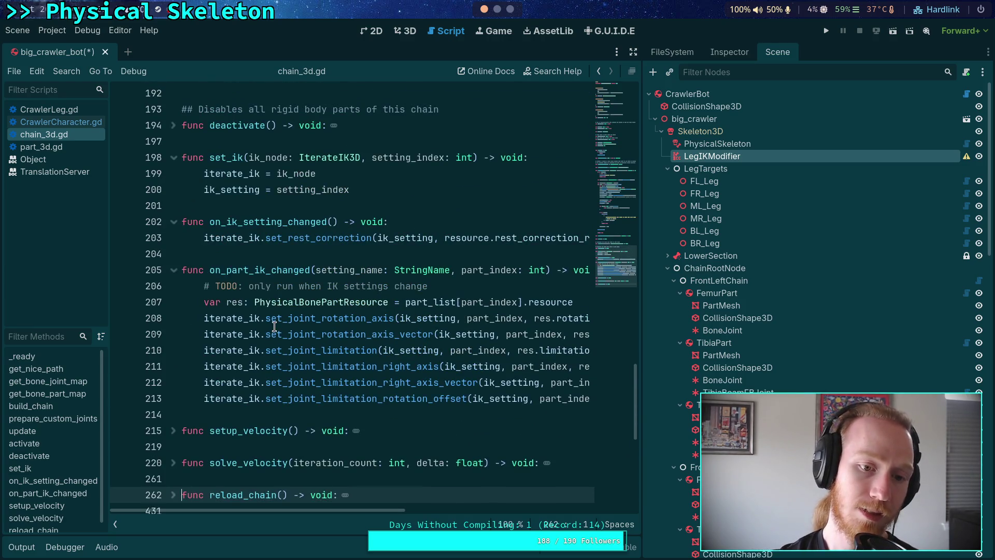
pyautogui.scroll(-3, 276, 323)
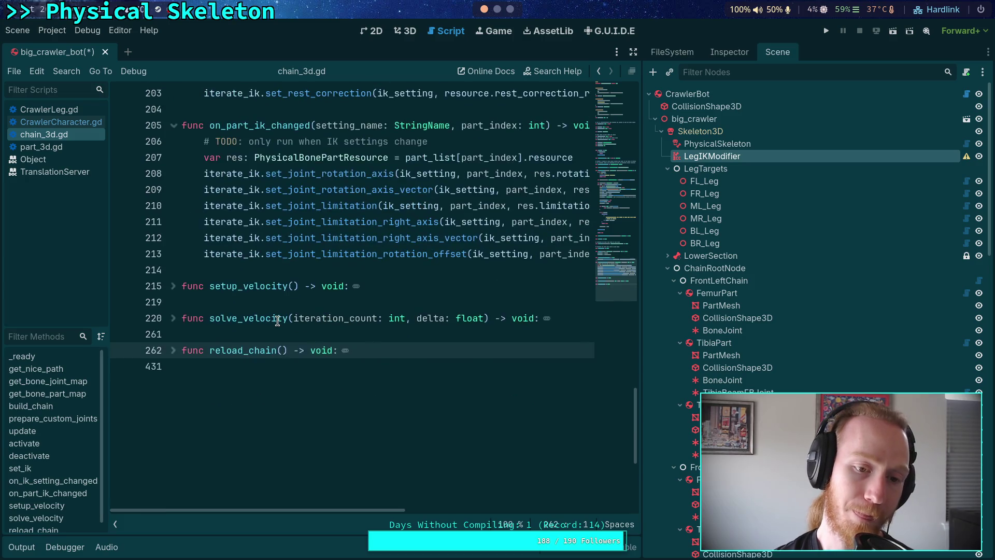
pyautogui.click(173, 351)
pyautogui.scroll(-4, 221, 322)
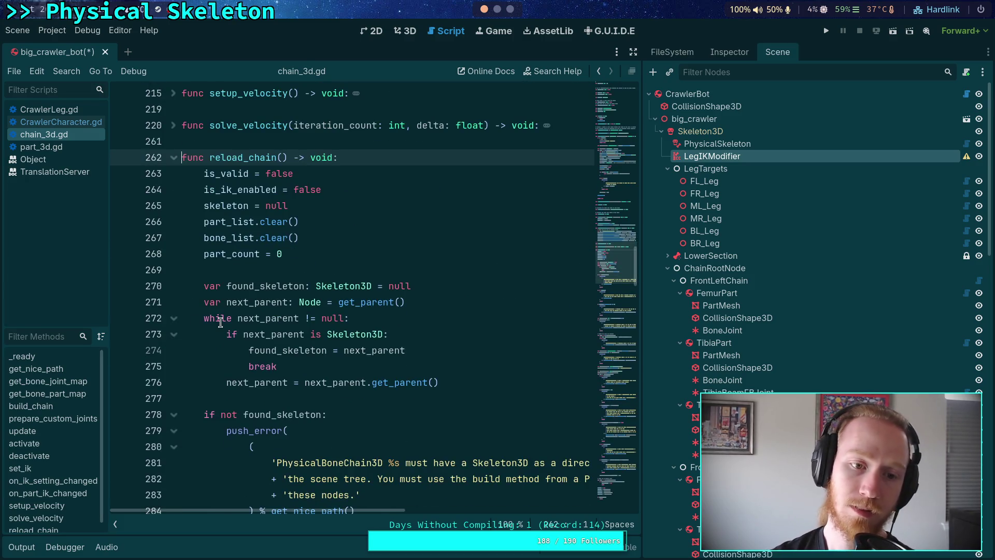
pyautogui.scroll(4, 221, 322)
pyautogui.click(173, 349)
pyautogui.scroll(3, 211, 323)
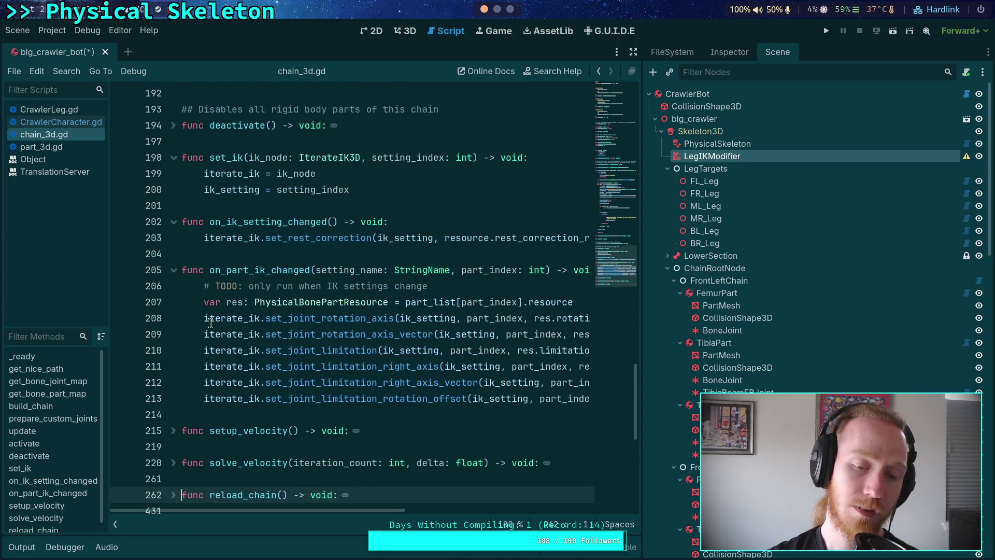
pyautogui.scroll(2, 210, 322)
pyautogui.scroll(-1, 211, 323)
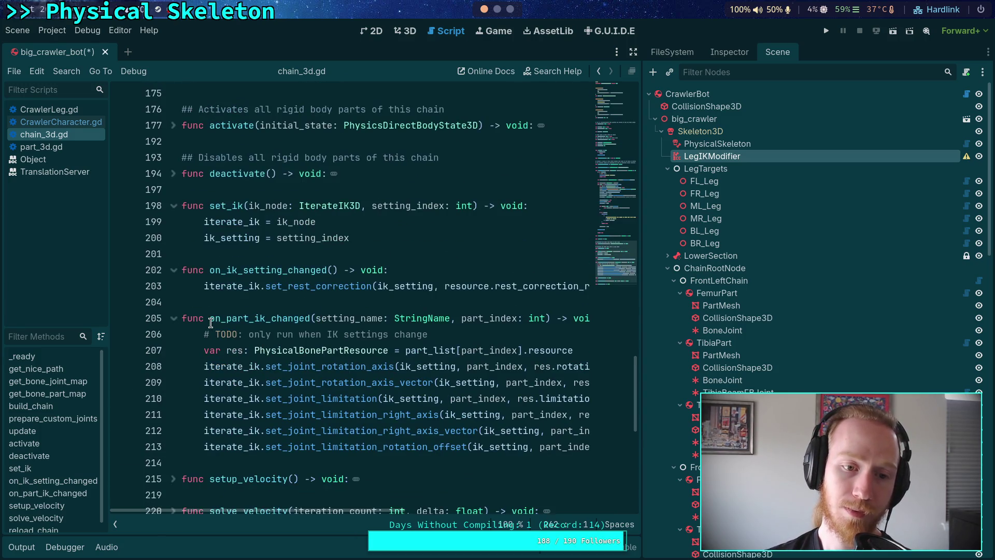
pyautogui.click(407, 237)
pyautogui.press('Return')
pyautogui.press('Return')
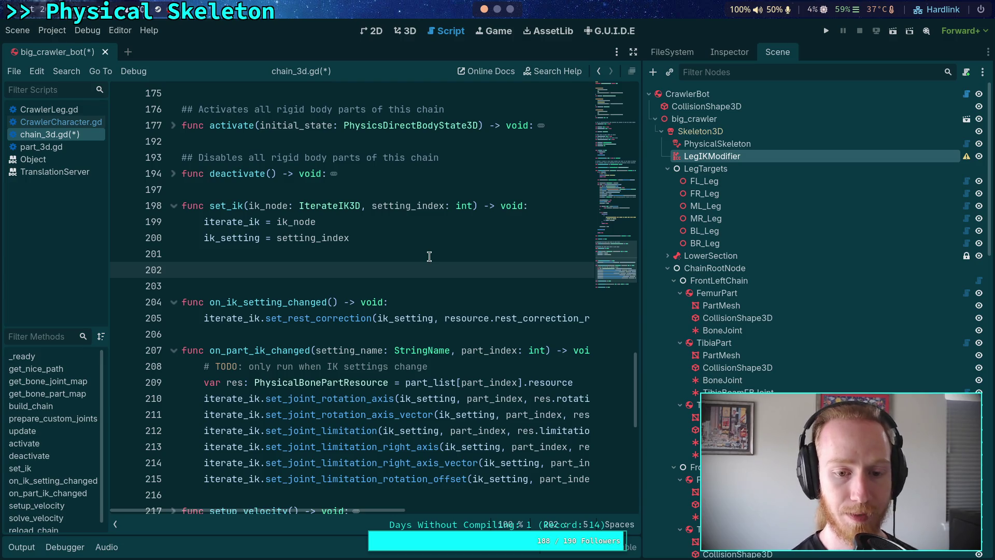
# Step: In set_ik, add a loop over part_list calling on_part_ik_changed(ik_setting, part.part_index)
pyautogui.scroll(-1, 429, 256)
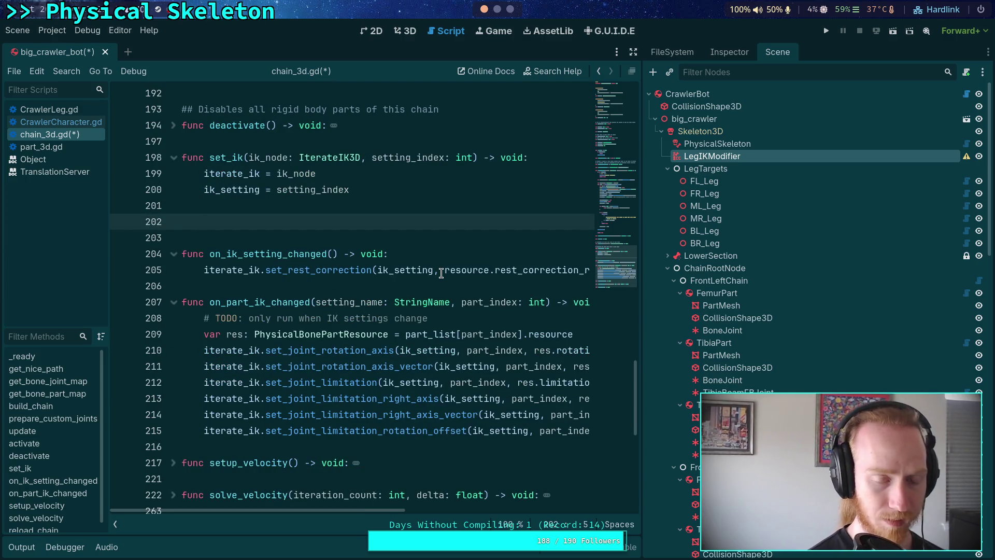
pyautogui.write('or part in part_')
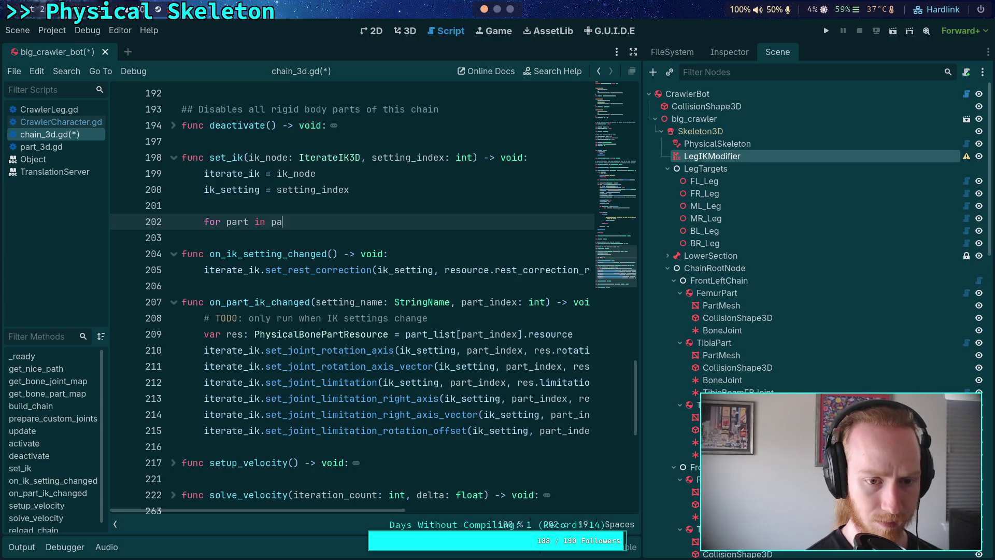
pyautogui.write('list:')
pyautogui.press('Return')
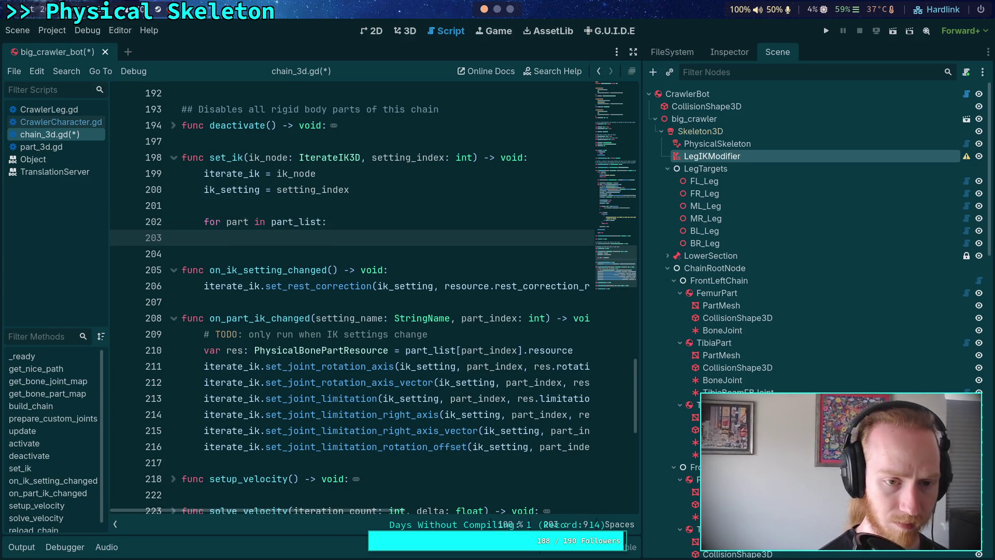
pyautogui.write('on_pa')
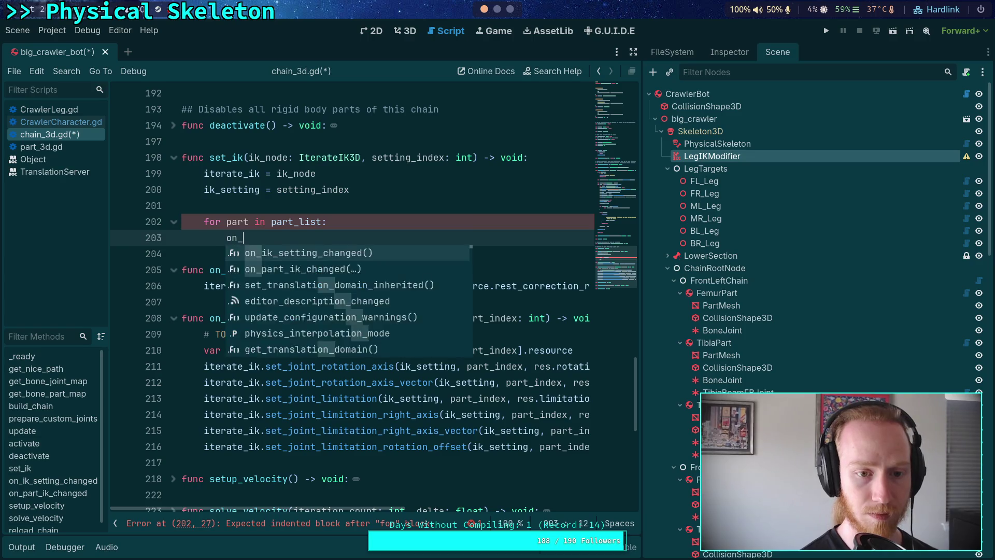
pyautogui.press('Return')
pyautogui.write('i')
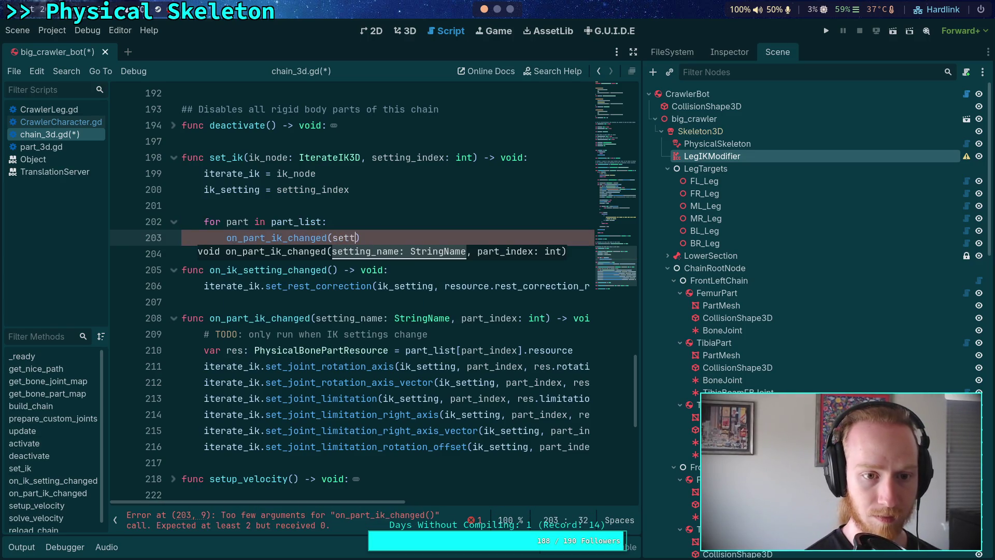
pyautogui.press('Escape')
pyautogui.write('k')
pyautogui.press('Return')
pyautogui.write(', ')
pyautogui.write('part.part')
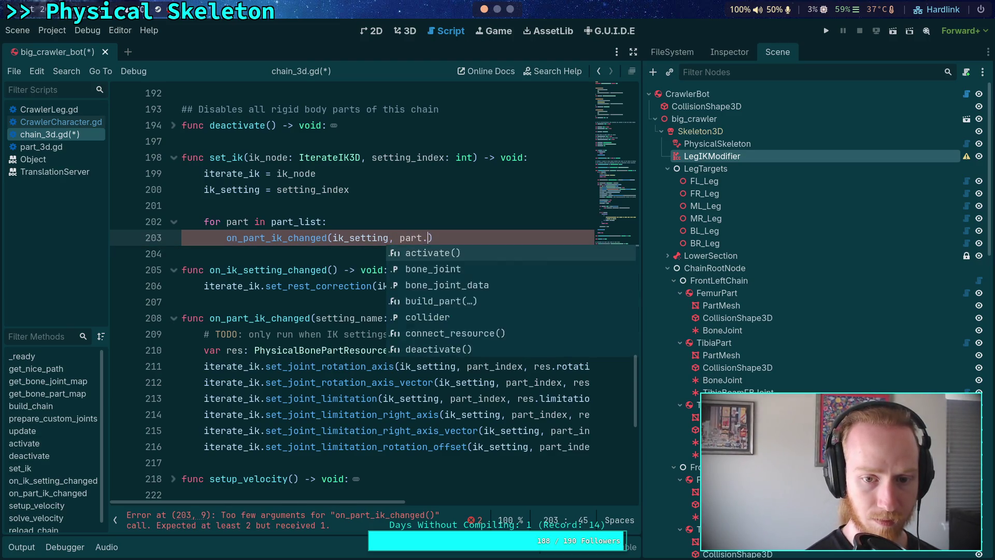
pyautogui.press('Return')
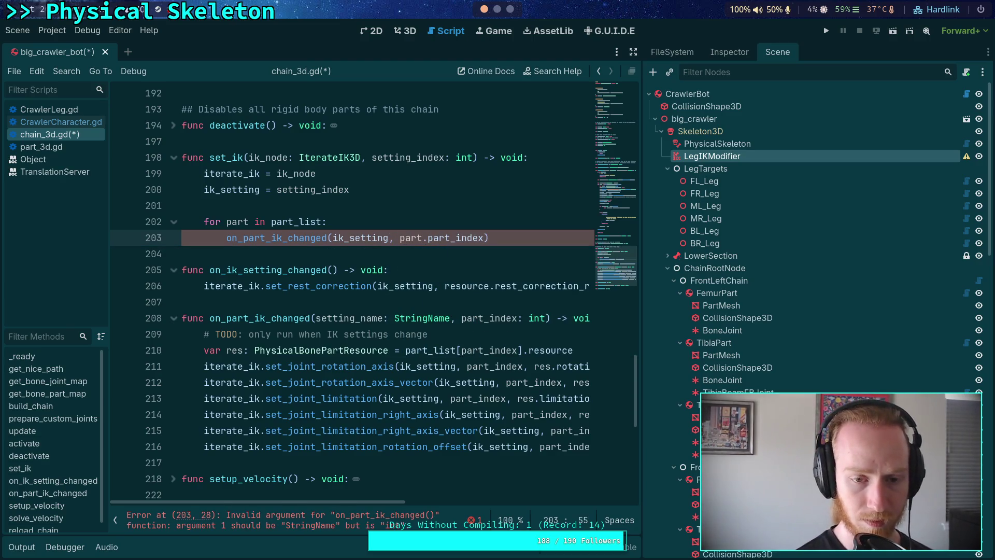
# Step: Replace the ik_setting argument with '' and save chain_3d.gd
pyautogui.doubleClick(363, 240)
pyautogui.press('BackSpace')
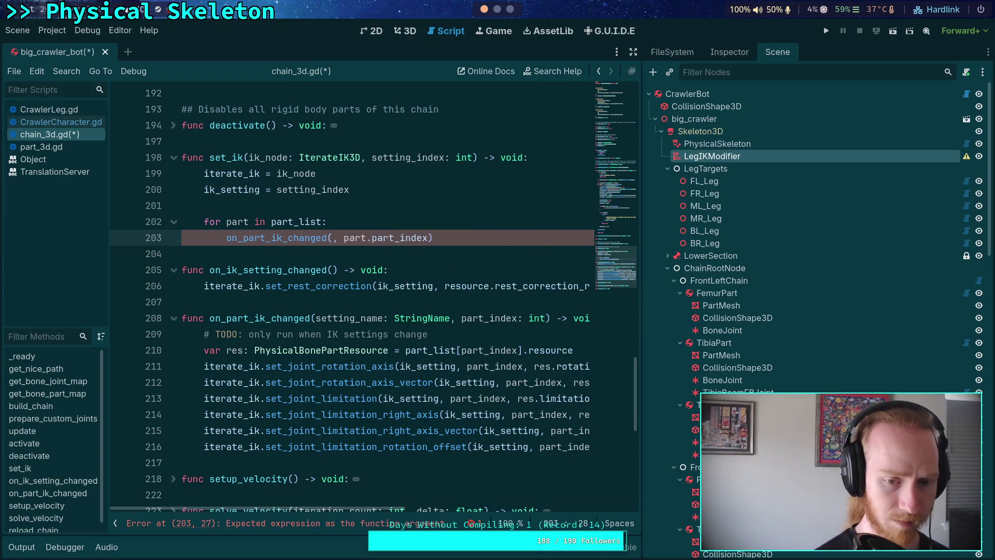
pyautogui.write("''")
pyautogui.hotkey('ctrl', 's')
pyautogui.press('Up')
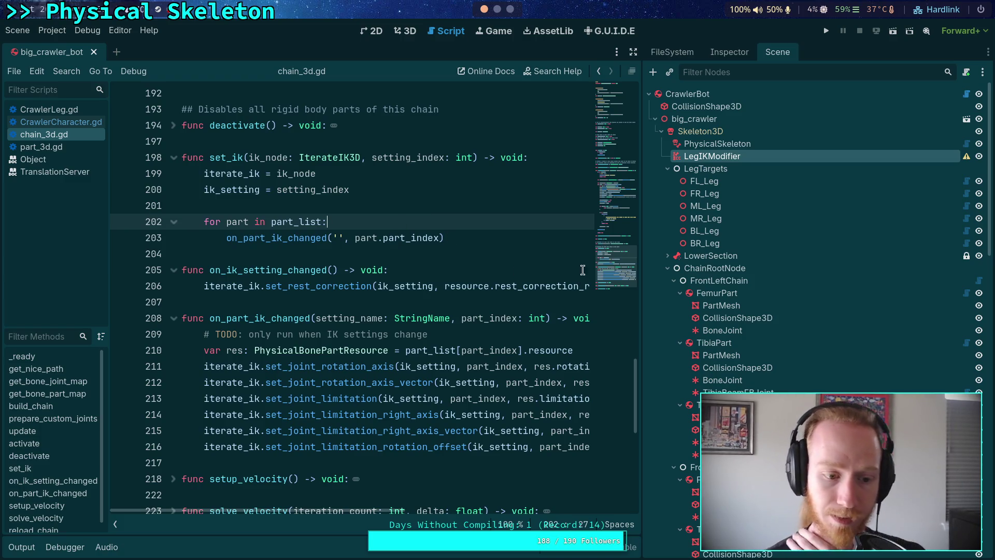
pyautogui.click(408, 206)
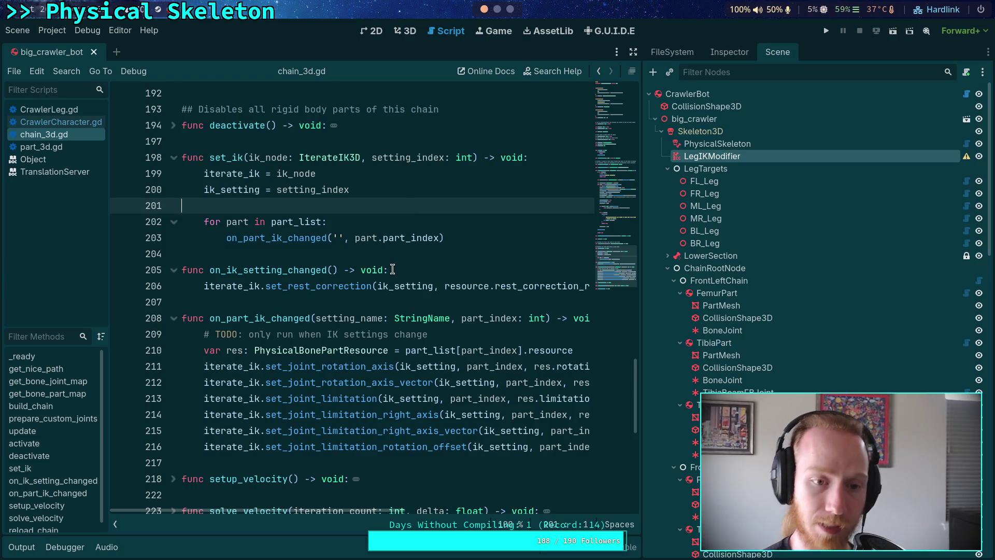
# Step: In reload_chain, add binding.call('') right after the connect call and save chain_3d.gd
pyautogui.scroll(-7, 394, 264)
pyautogui.click(172, 254)
pyautogui.scroll(-20, 284, 242)
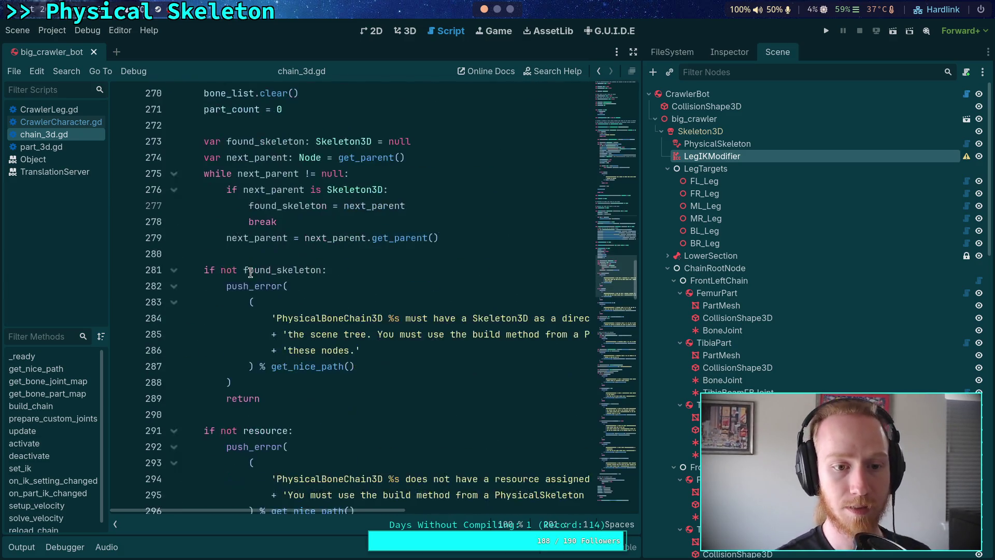
pyautogui.scroll(-20, 283, 242)
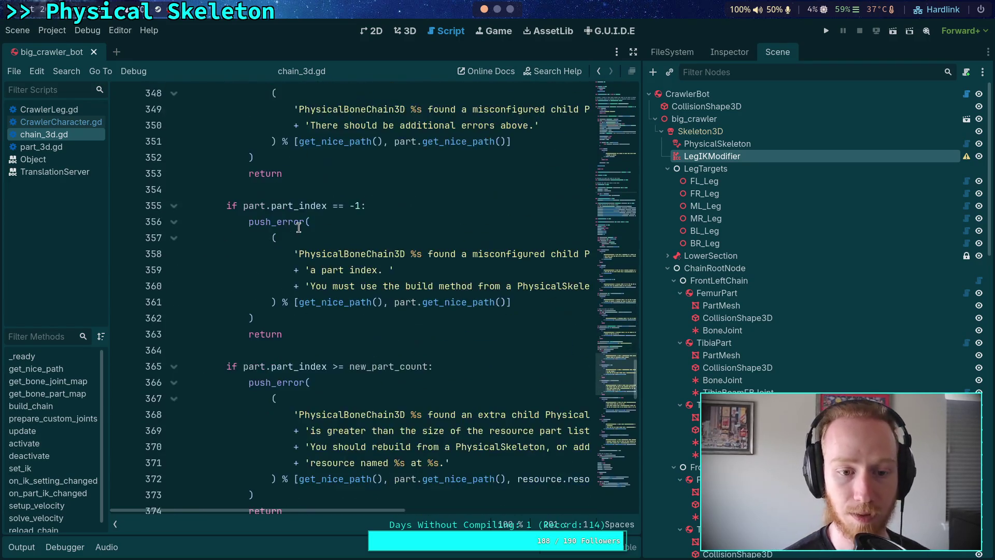
pyautogui.scroll(-11, 298, 228)
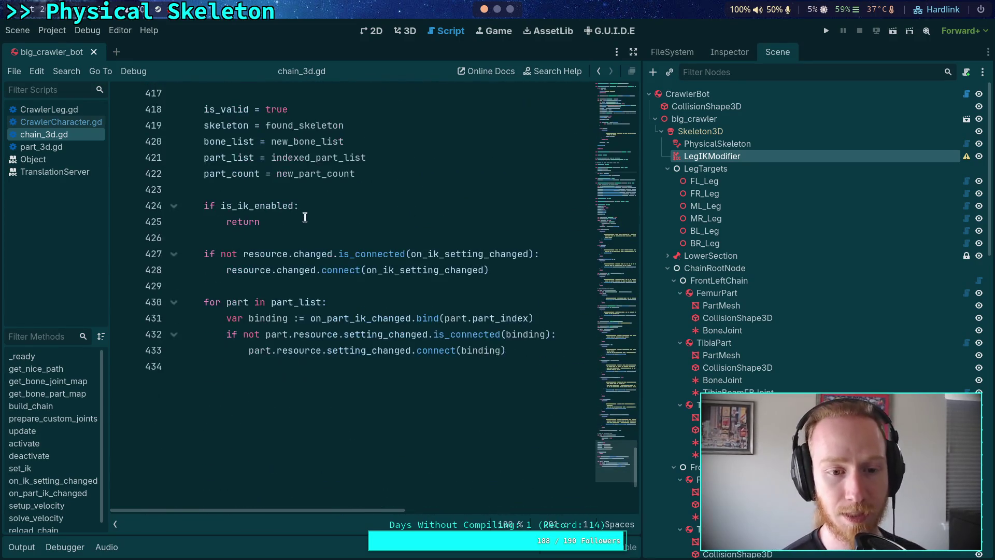
pyautogui.click(533, 352)
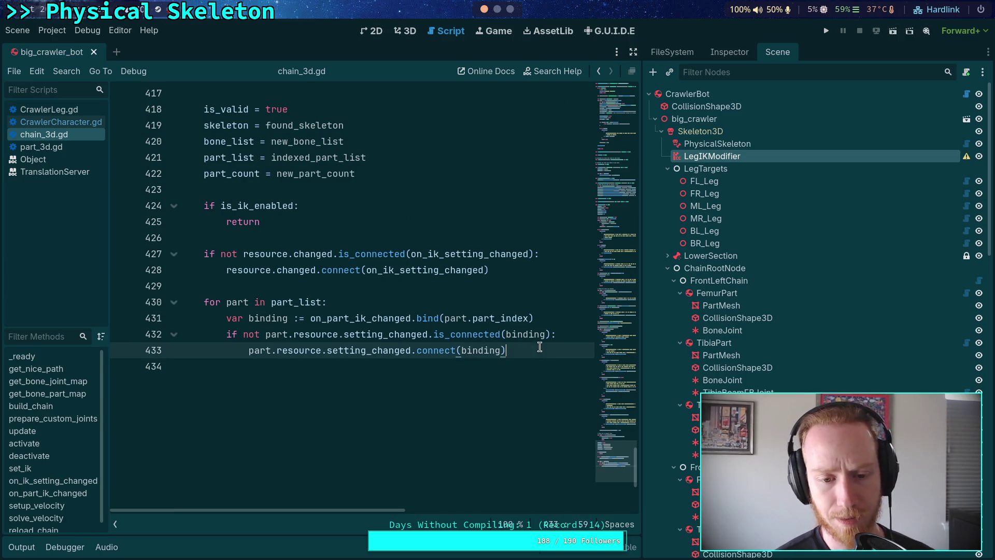
pyautogui.press('Return')
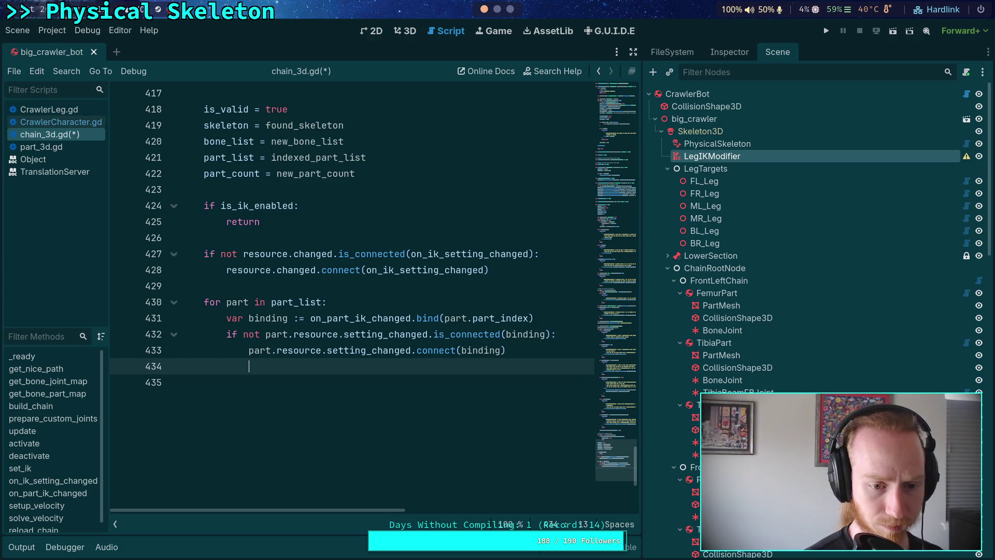
pyautogui.write('ng.call(')
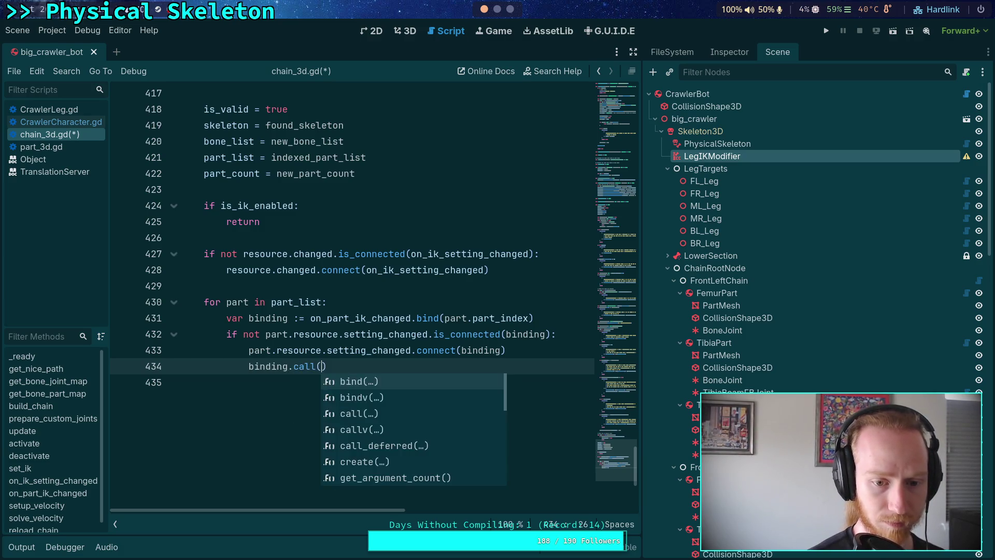
pyautogui.press('Return')
pyautogui.write("''")
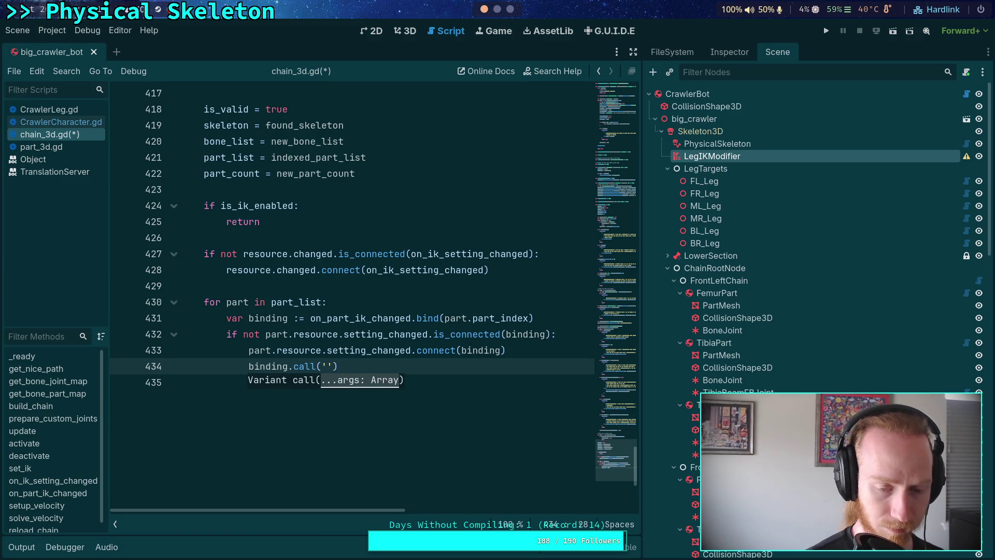
pyautogui.hotkey('ctrl', 's')
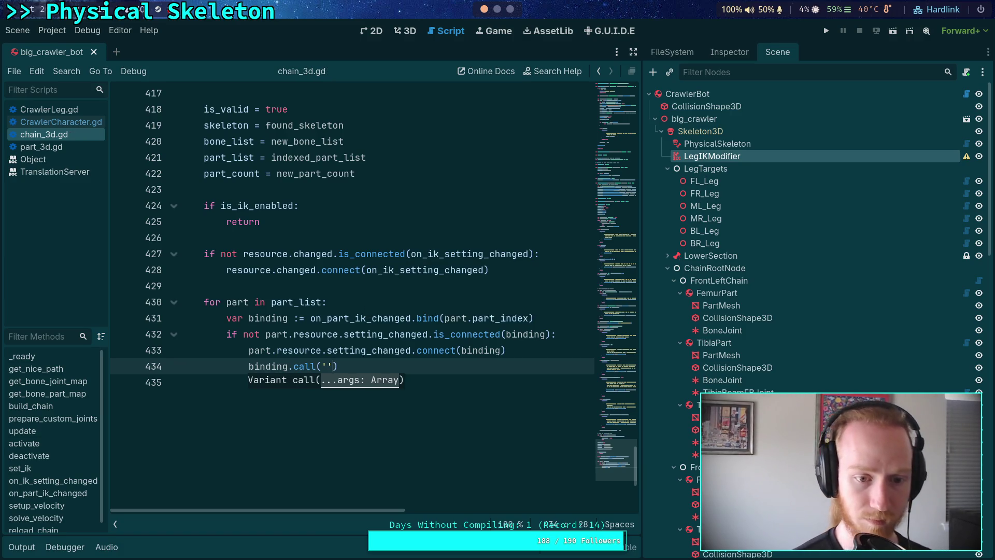
# Step: Check the Output log and LegIKModifier's IterateIK3D properties in the Inspector
pyautogui.click(556, 334)
pyautogui.click(22, 547)
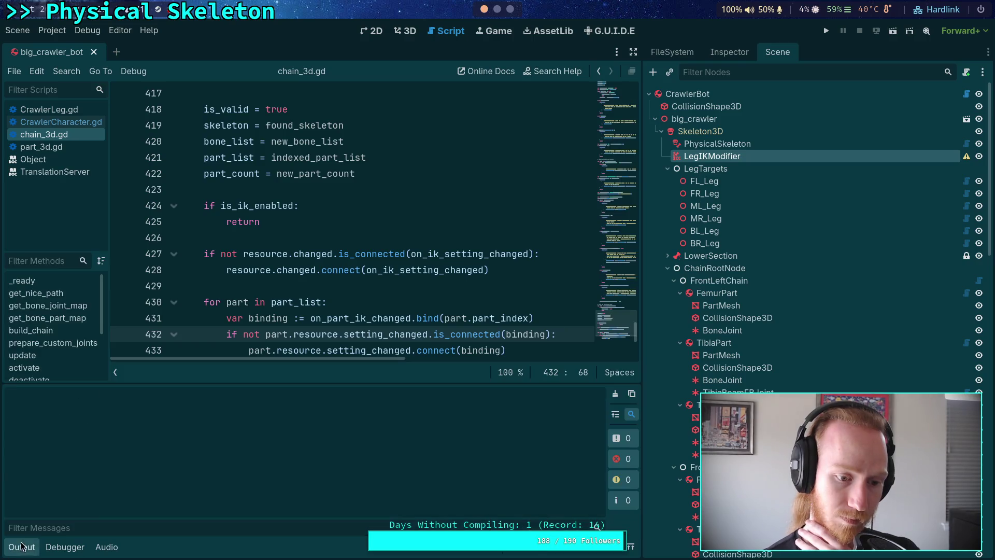
pyautogui.click(728, 53)
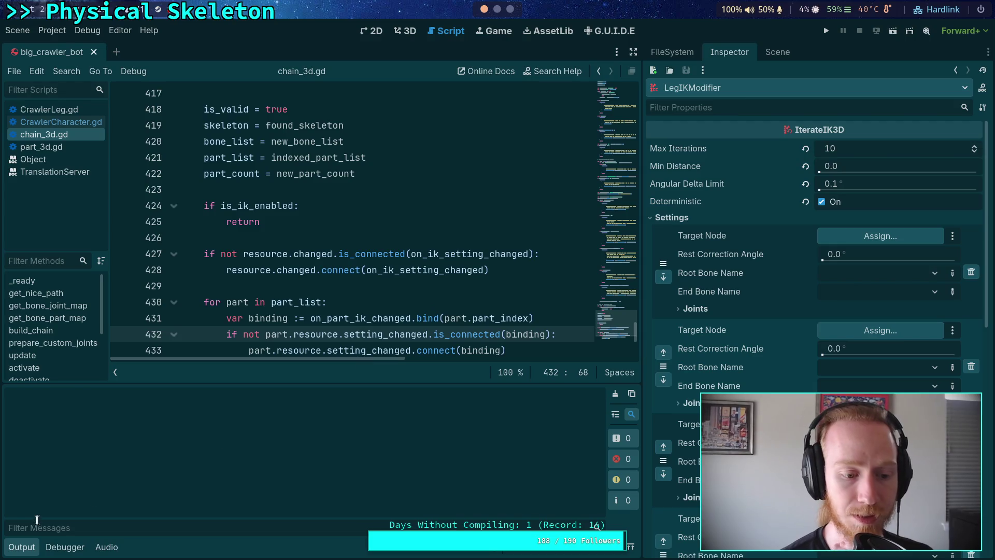
pyautogui.click(22, 549)
# Step: Fold on_part_ik_changed and switch to CrawlerCharacter.gd's leg setup code
pyautogui.click(616, 255)
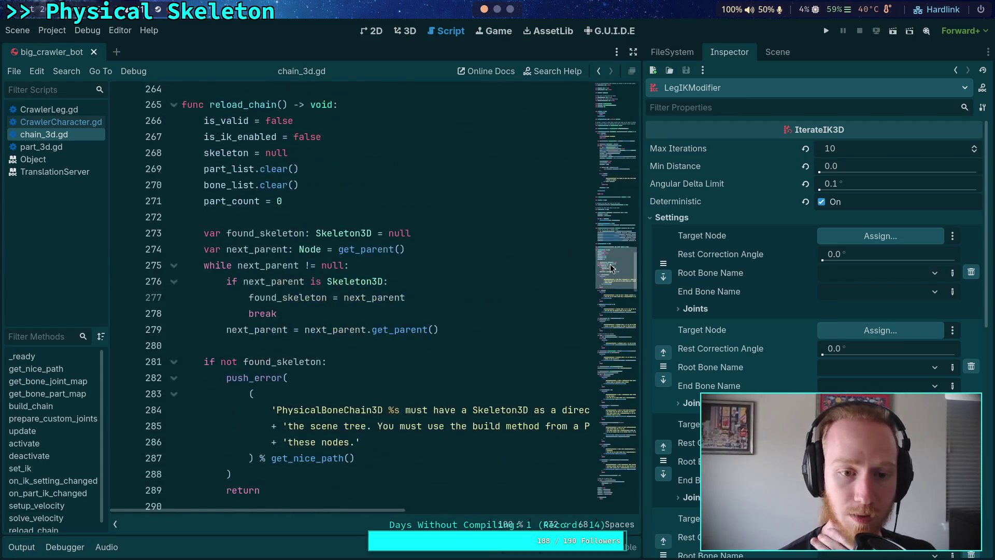
pyautogui.moveTo(610, 251); pyautogui.dragTo(621, 233)
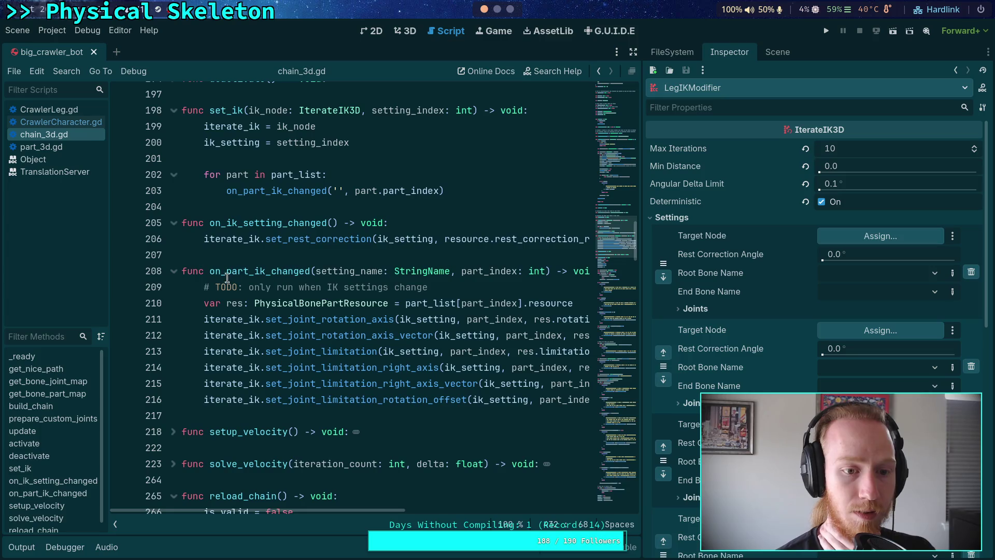
pyautogui.click(174, 271)
pyautogui.click(61, 122)
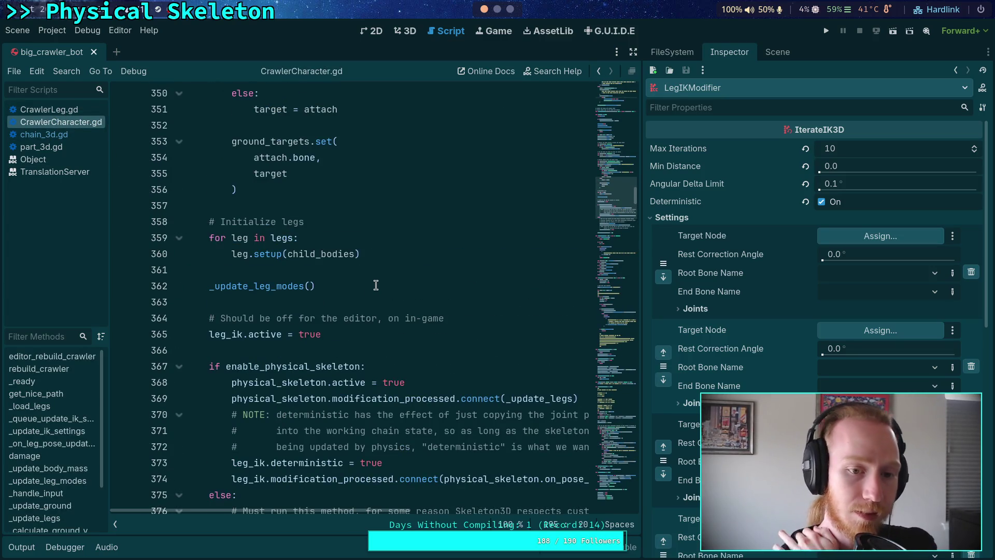
# Step: Add a new line in the legs loop that calls leg_ik.set_target_node
pyautogui.moveTo(266, 252)
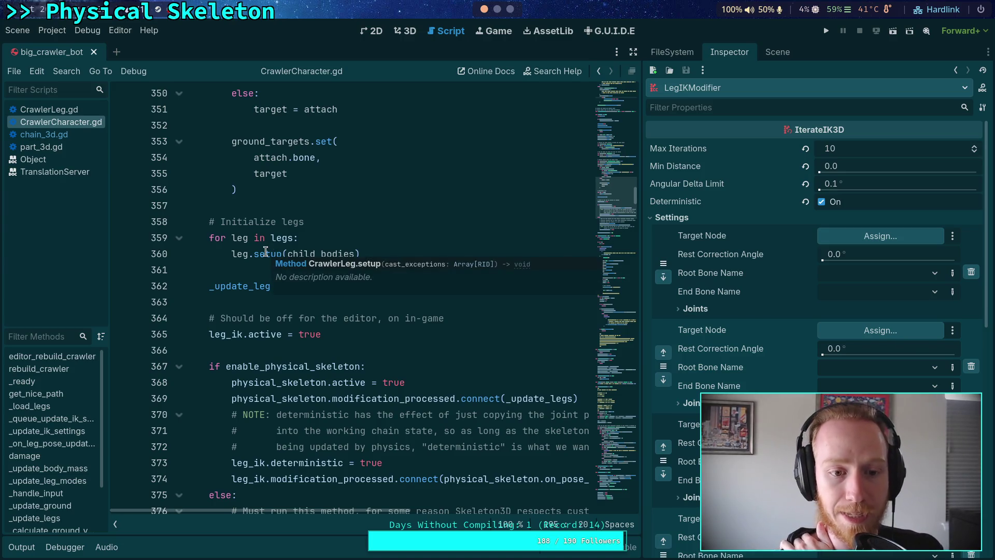
pyautogui.click(266, 252)
pyautogui.click(462, 252)
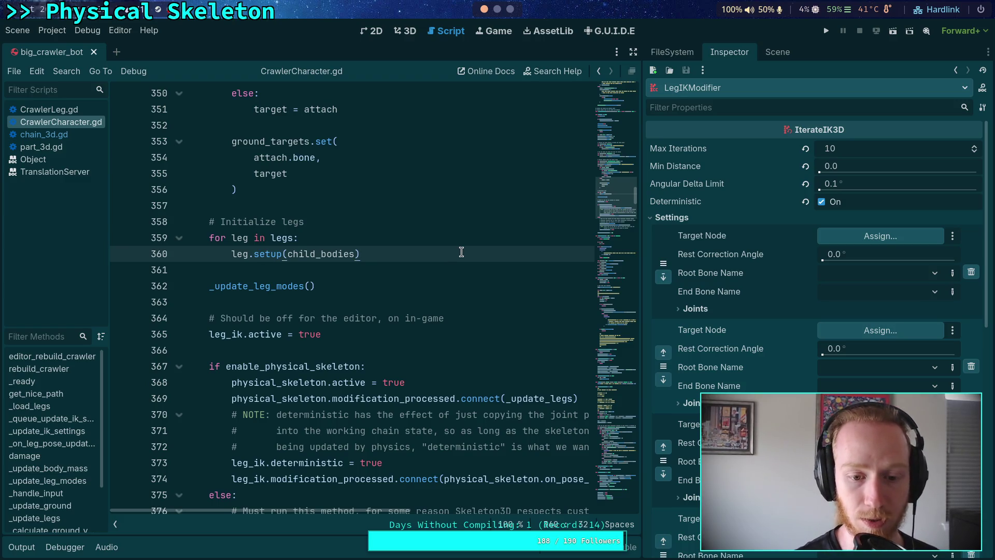
pyautogui.press('Return')
pyautogui.scroll(2, 456, 254)
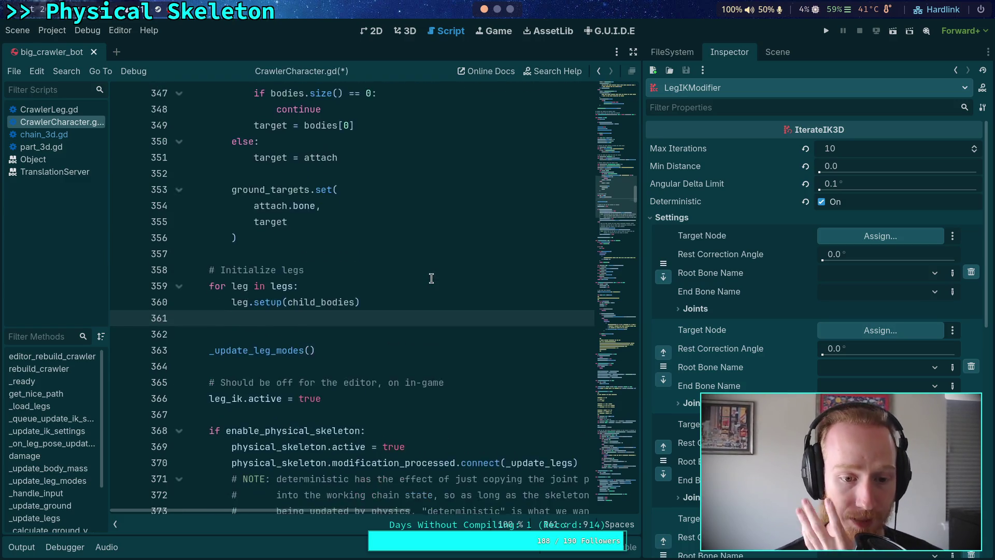
pyautogui.scroll(1, 431, 279)
pyautogui.scroll(-2, 432, 273)
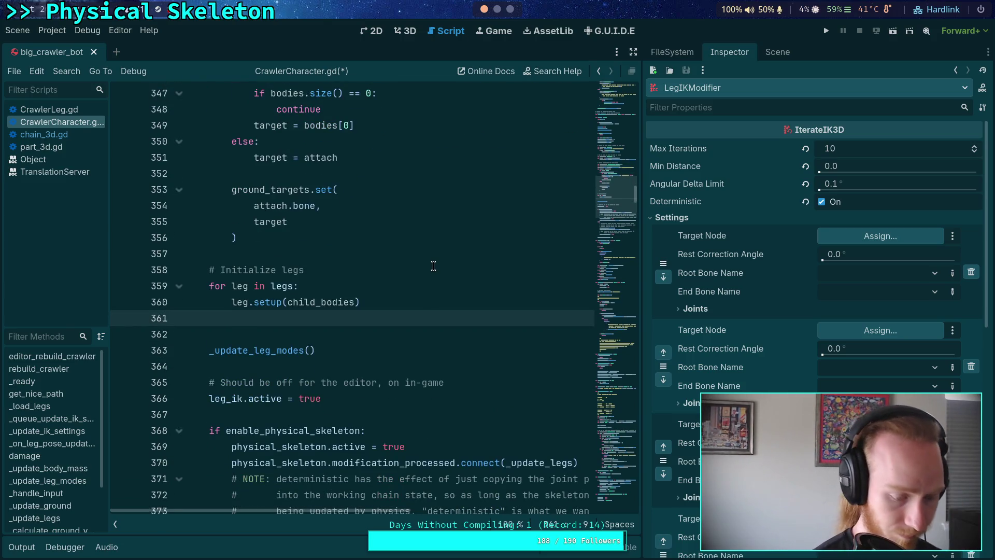
pyautogui.write('leg')
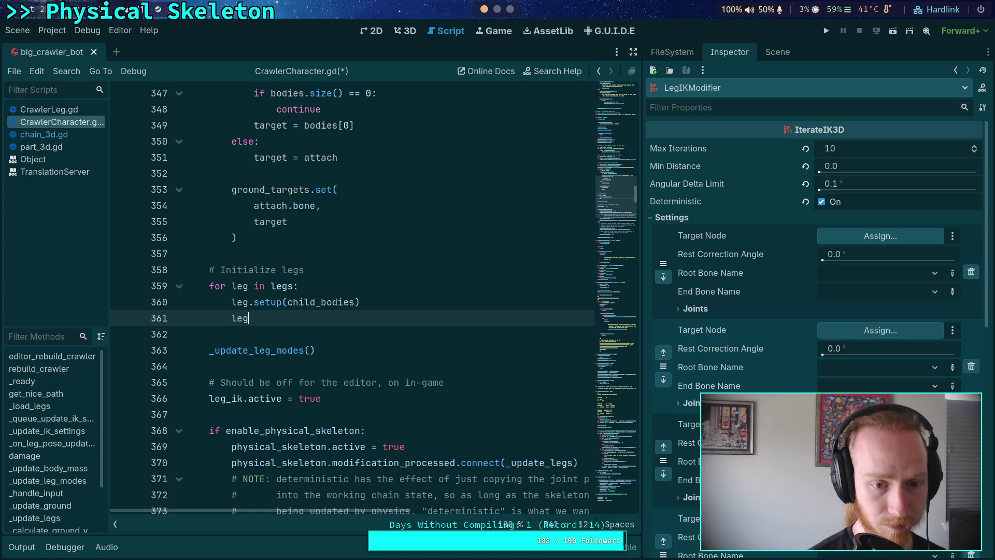
pyautogui.press('Down')
pyautogui.press('Down')
pyautogui.press('Down')
pyautogui.press('Return')
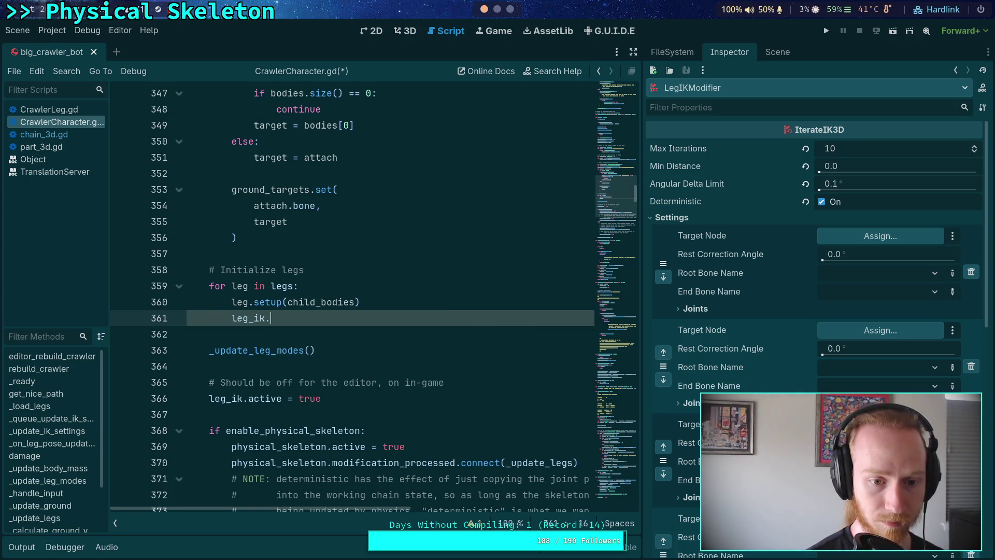
pyautogui.write('.tar')
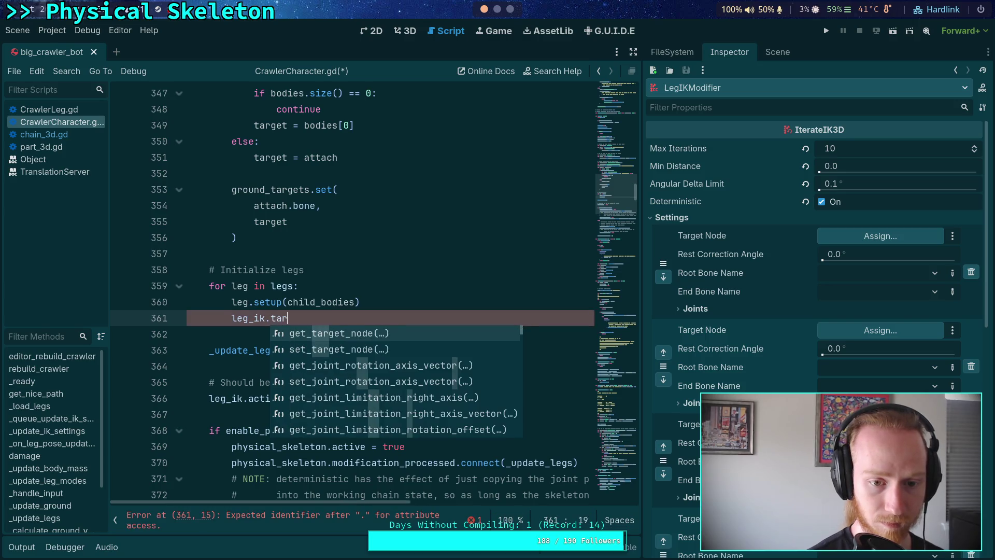
pyautogui.press('Down')
pyautogui.press('Return')
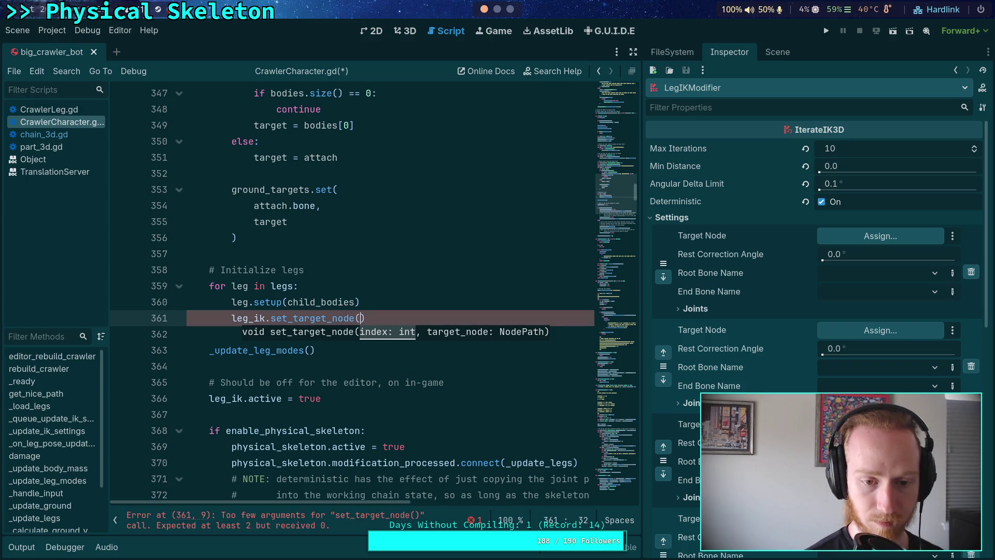
# Step: Pass leg.index and leg.target.get_path() as its arguments and save CrawlerCharacter.gd
pyautogui.write('eg.index, ')
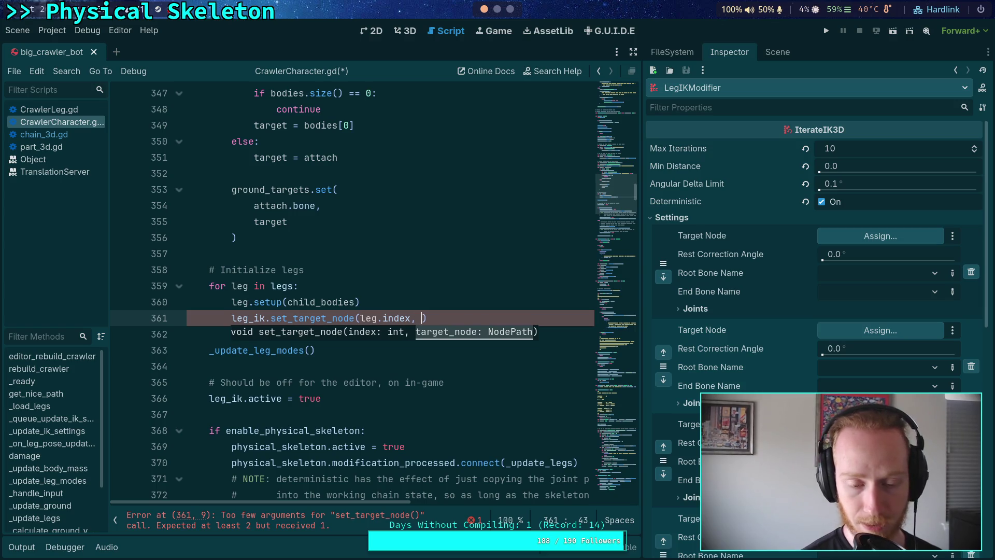
pyautogui.write('leg.tar')
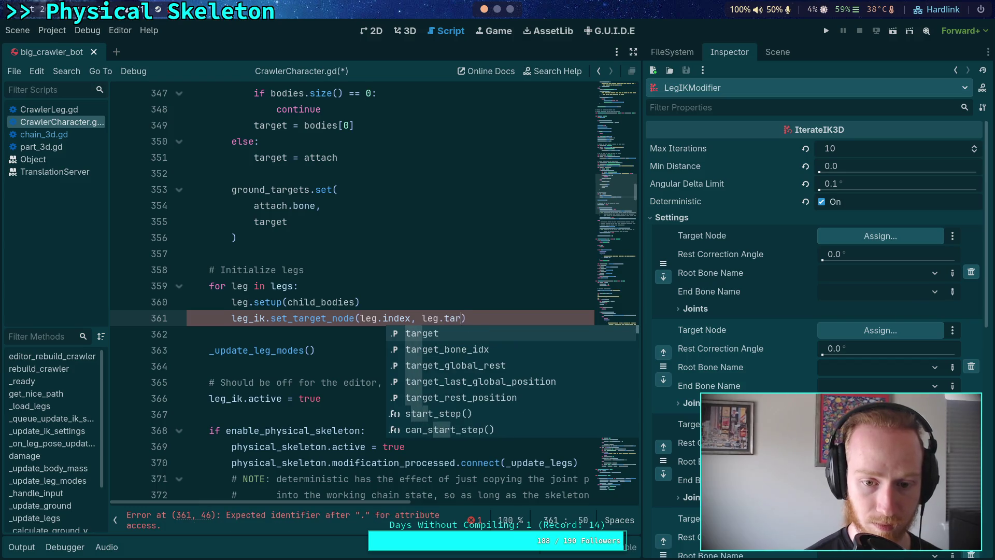
pyautogui.press('Return')
pyautogui.write('.n')
pyautogui.press('BackSpace')
pyautogui.write('get_path')
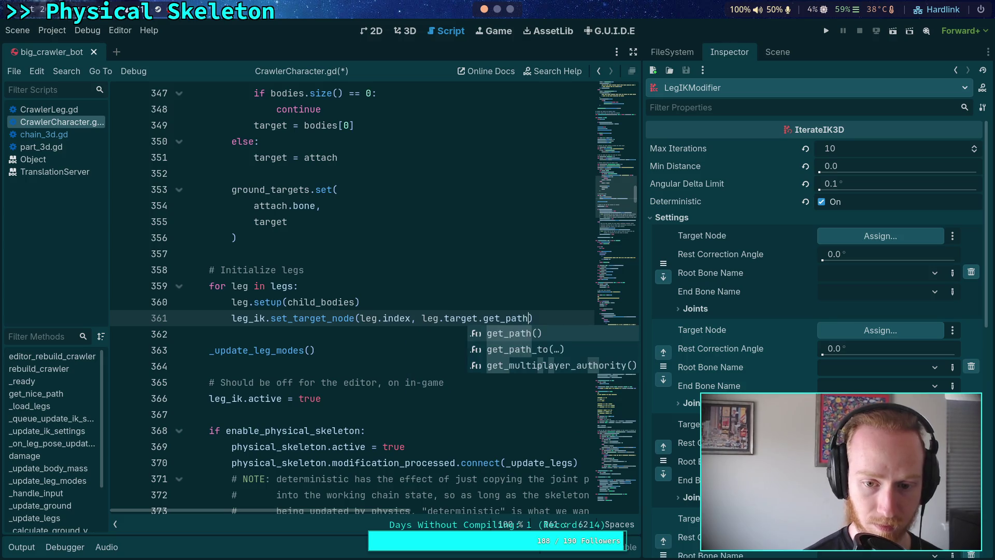
pyautogui.press('Return')
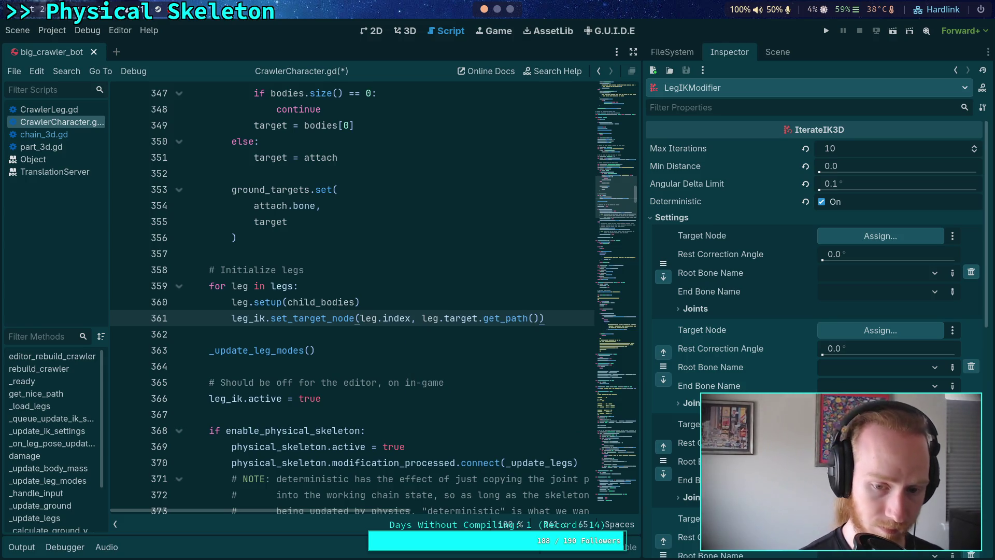
pyautogui.hotkey('ctrl', 's')
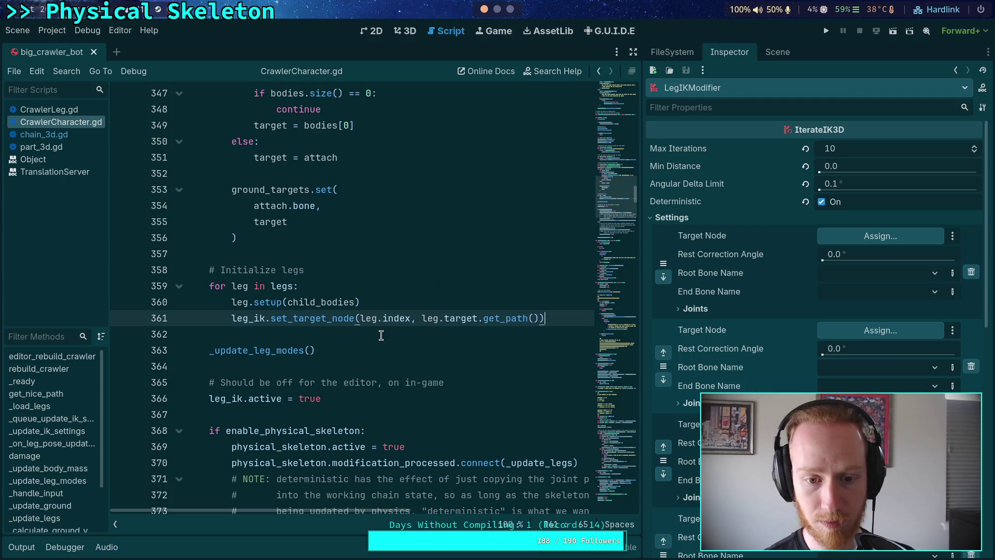
# Step: Replace leg.target.get_path() on line 361 with leg_ik.get_path_to(leg.target) and save
pyautogui.click(378, 334)
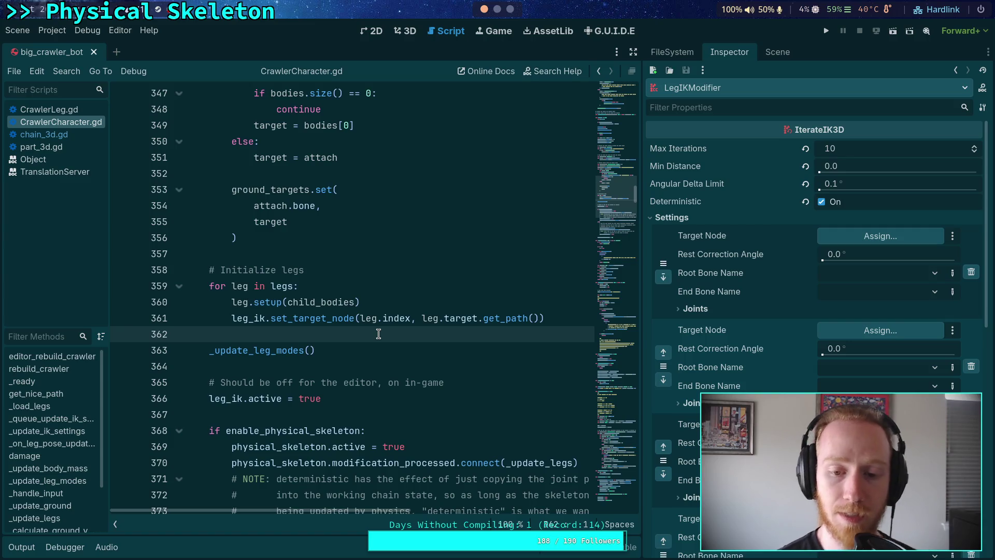
pyautogui.moveTo(422, 318)
pyautogui.mouseDown()
pyautogui.moveTo(531, 319)
pyautogui.moveTo(475, 319)
pyautogui.mouseUp()
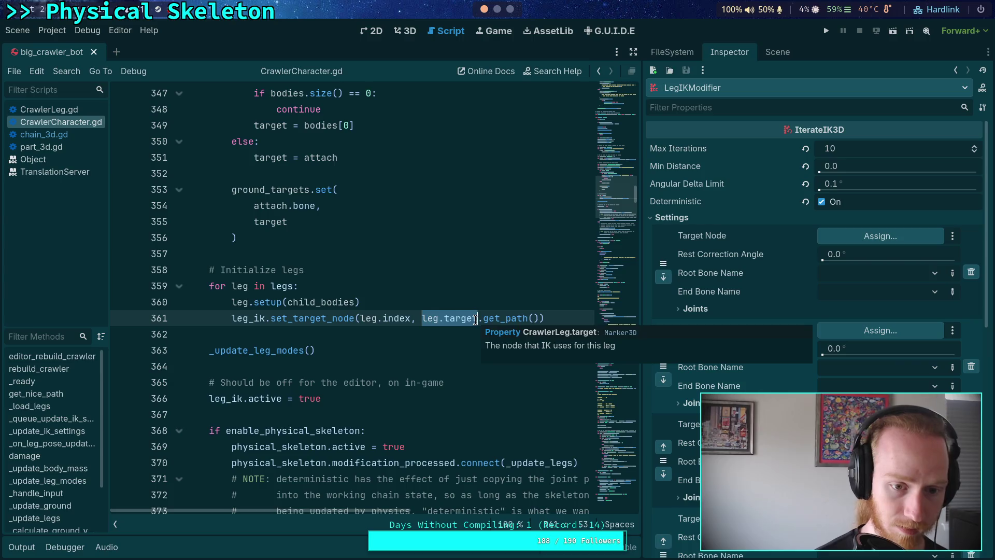
pyautogui.write('leg_ik.set')
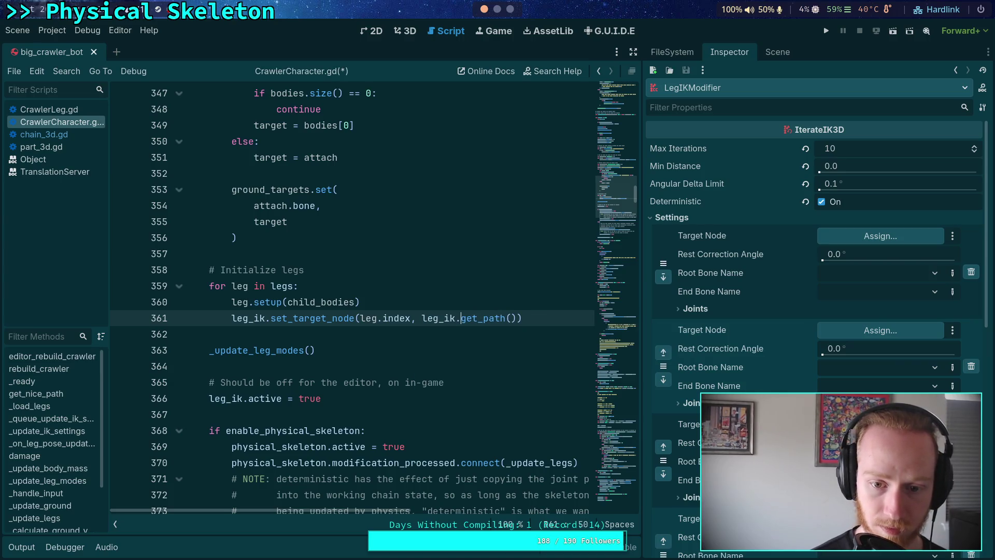
pyautogui.write('_to')
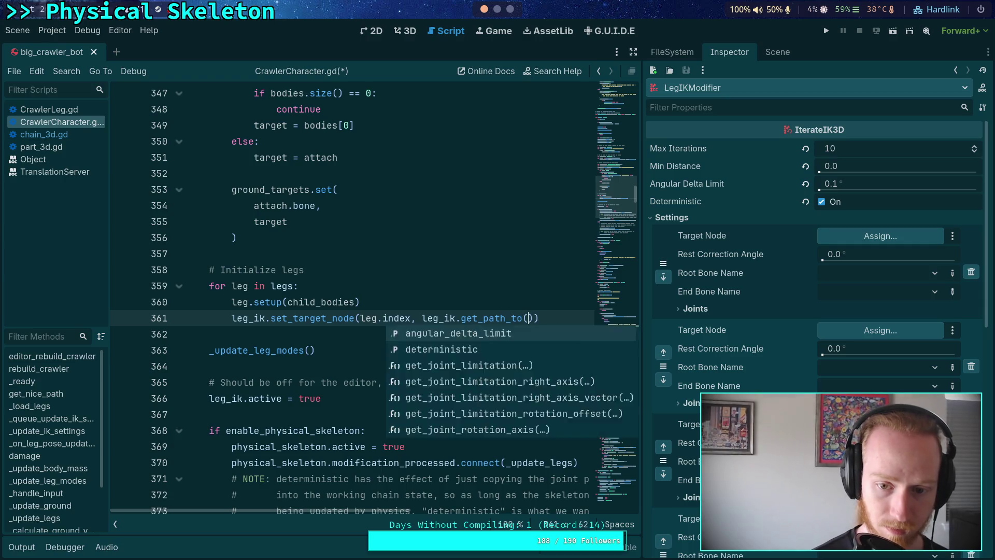
pyautogui.press('Return')
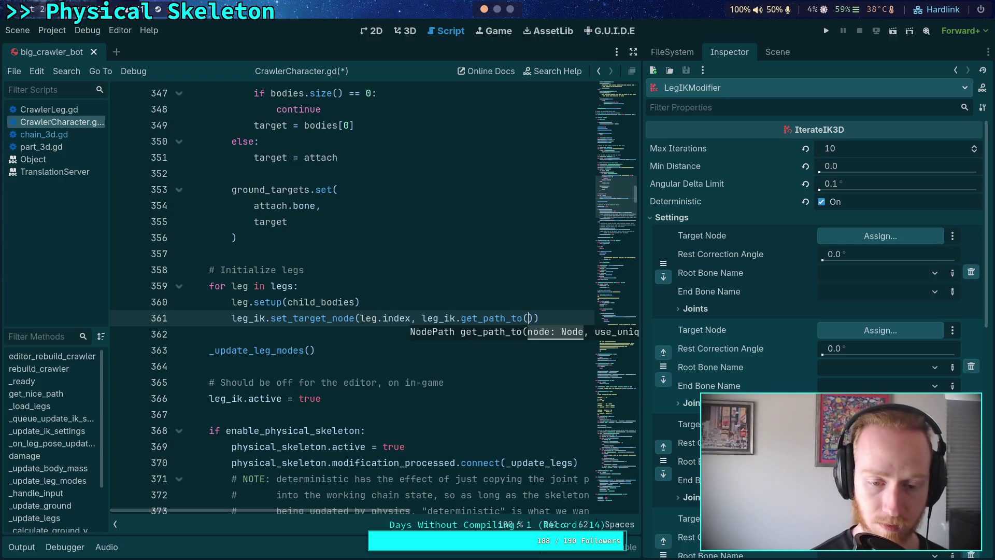
pyautogui.write('leg.tar')
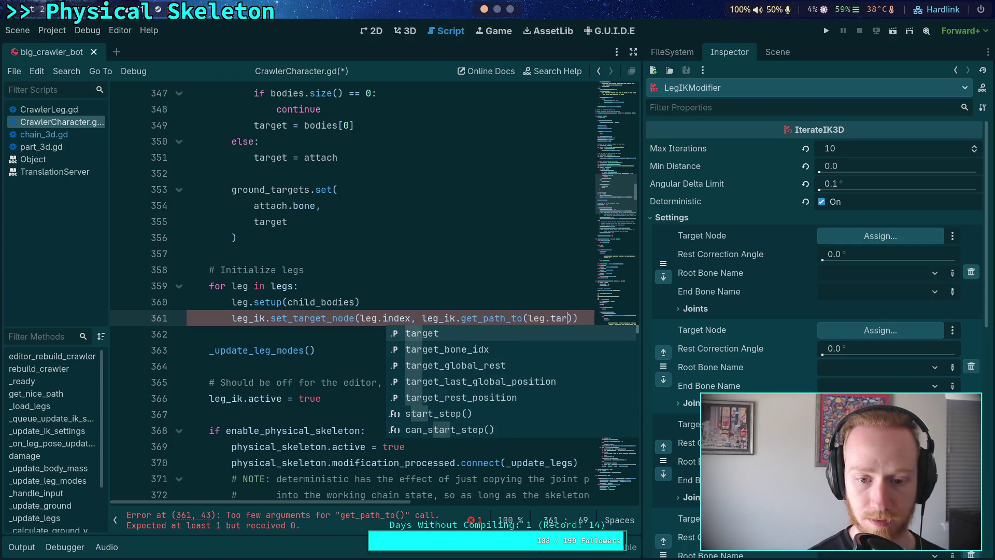
pyautogui.press('Return')
pyautogui.hotkey('ctrl', 's')
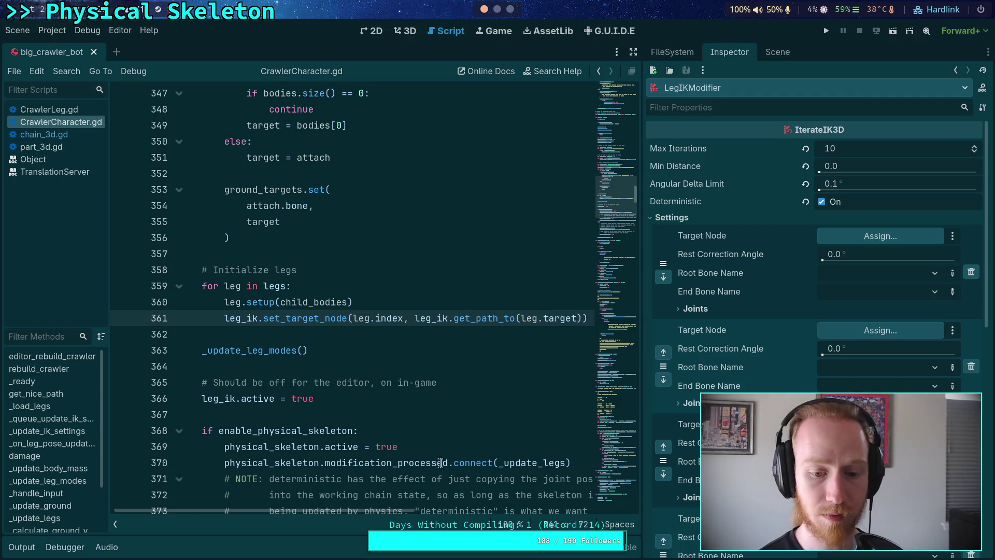
pyautogui.click(226, 332)
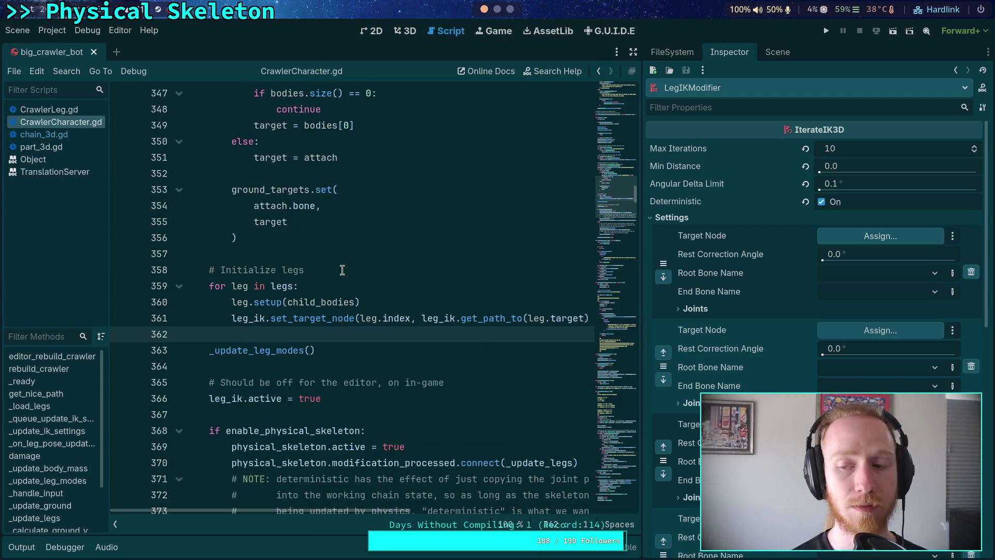
# Step: Remove all three IK Settings entries from LegIKModifier in the Inspector
pyautogui.click(794, 50)
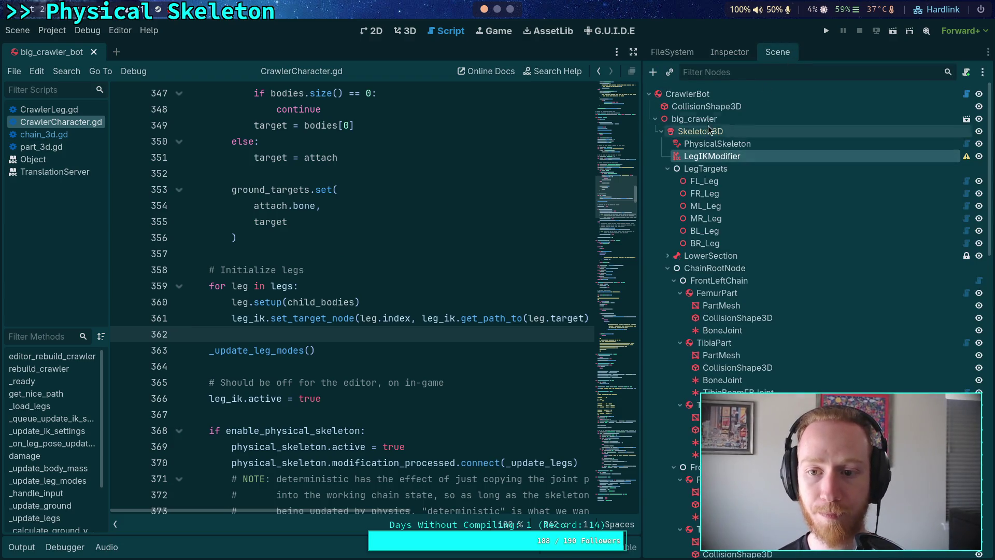
pyautogui.click(729, 52)
pyautogui.click(671, 218)
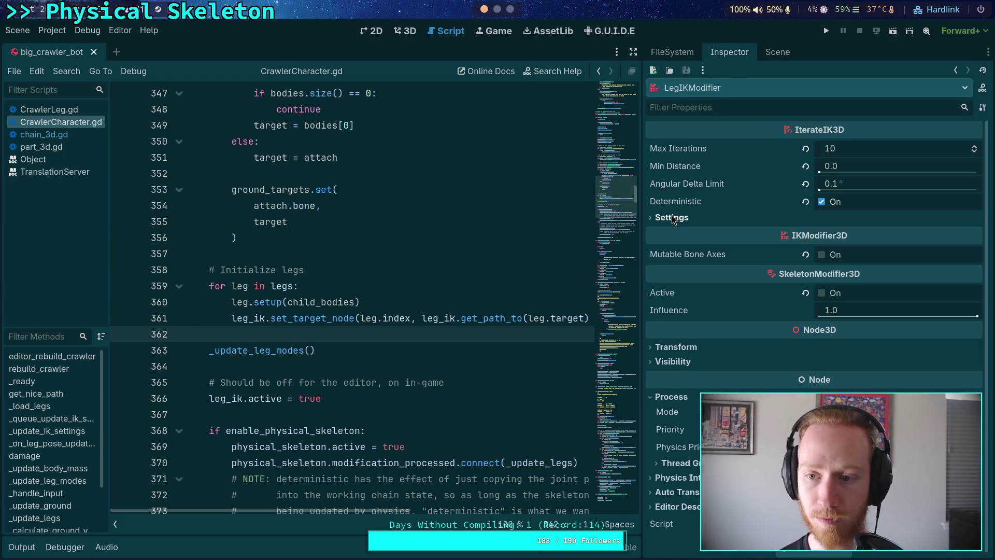
pyautogui.click(672, 217)
pyautogui.click(972, 273)
pyautogui.click(972, 273)
pyautogui.click(972, 273)
pyautogui.click(972, 273)
pyautogui.click(972, 273)
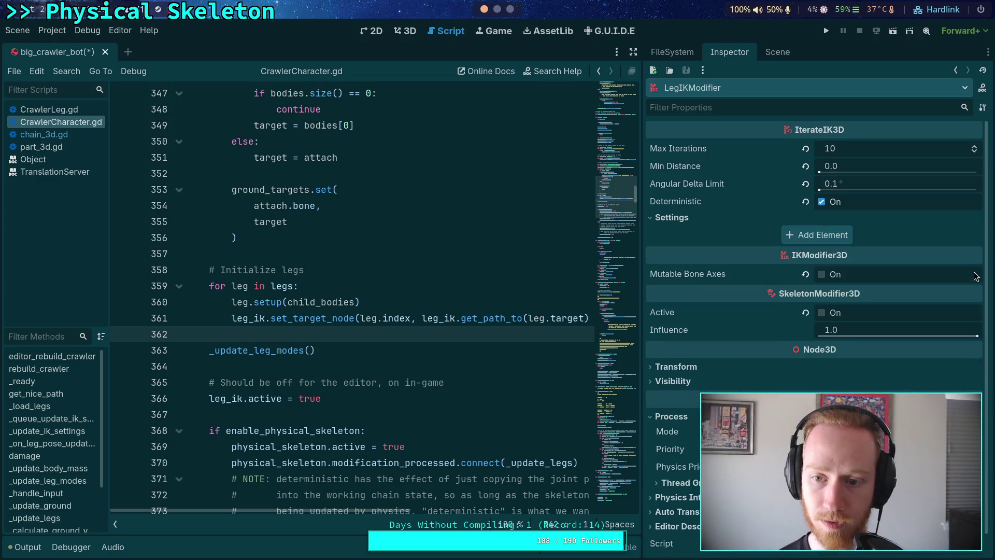
# Step: Delete ChainRootNode and its children from the Scene tree
pyautogui.click(770, 52)
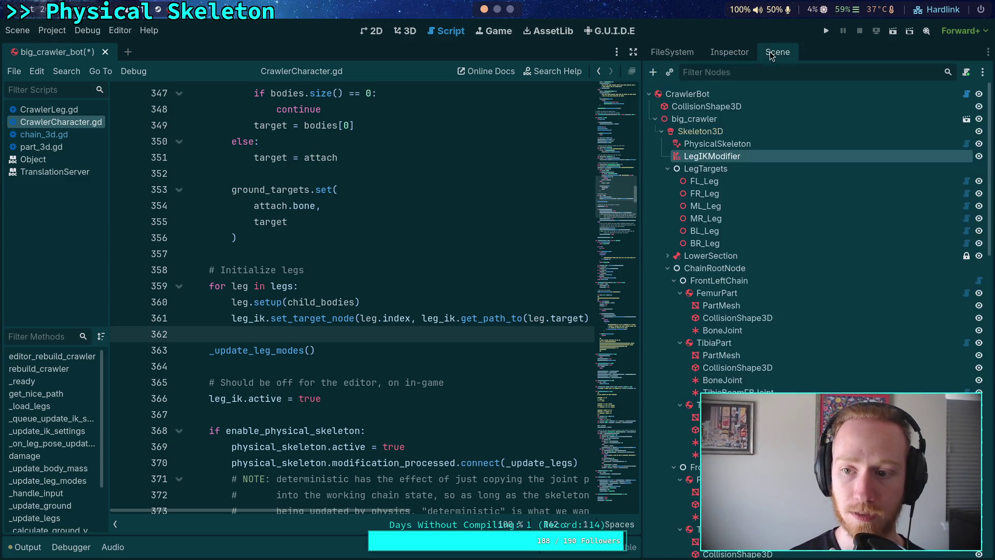
pyautogui.click(726, 50)
pyautogui.click(771, 52)
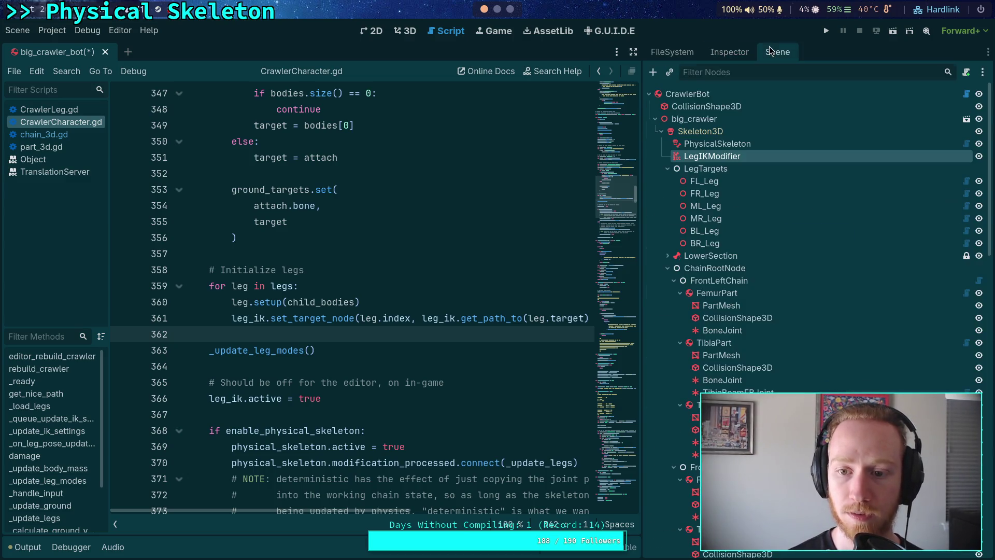
pyautogui.click(690, 269)
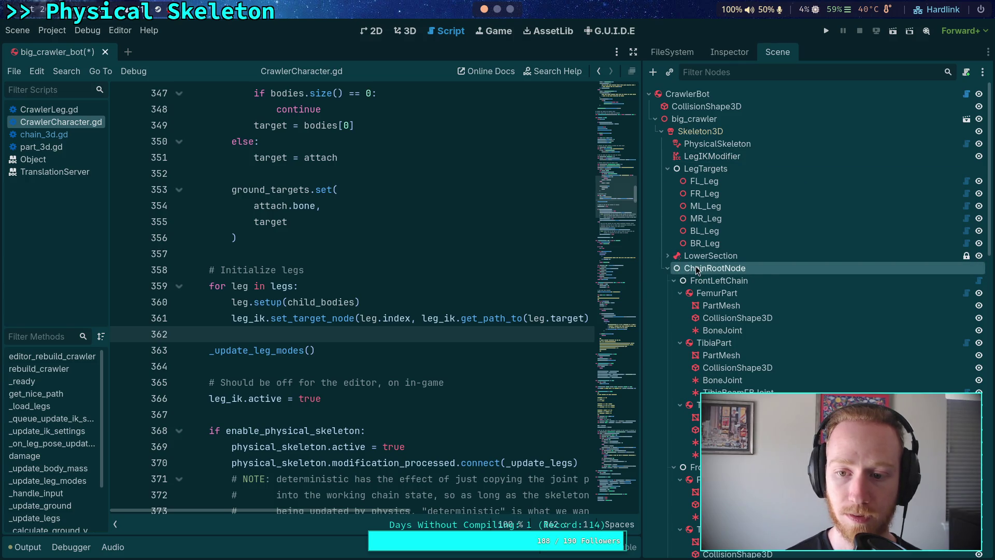
pyautogui.rightClick(695, 267)
pyautogui.click(771, 551)
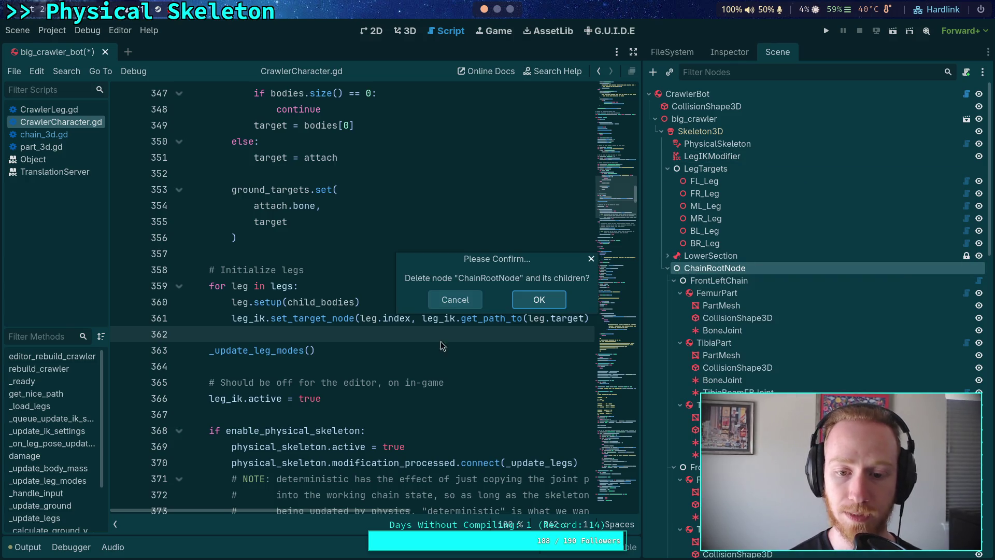
pyautogui.click(537, 300)
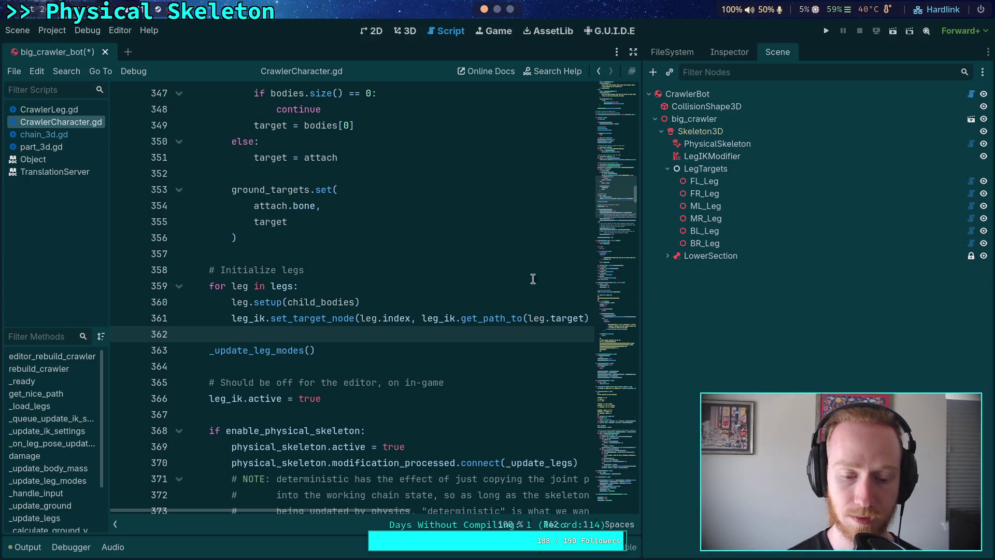
# Step: Select CrawlerBot and run Rebuild Crawler, confirming the prompt
pyautogui.click(717, 93)
pyautogui.click(726, 51)
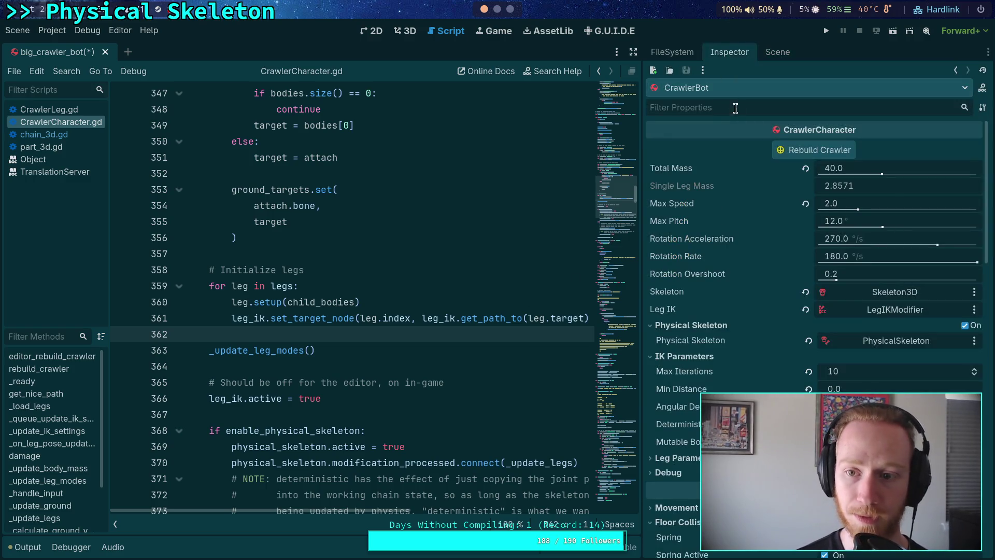
pyautogui.click(815, 148)
pyautogui.click(581, 309)
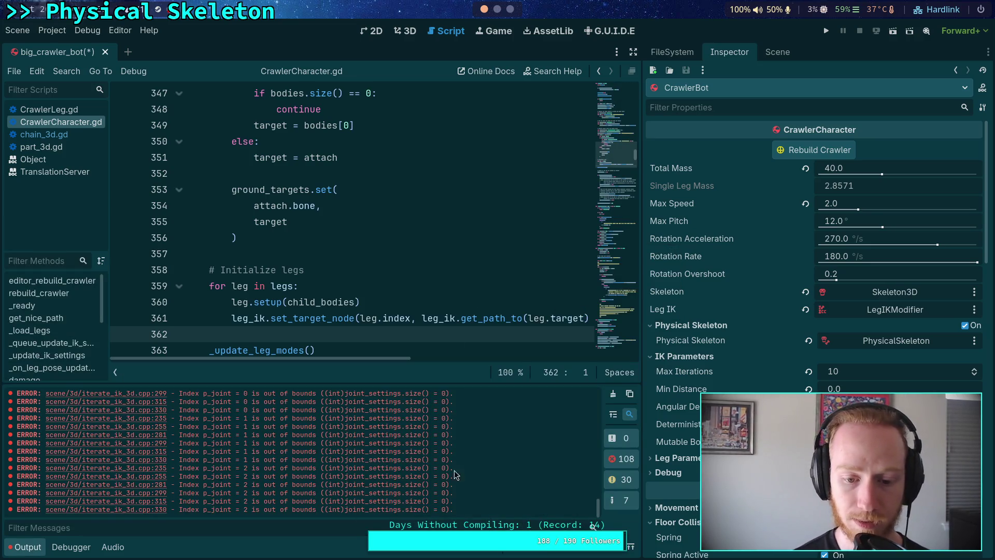
# Step: Return to the Scene tree, skim CrawlerCharacter.gd, and open chain_3d.gd at set_ik
pyautogui.click(777, 51)
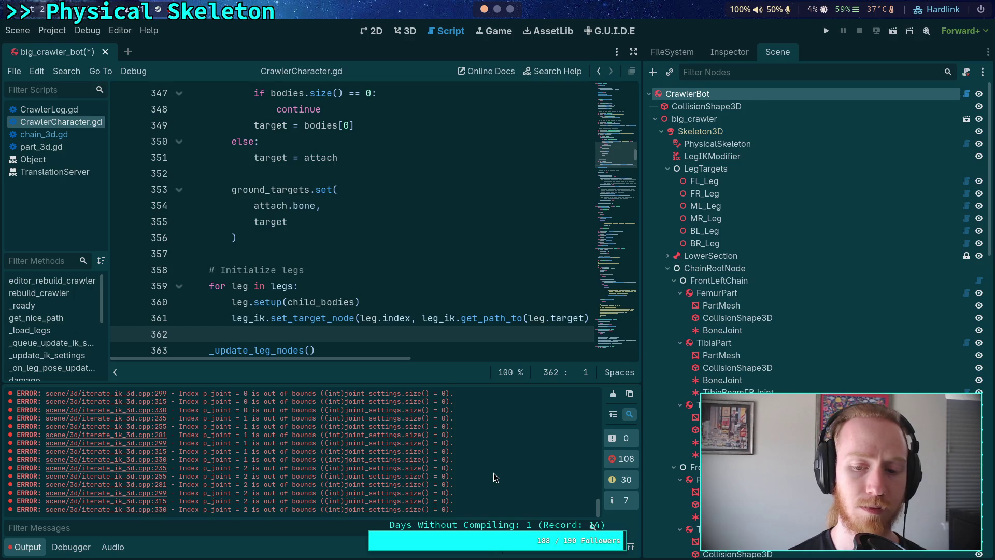
pyautogui.scroll(-15, 410, 290)
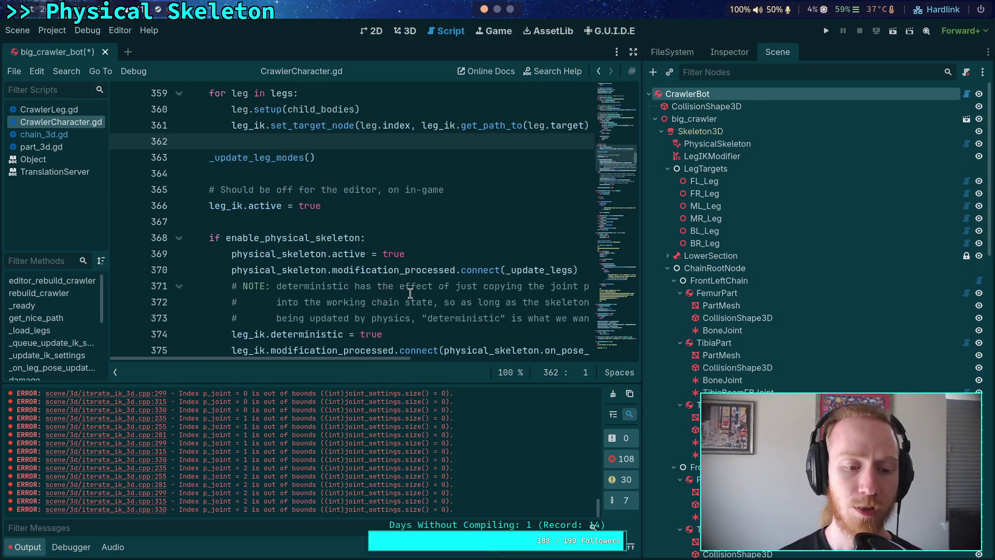
pyautogui.scroll(-8, 410, 293)
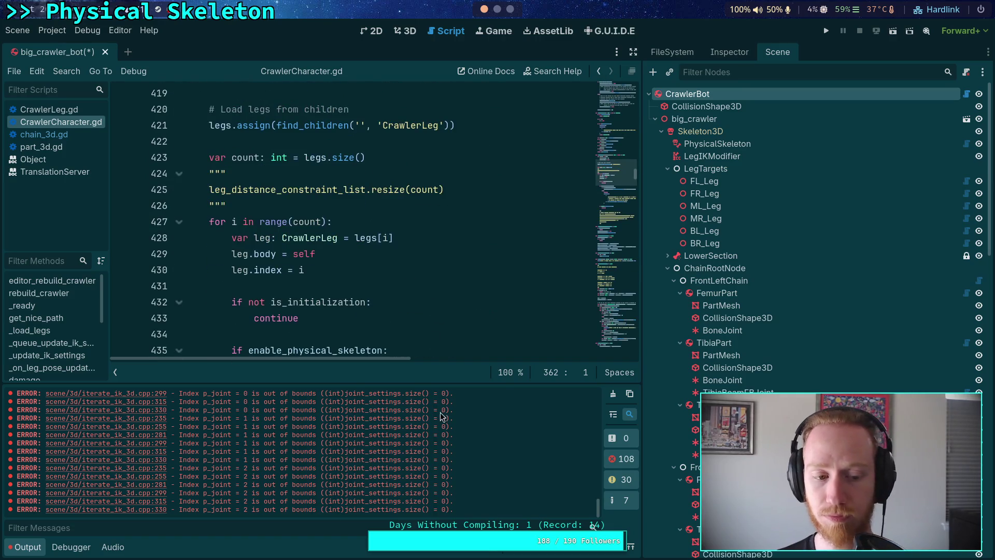
pyautogui.scroll(-8, 442, 327)
pyautogui.scroll(-8, 443, 329)
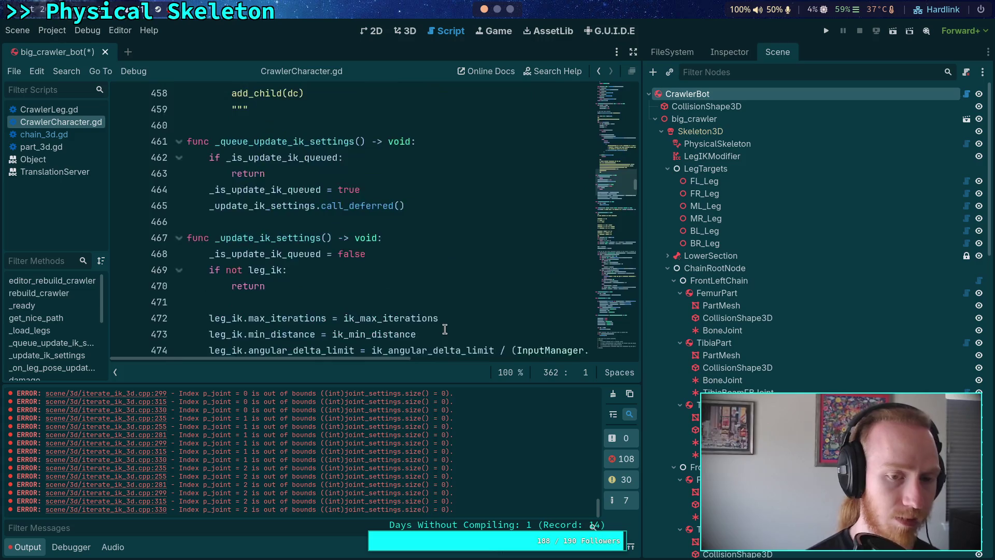
pyautogui.scroll(-14, 446, 329)
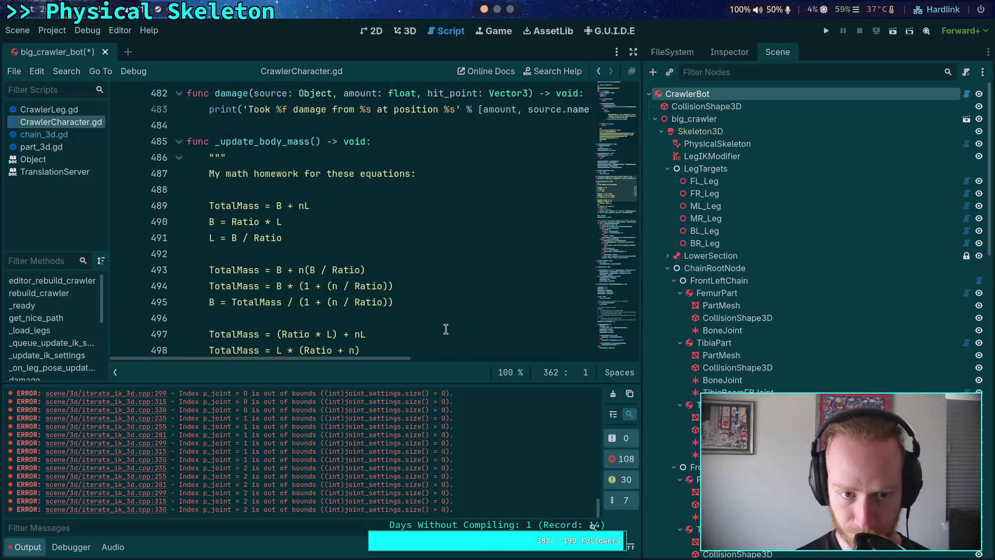
pyautogui.scroll(10, 446, 329)
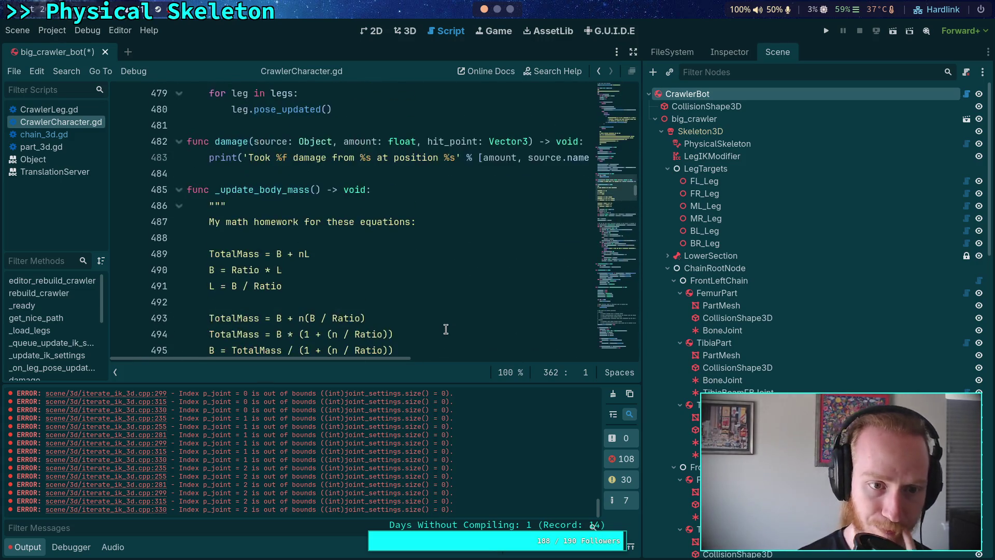
pyautogui.click(70, 135)
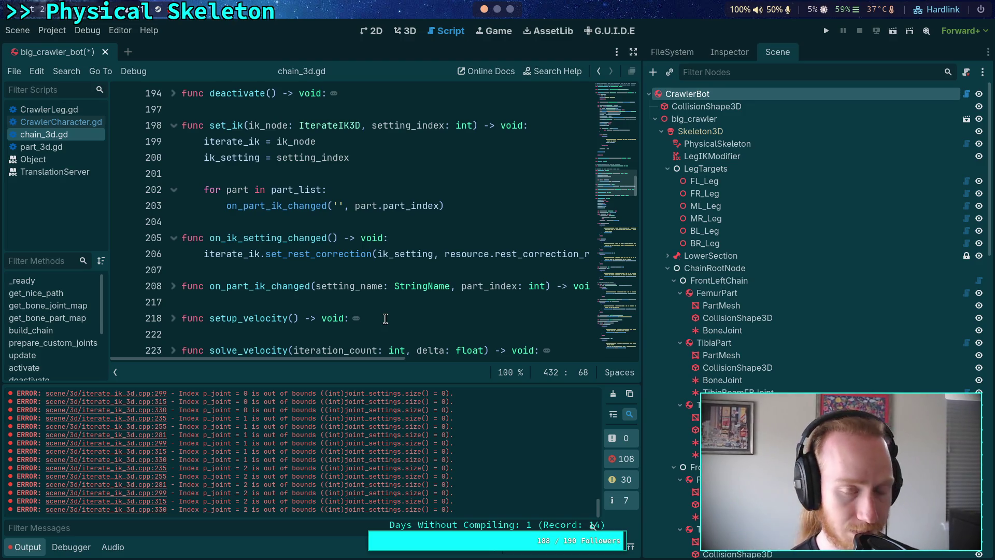
pyautogui.click(25, 547)
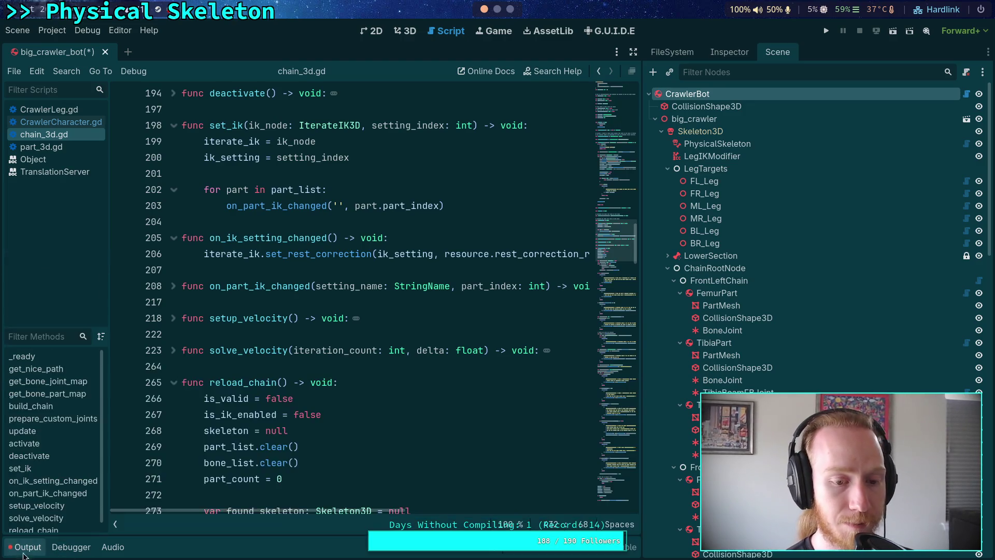
pyautogui.scroll(-20, 338, 417)
pyautogui.scroll(-20, 338, 417)
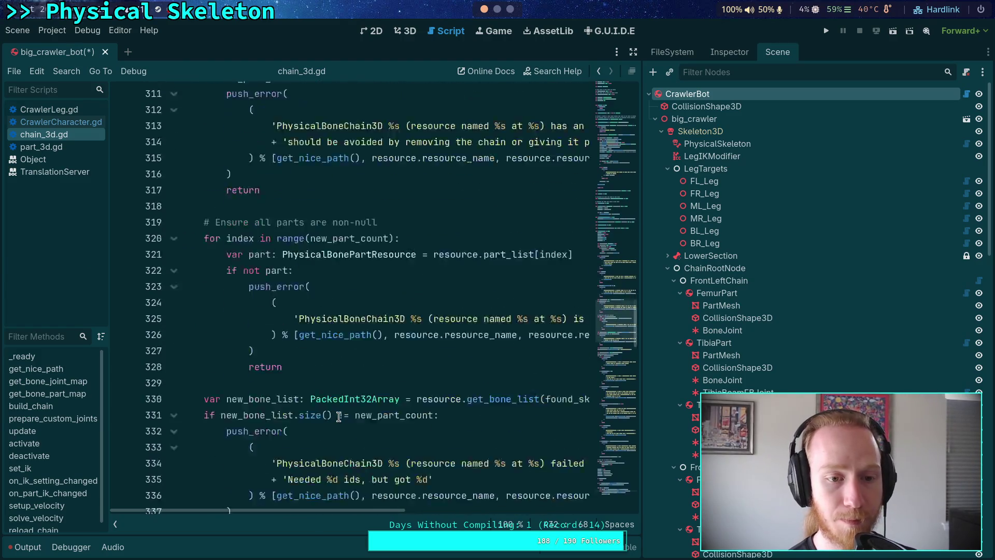
pyautogui.scroll(-18, 338, 418)
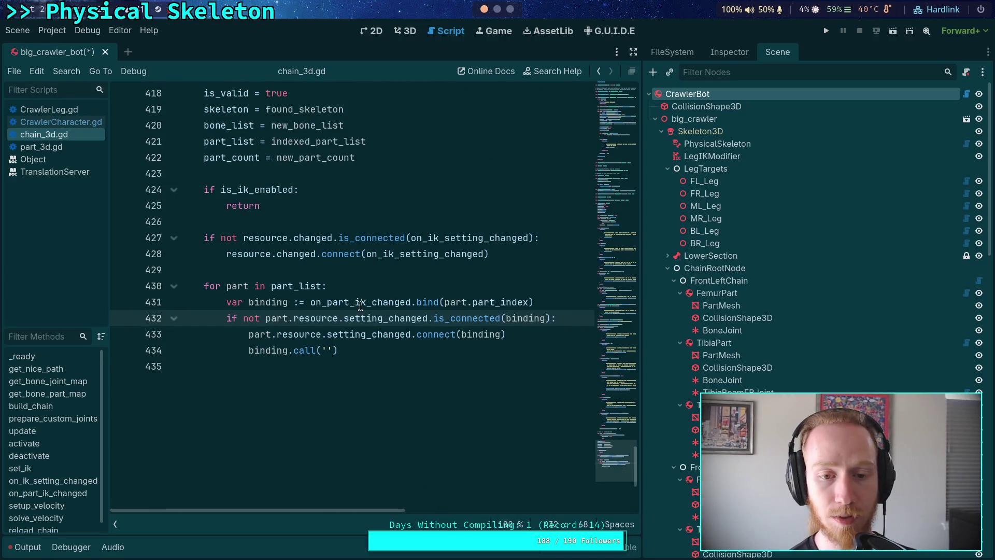
pyautogui.moveTo(378, 336)
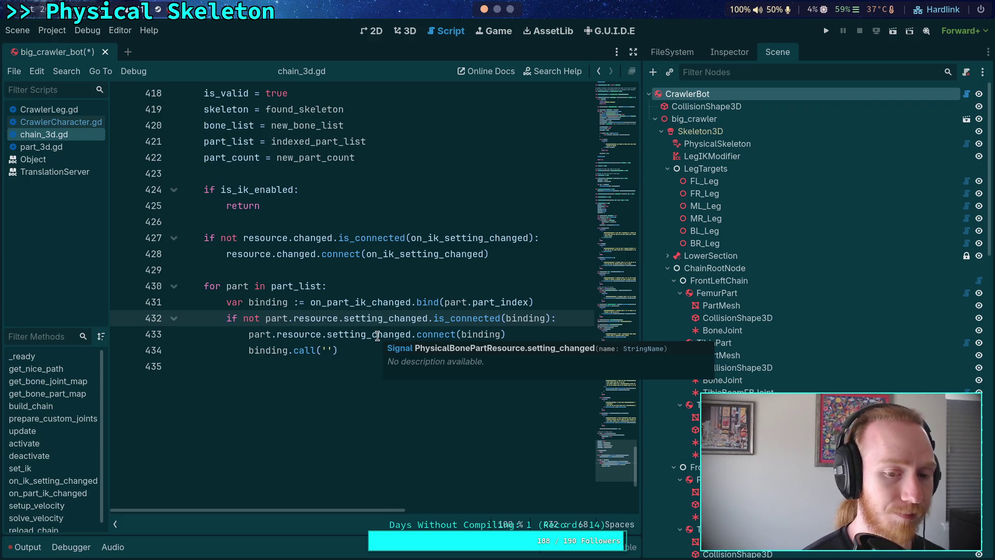
pyautogui.scroll(15, 378, 336)
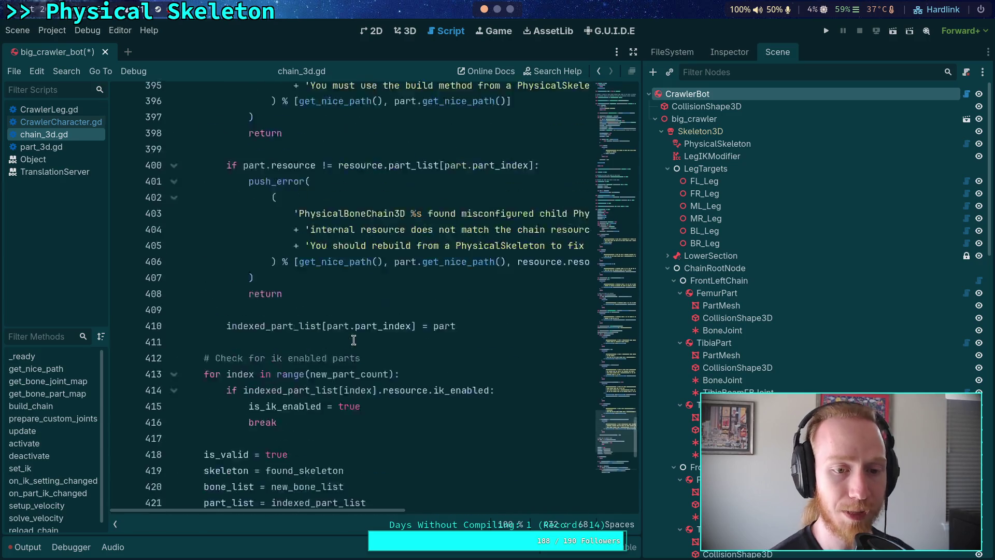
pyautogui.scroll(20, 253, 304)
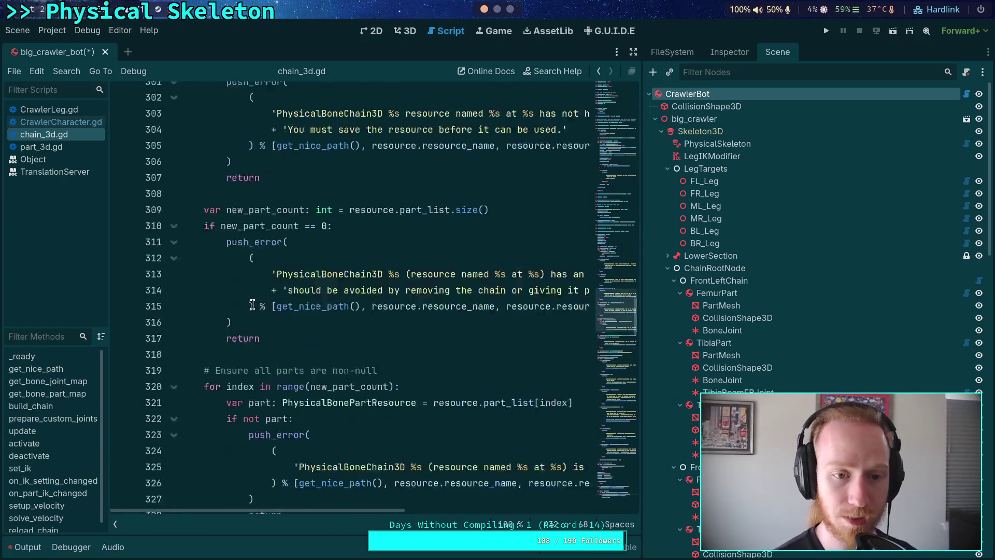
pyautogui.scroll(3, 257, 301)
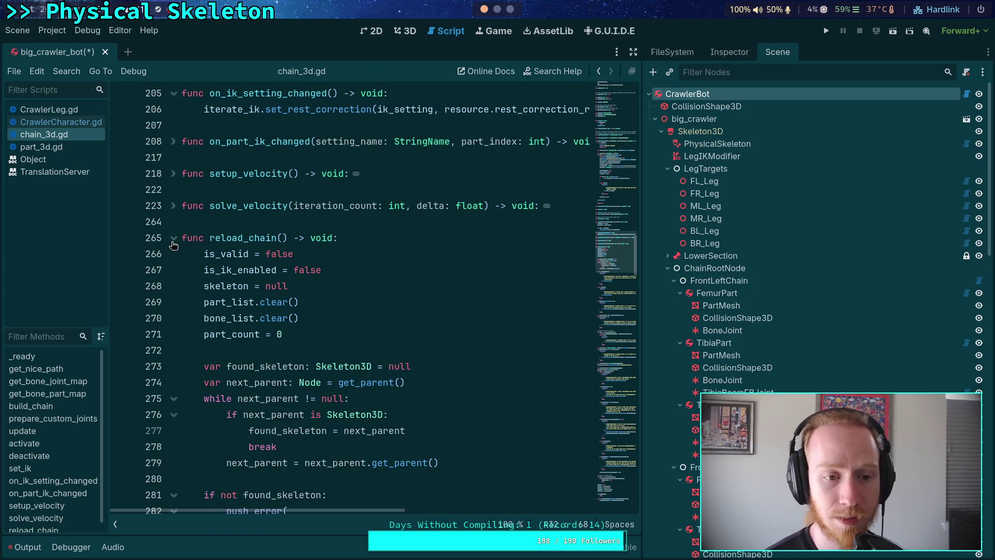
pyautogui.click(174, 238)
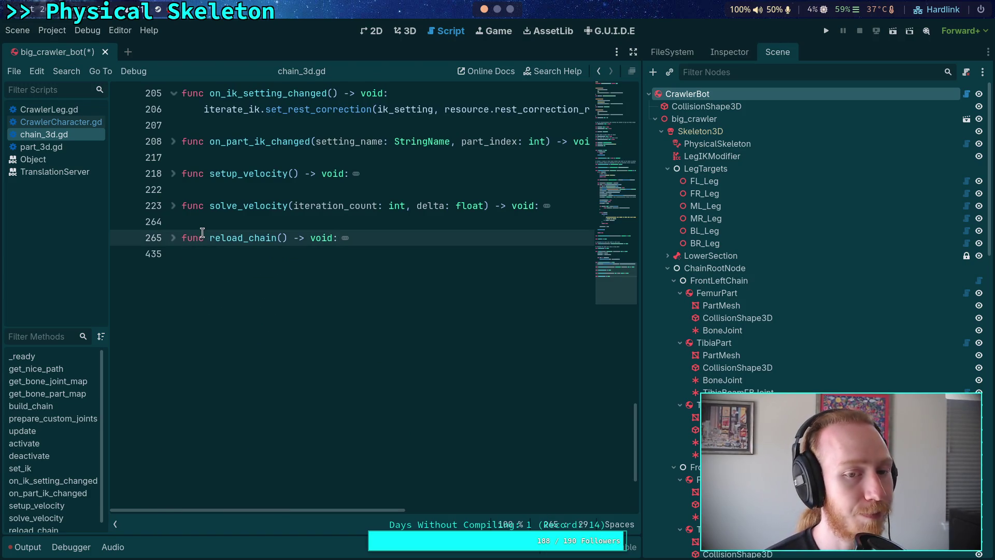
pyautogui.scroll(3, 217, 234)
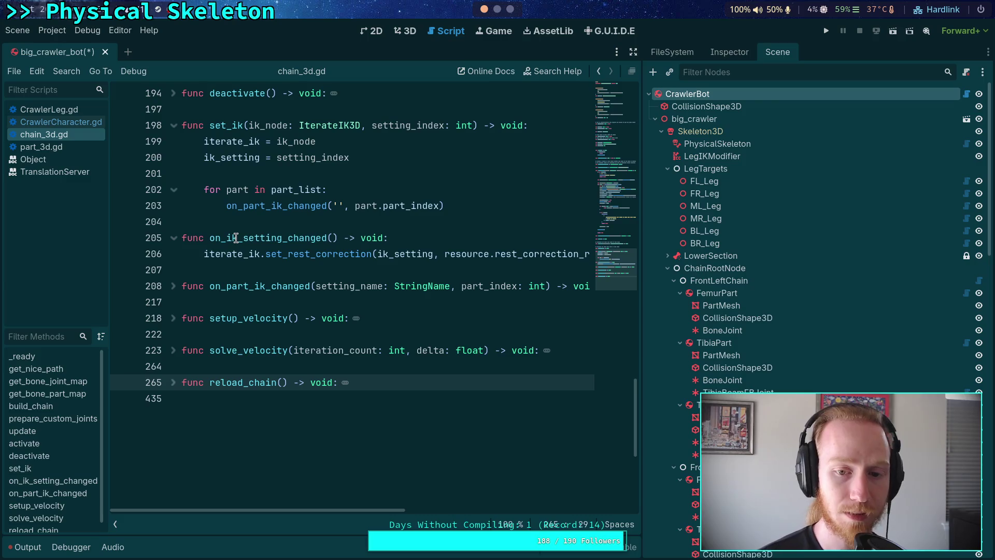
pyautogui.scroll(2, 248, 233)
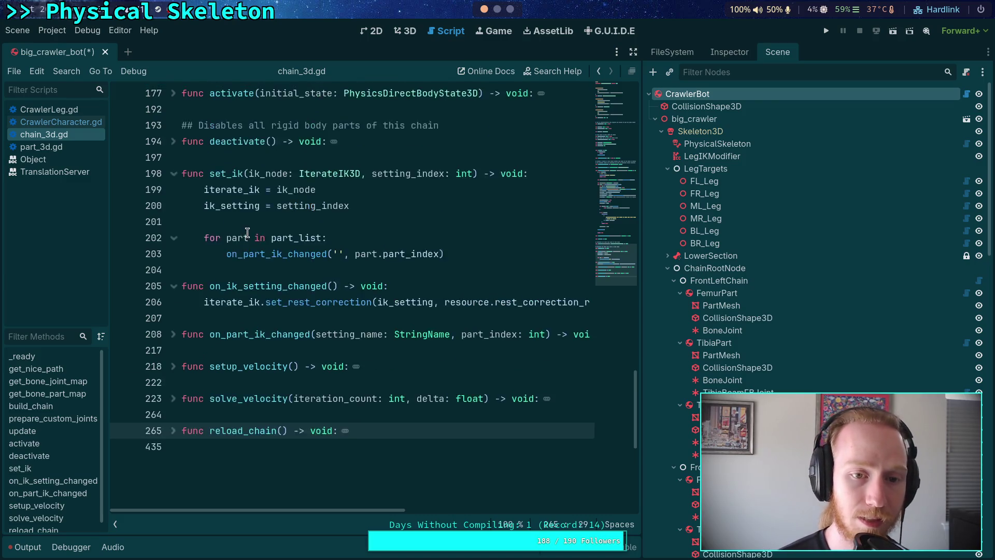
pyautogui.click(388, 273)
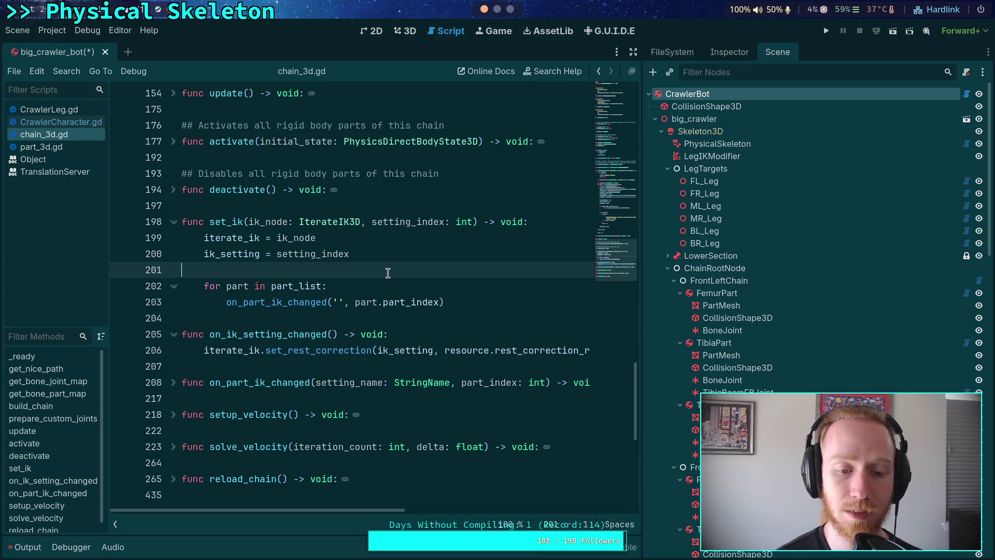
pyautogui.click(174, 478)
pyautogui.scroll(-5, 314, 402)
pyautogui.scroll(-15, 314, 402)
pyautogui.moveTo(617, 428); pyautogui.dragTo(617, 448)
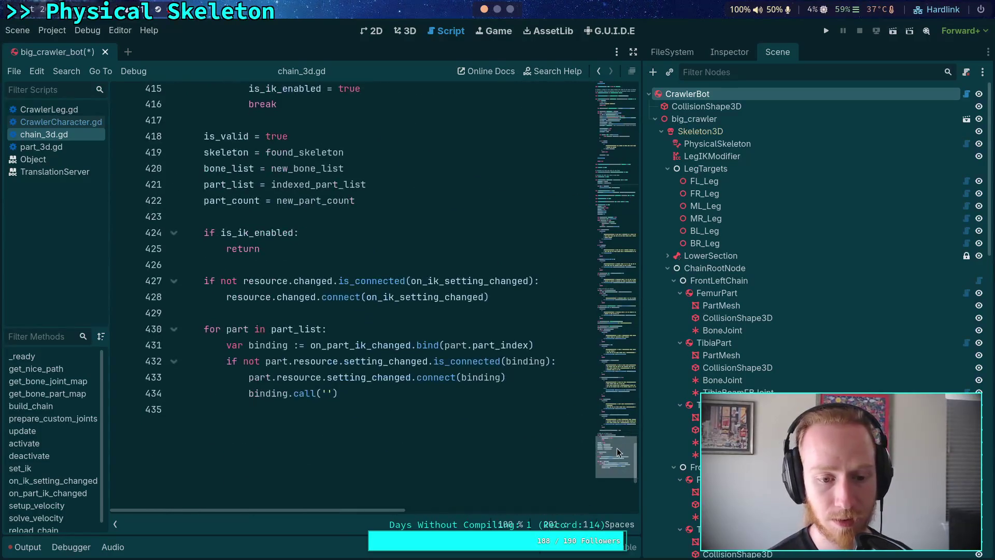
pyautogui.click(373, 395)
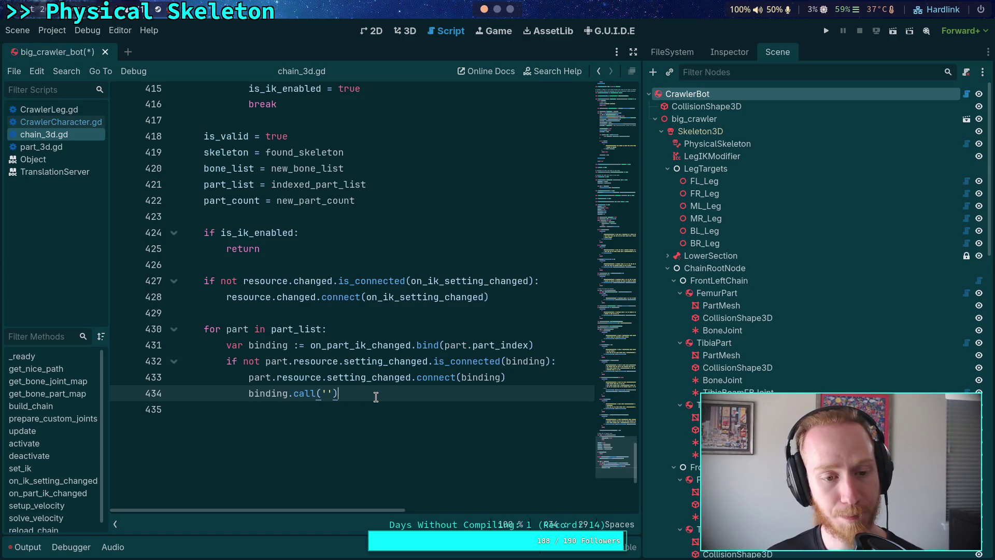
# Step: Show LegIKModifier's IterateIK3D properties in the Inspector and open CrawlerLeg.gd
pyautogui.click(712, 156)
pyautogui.click(733, 56)
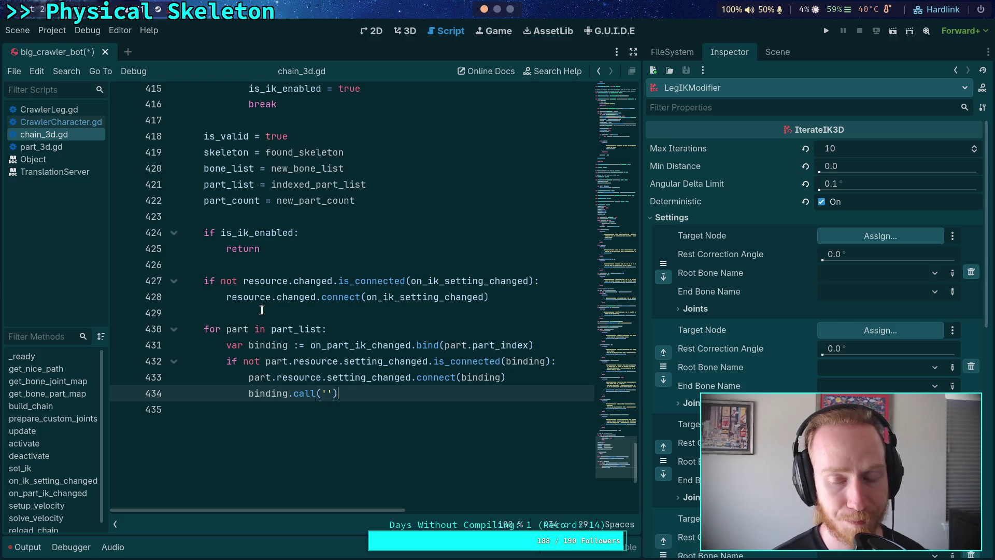
pyautogui.click(33, 110)
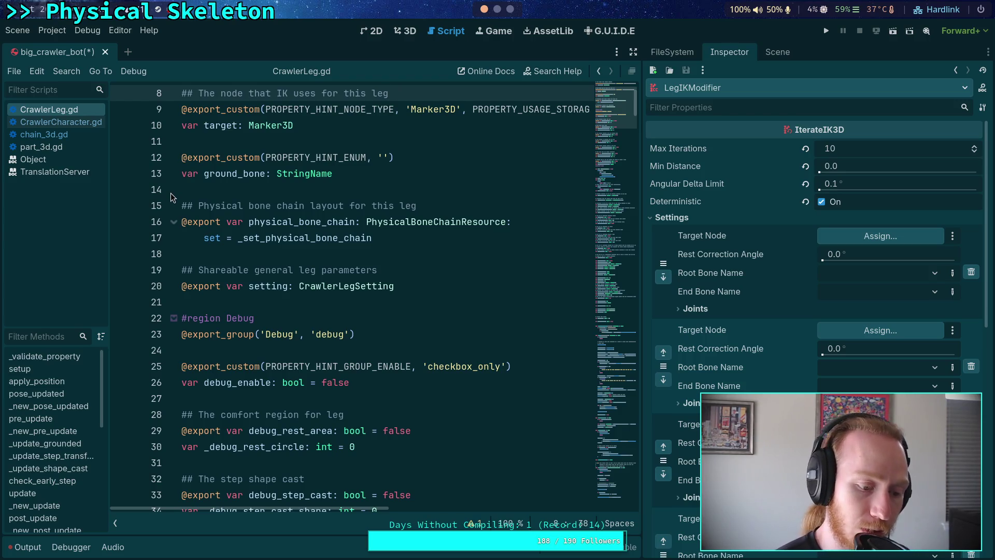
# Step: Scroll through CrawlerLeg.gd's setup() code
pyautogui.scroll(3, 173, 194)
pyautogui.scroll(-10, 445, 339)
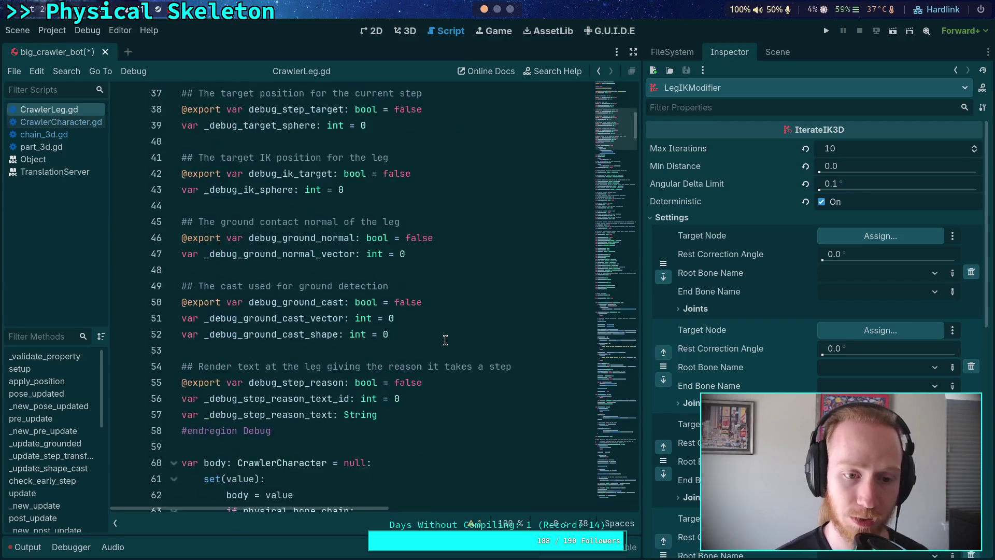
pyautogui.scroll(-9, 445, 340)
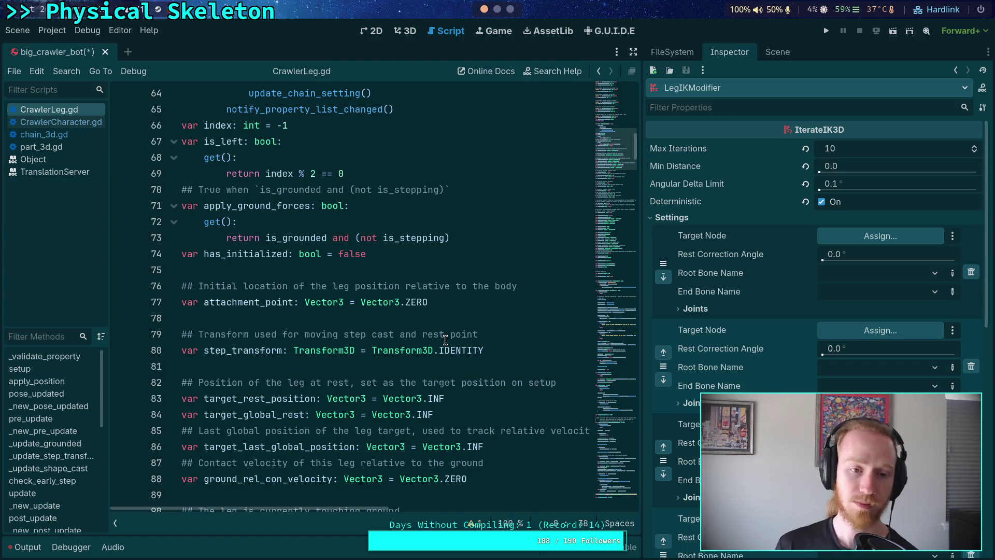
pyautogui.scroll(-20, 445, 339)
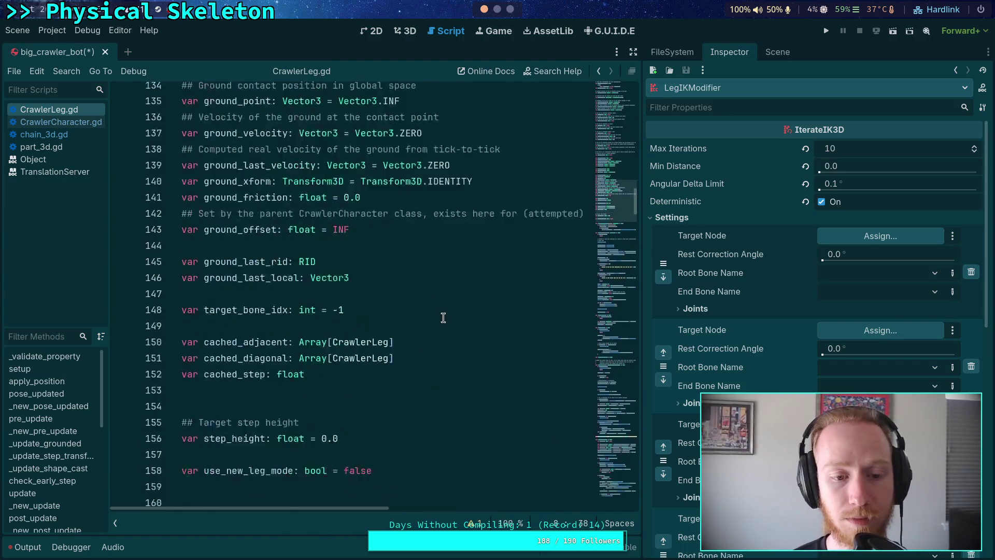
pyautogui.scroll(-6, 443, 317)
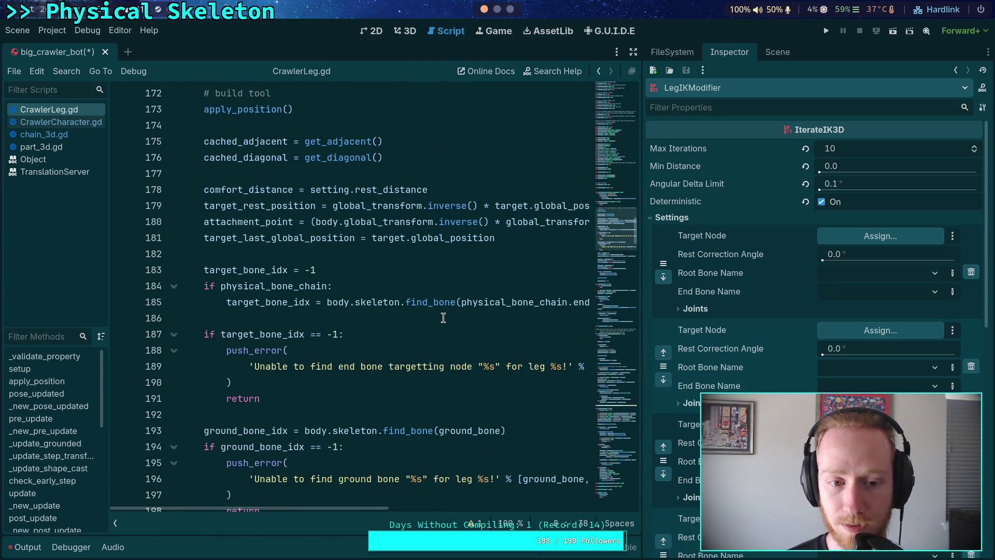
pyautogui.scroll(-2, 444, 318)
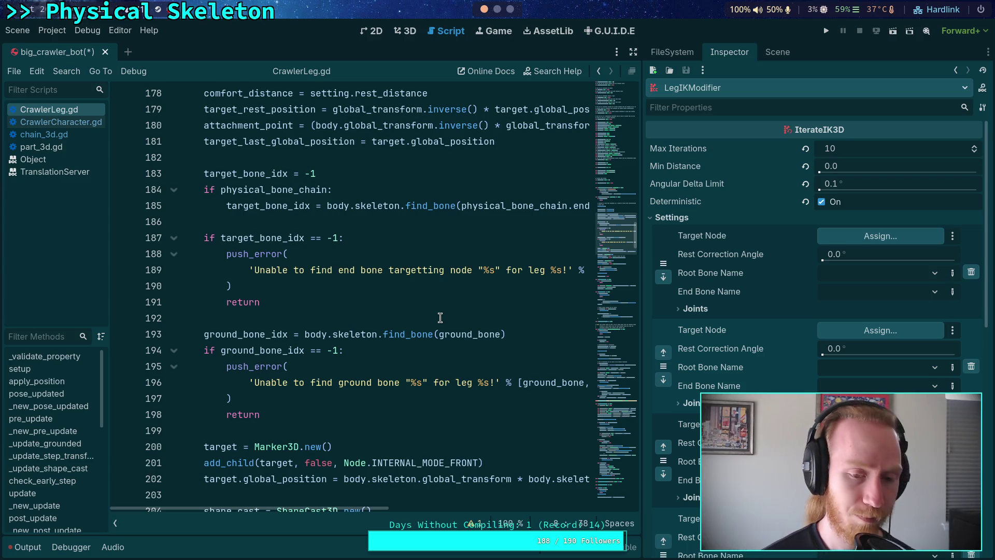
# Step: Widen the code editor via the splitter, then return to the target declaration at the top
pyautogui.moveTo(644, 294); pyautogui.dragTo(672, 294)
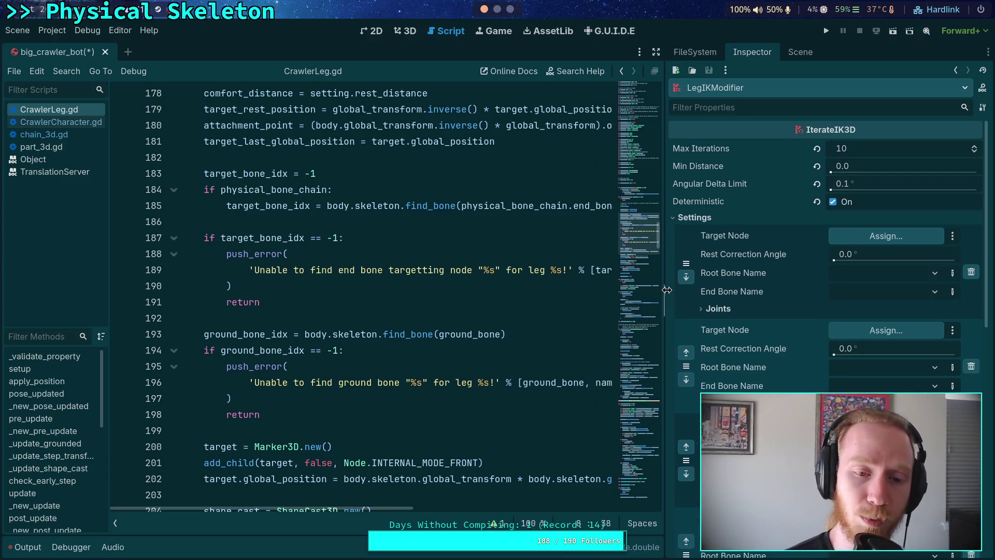
pyautogui.scroll(-8, 442, 332)
pyautogui.scroll(4, 445, 330)
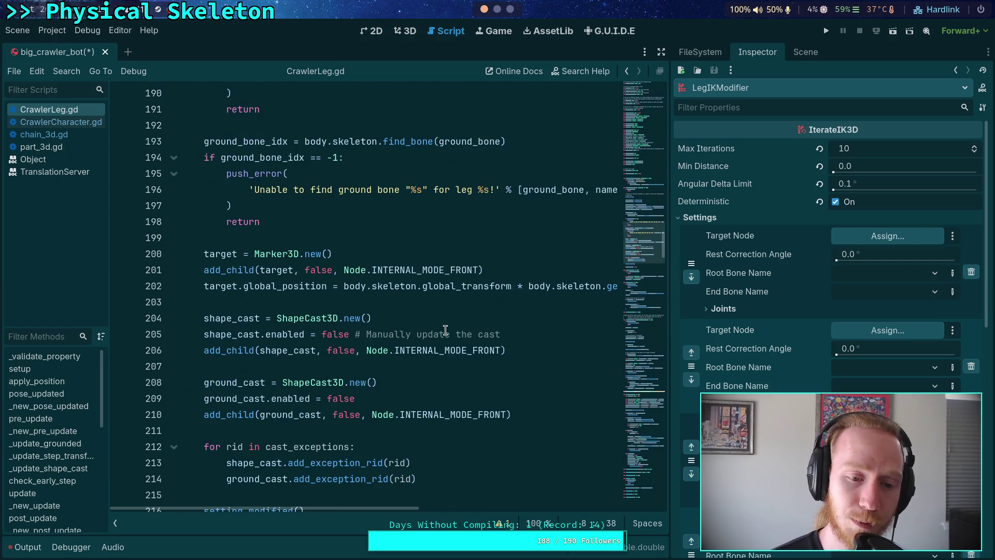
pyautogui.scroll(-3, 445, 330)
pyautogui.scroll(14, 441, 330)
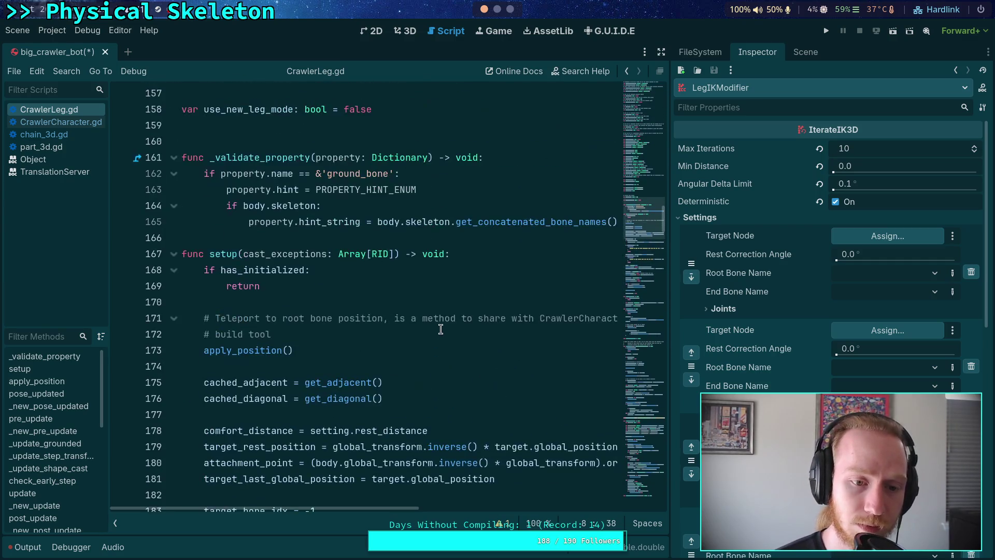
pyautogui.scroll(-2, 441, 330)
pyautogui.scroll(-3, 441, 329)
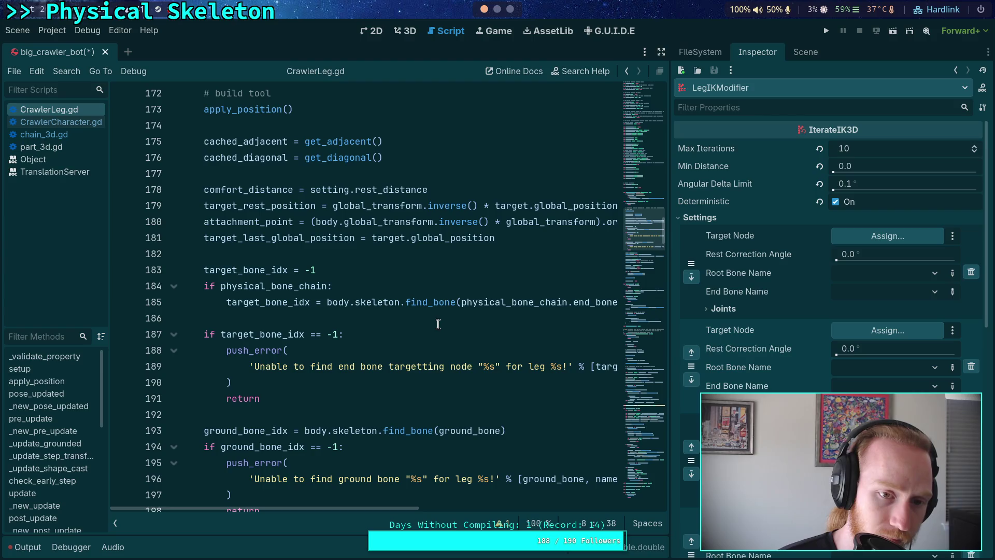
pyautogui.moveTo(641, 228); pyautogui.dragTo(635, 89)
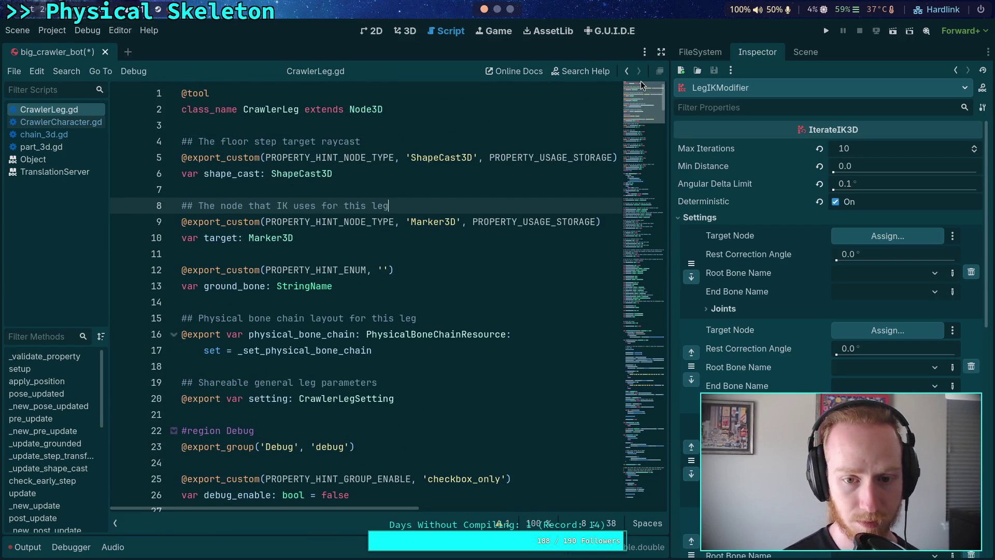
pyautogui.click(460, 237)
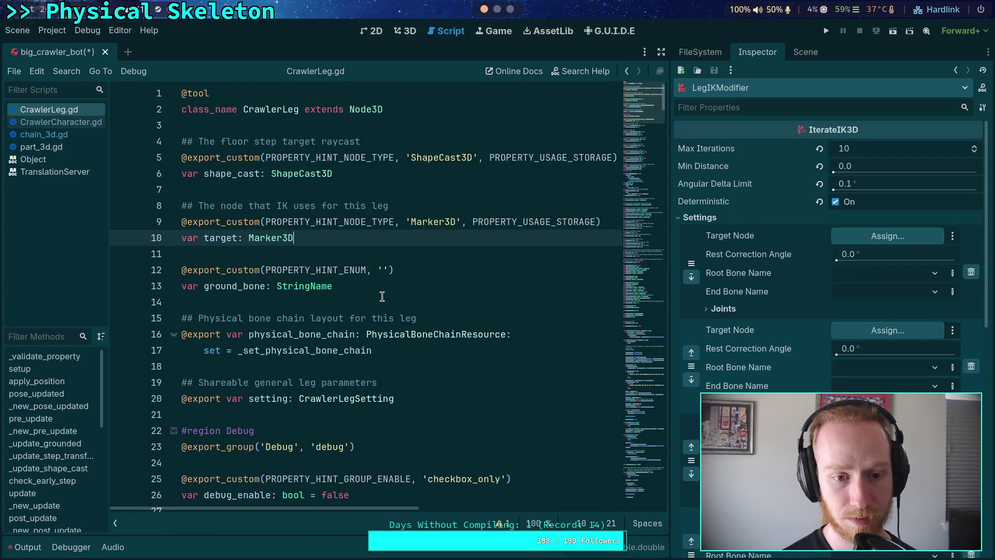
pyautogui.moveTo(359, 180); pyautogui.dragTo(369, 130)
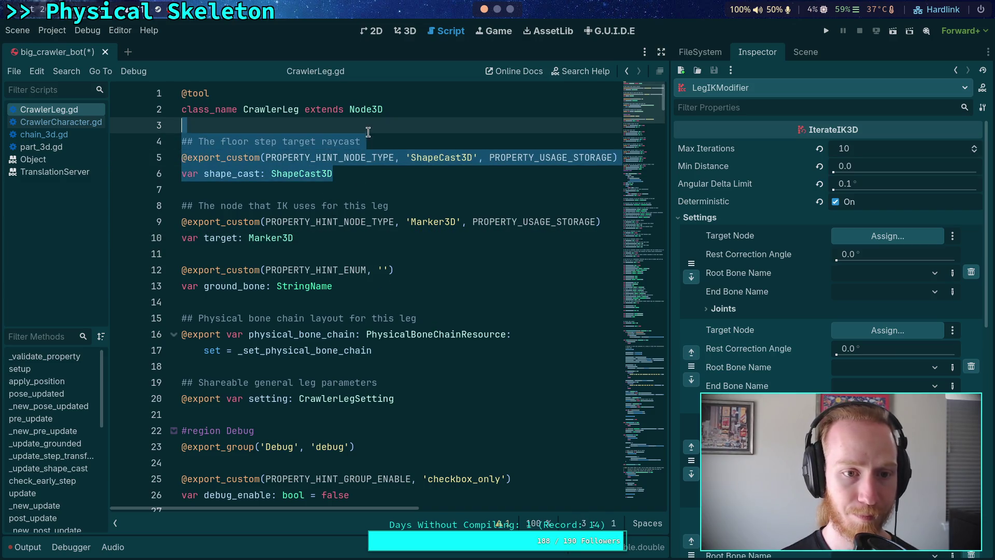
pyautogui.press('BackSpace')
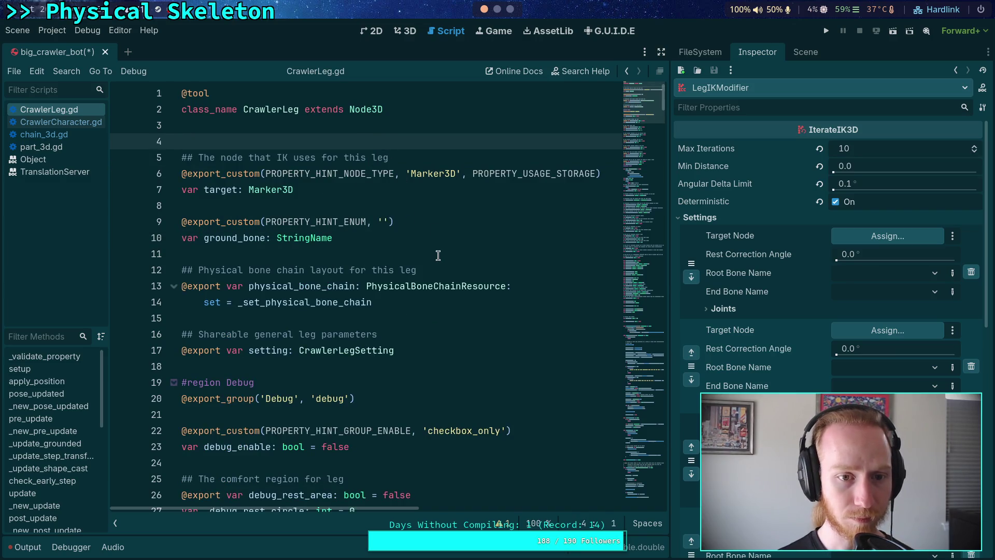
pyautogui.press('BackSpace')
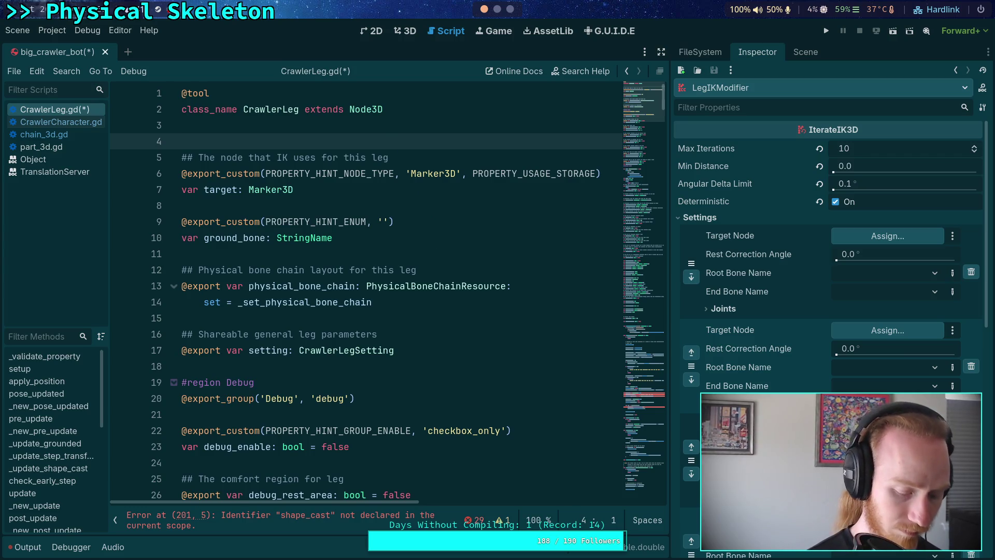
pyautogui.hotkey('ctrl', 'z')
pyautogui.click(316, 157)
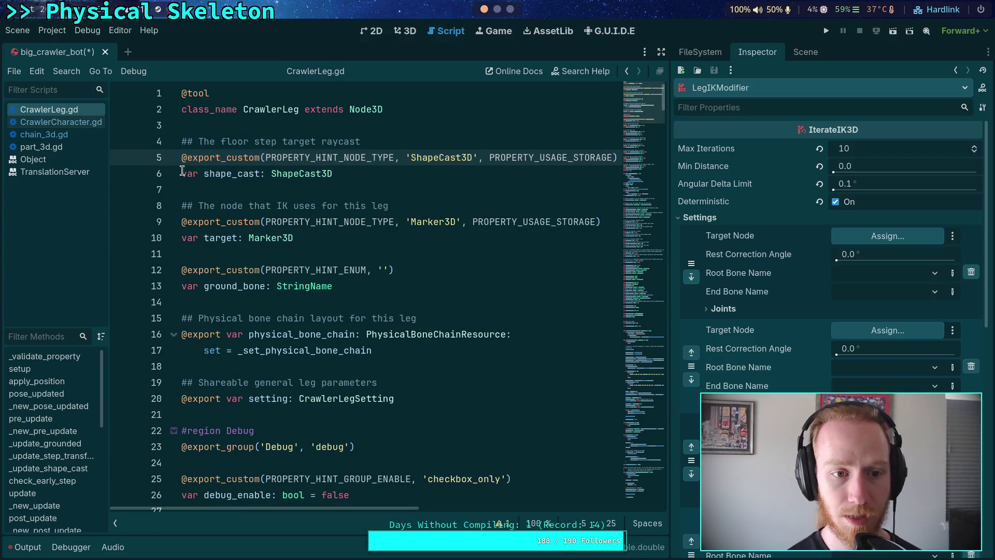
pyautogui.moveTo(182, 171); pyautogui.dragTo(179, 159)
pyautogui.press('Delete')
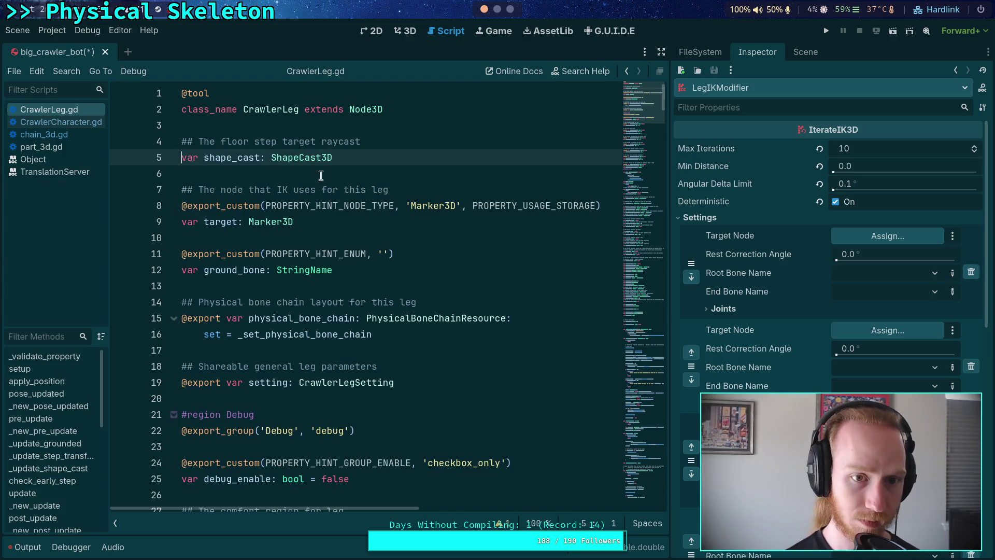
pyautogui.moveTo(334, 158); pyautogui.dragTo(182, 141)
pyautogui.hotkey('ctrl', 'c')
pyautogui.press('Delete')
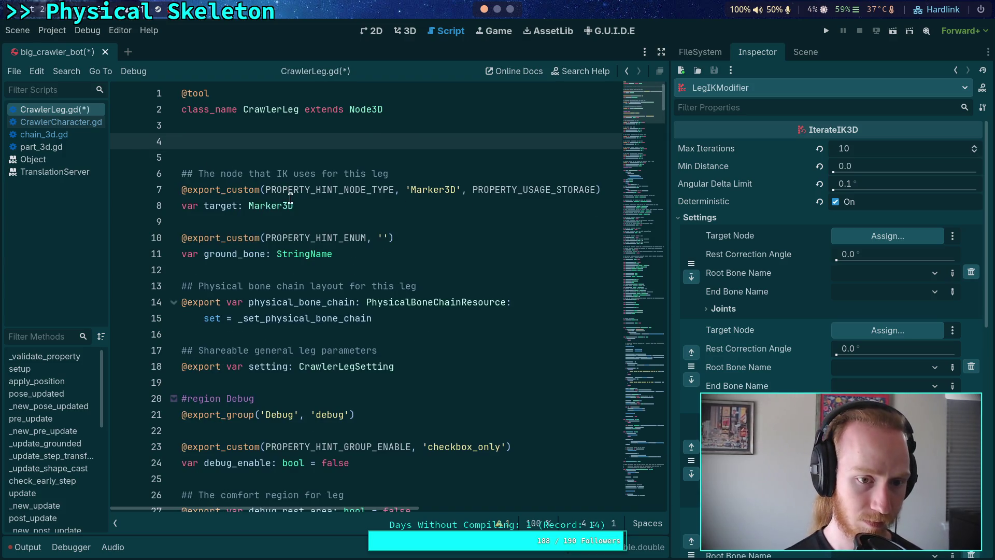
pyautogui.press('Delete')
# Step: Paste the shape_cast comment and var below attachment_point, around line 77
pyautogui.scroll(-6, 314, 248)
pyautogui.scroll(3, 172, 218)
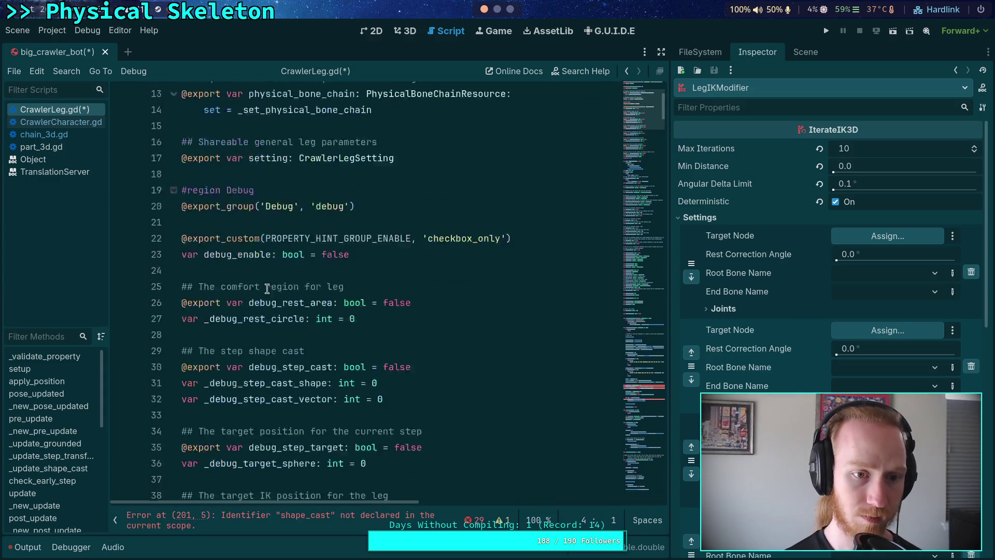
pyautogui.click(173, 206)
pyautogui.scroll(-7, 246, 285)
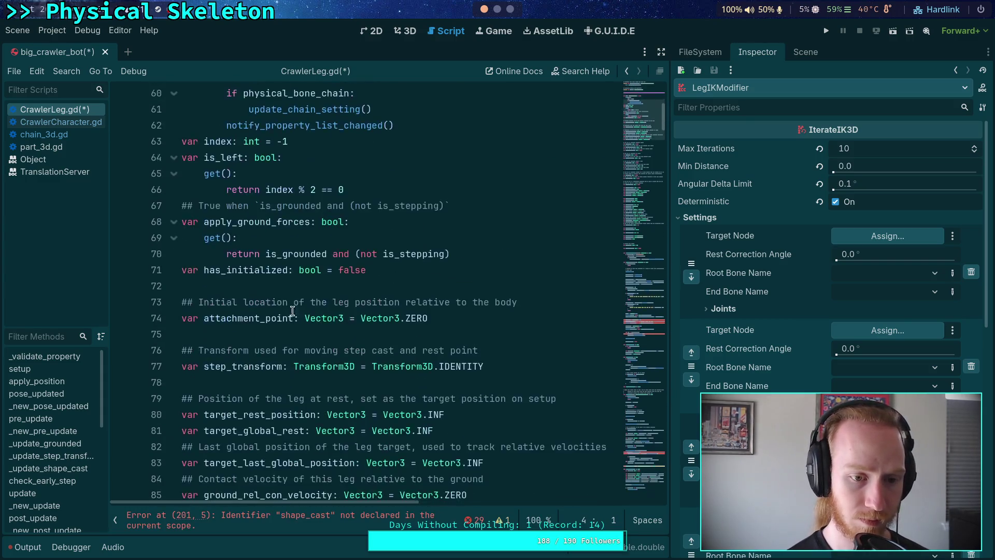
pyautogui.click(280, 190)
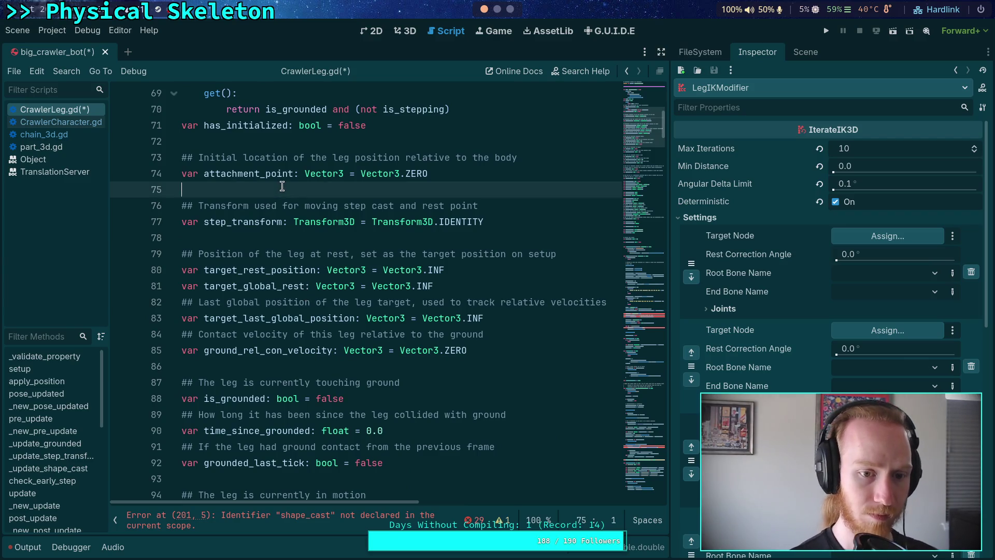
pyautogui.hotkey('ctrl', 'v')
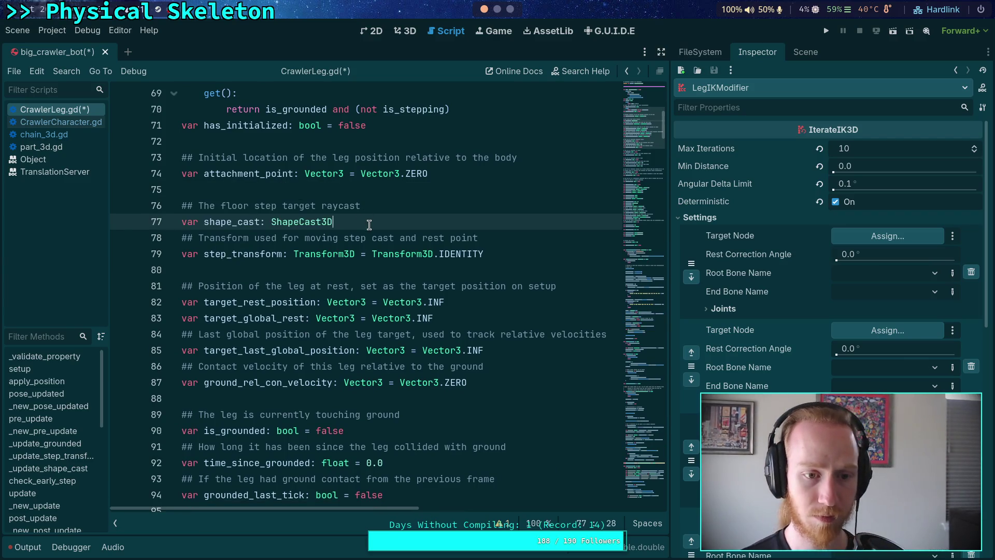
pyautogui.press('Return')
pyautogui.scroll(-5, 418, 344)
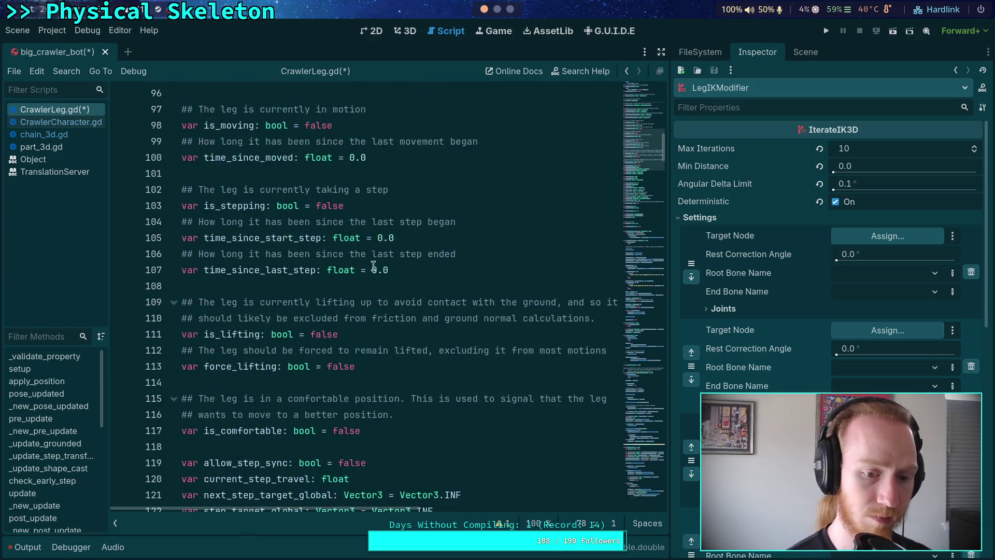